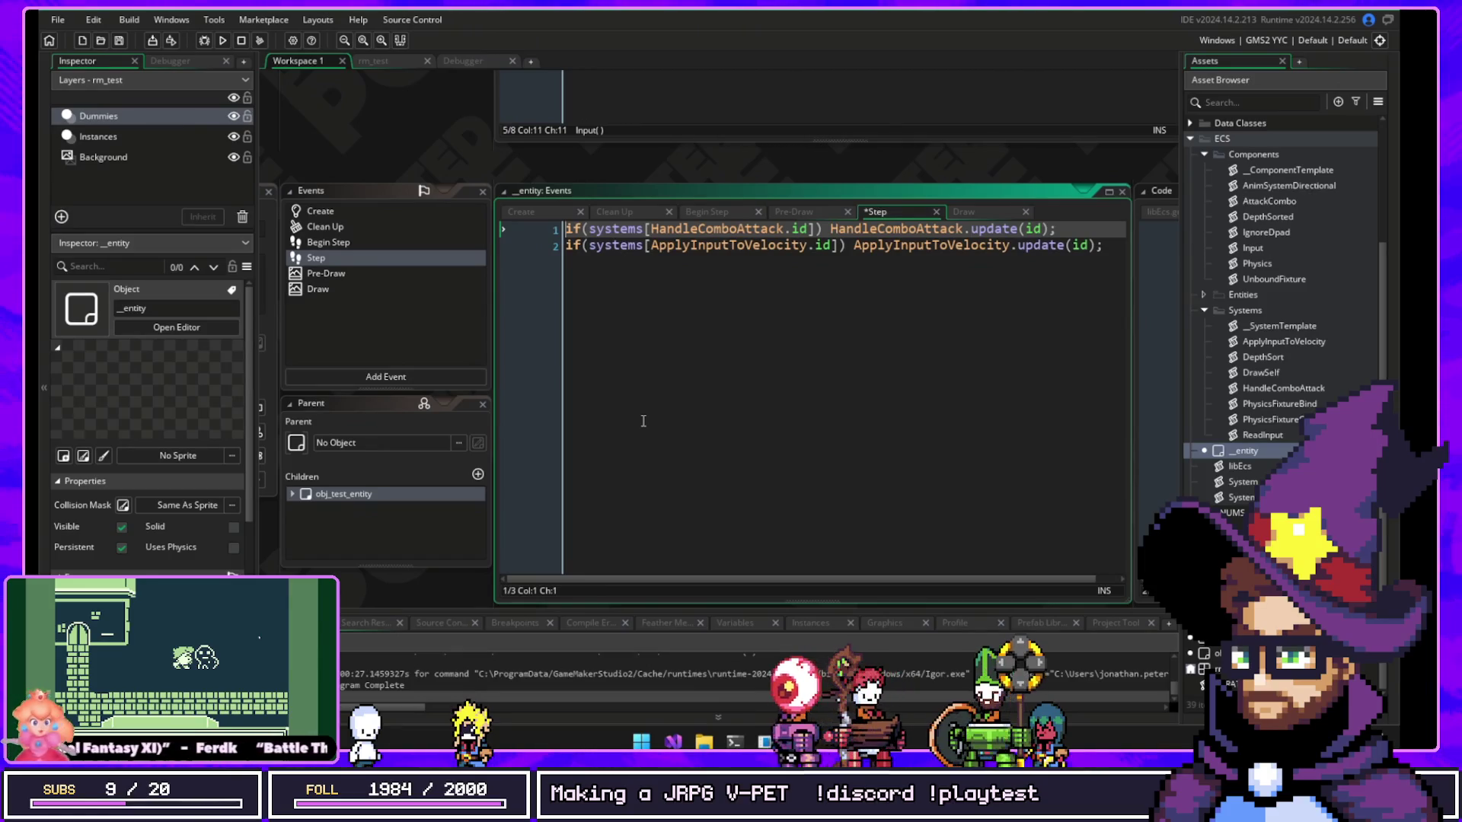
Step: Review obj_test_entity's Create, Begin Step and Step code, then close Workspace 1 to return to rm_test
{"action": "double_click", "coordinate": [343, 493]}
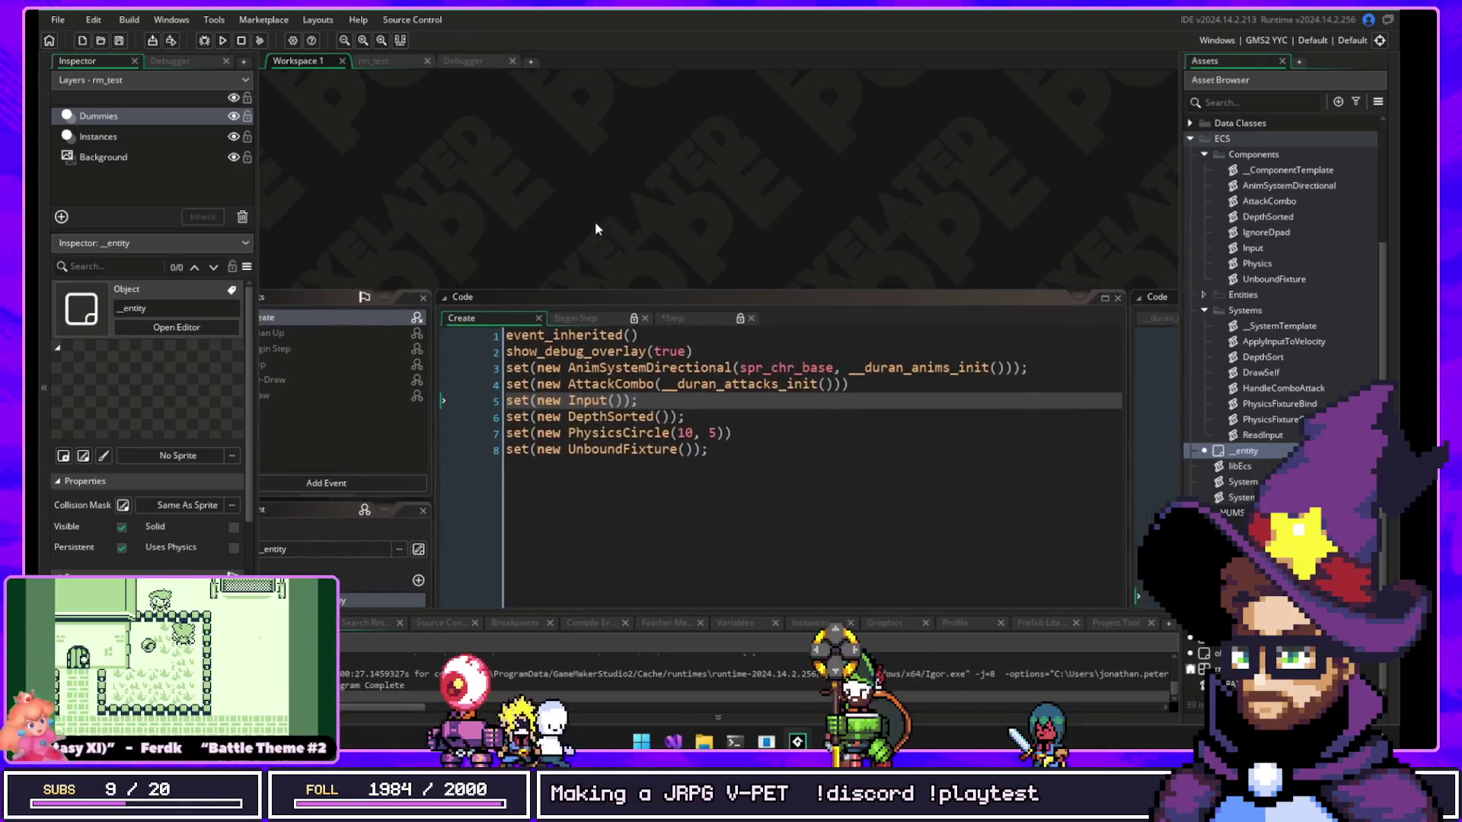
{"action": "left_click_drag", "start_coordinate": [608, 178], "coordinate": [611, 232]}
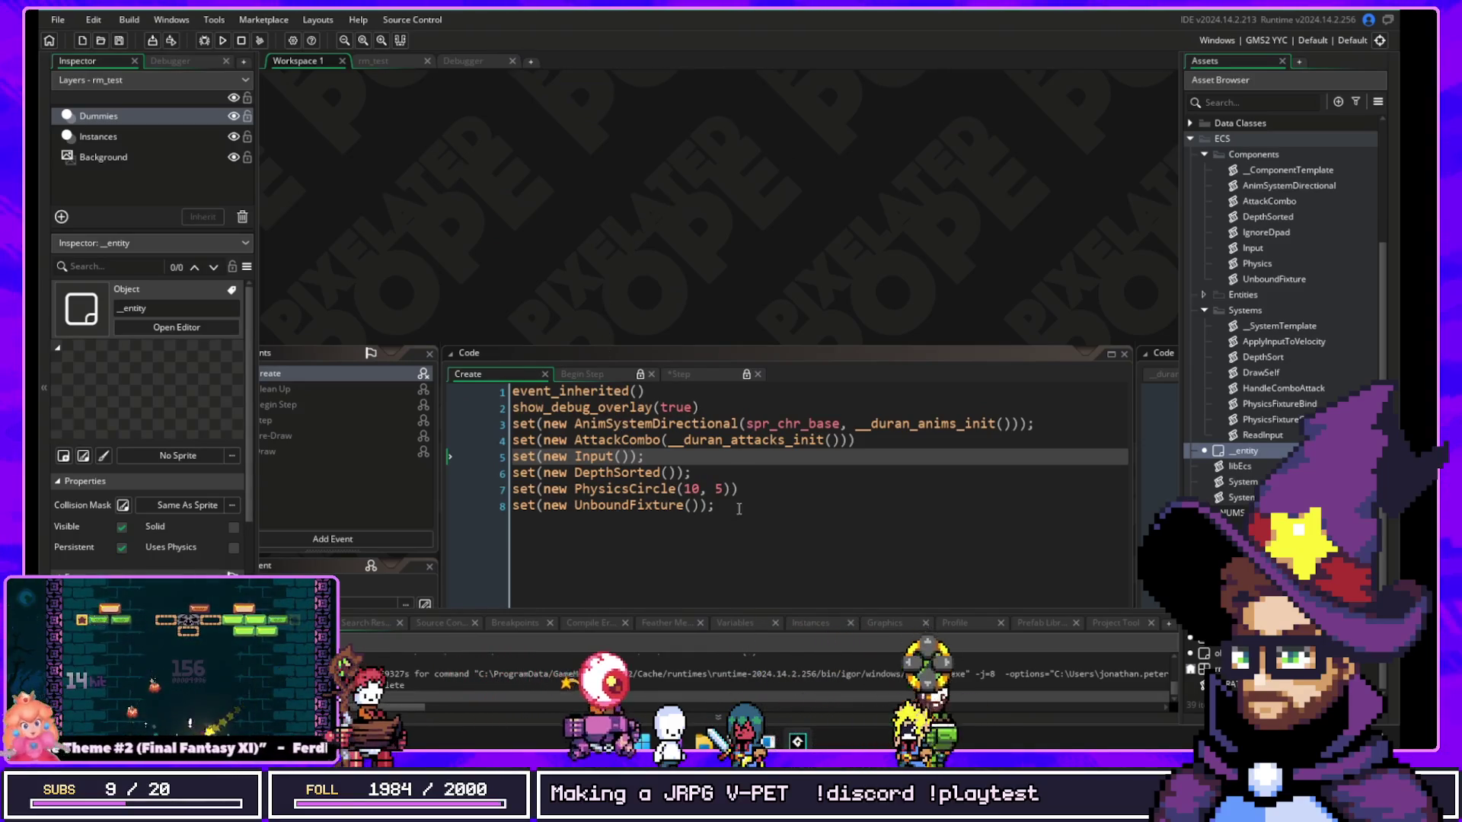
{"action": "scroll", "coordinate": [467, 407], "scroll_direction": "down", "scroll_amount": 3}
{"action": "left_click", "coordinate": [583, 120]}
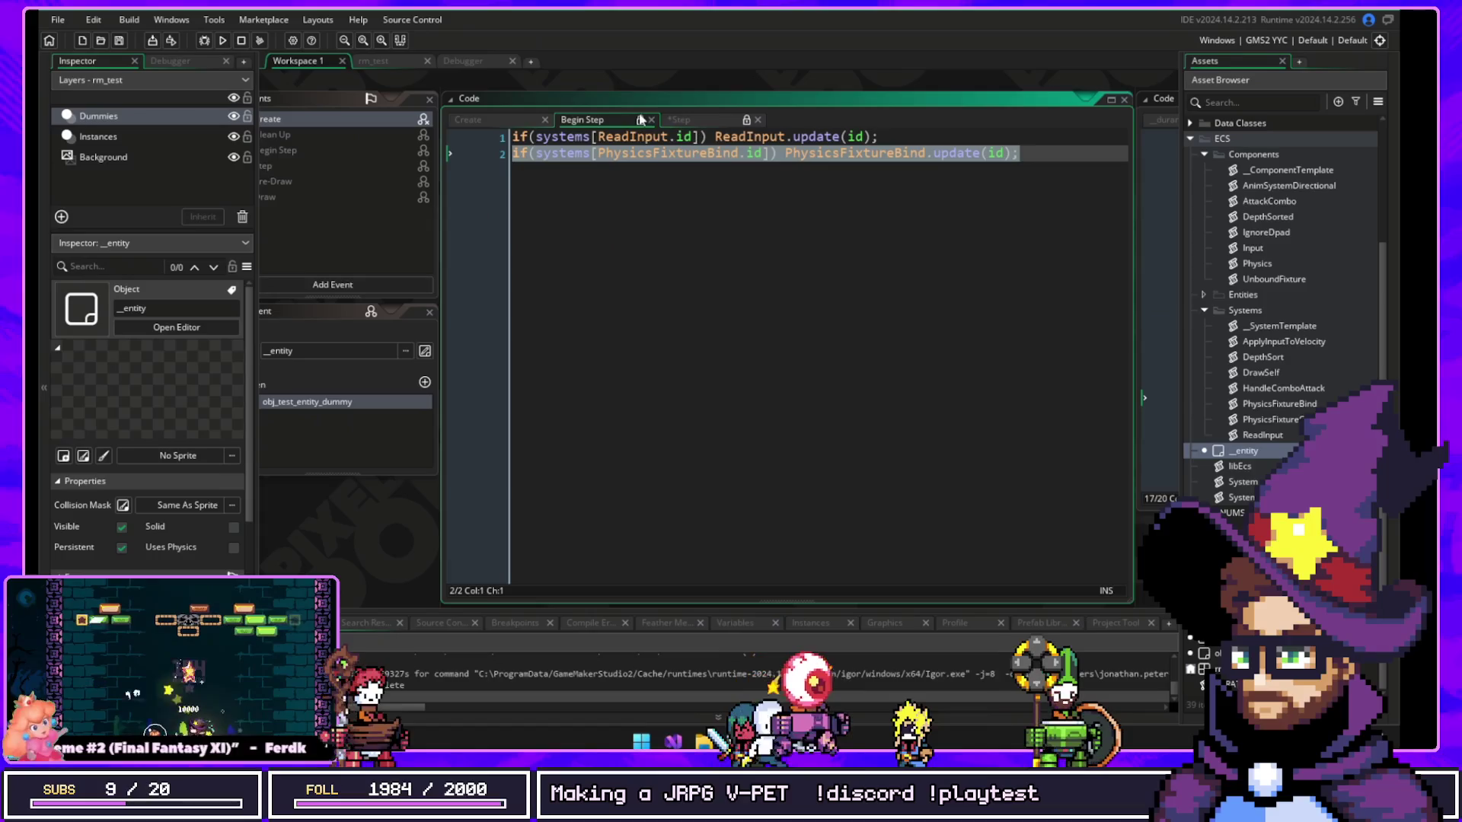
{"action": "left_click", "coordinate": [677, 119]}
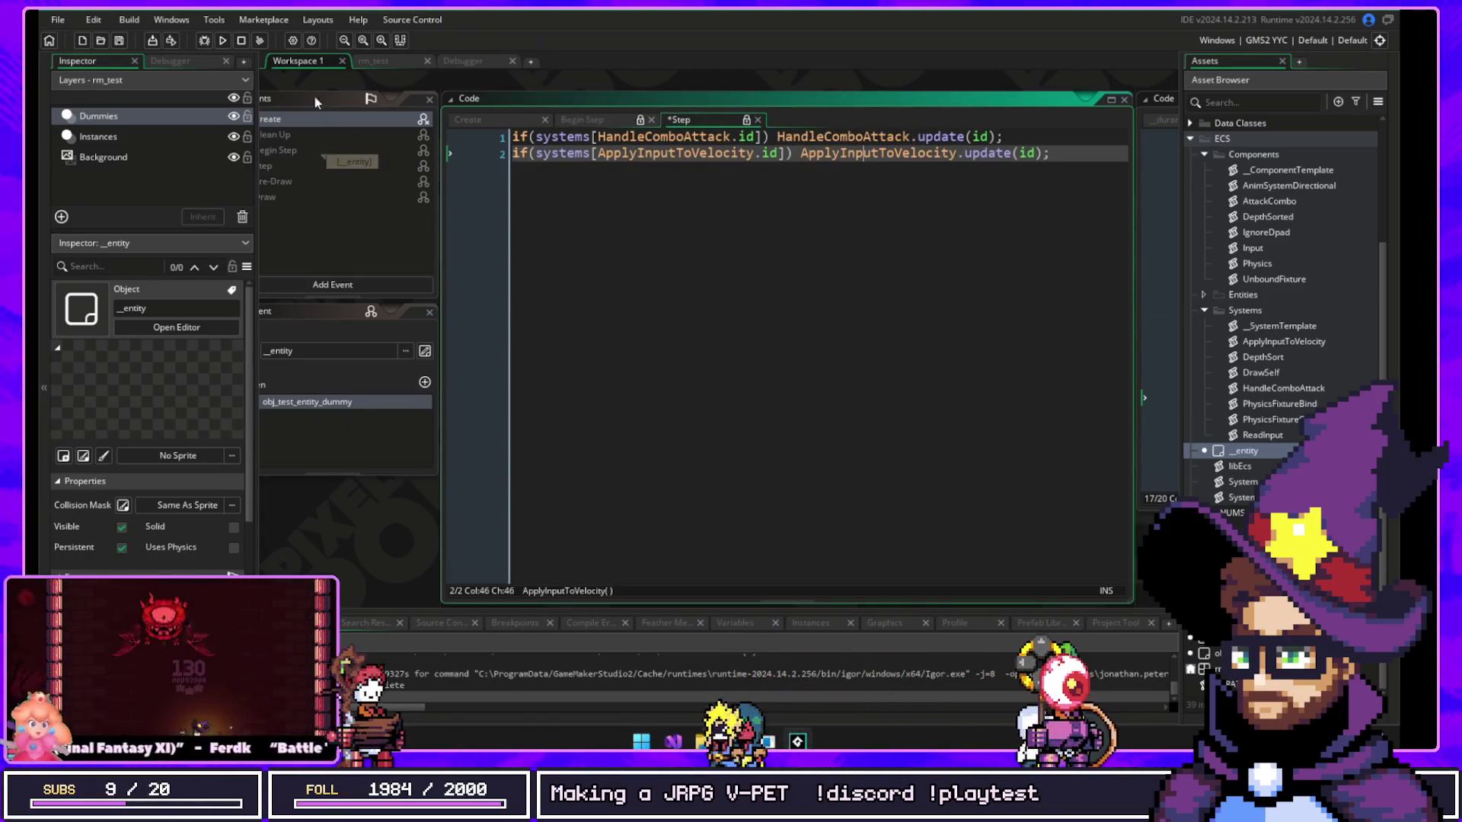
{"action": "left_click", "coordinate": [342, 60]}
{"action": "left_click", "coordinate": [285, 60]}
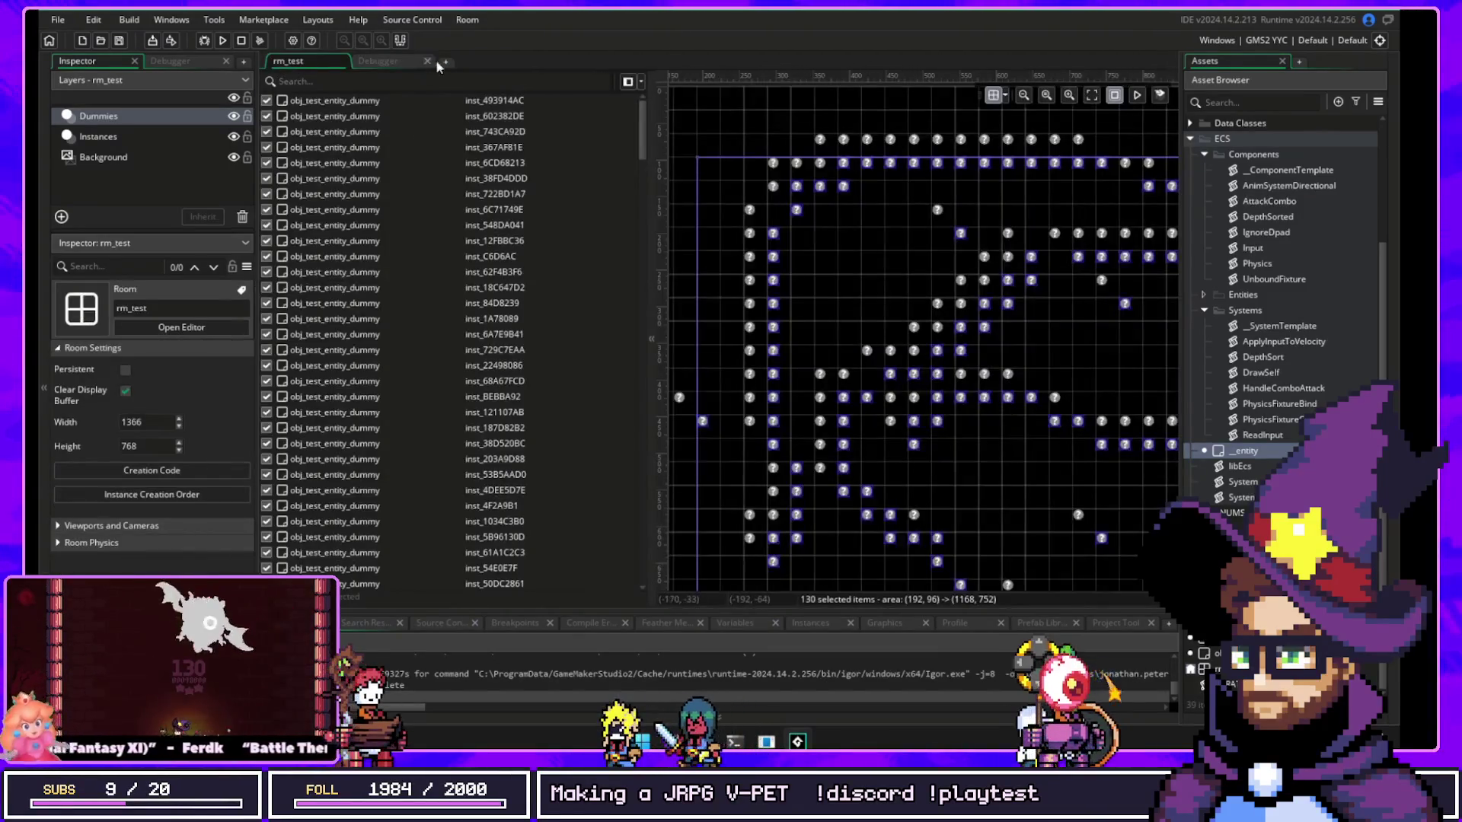
Step: In a new workspace, search assets for '_ent' and open the _entity object
{"action": "left_click", "coordinate": [446, 62]}
{"action": "key", "text": "ctrl+t"}
{"action": "type", "text": "_ent"}
{"action": "key", "text": "Down"}
{"action": "key", "text": "Return"}
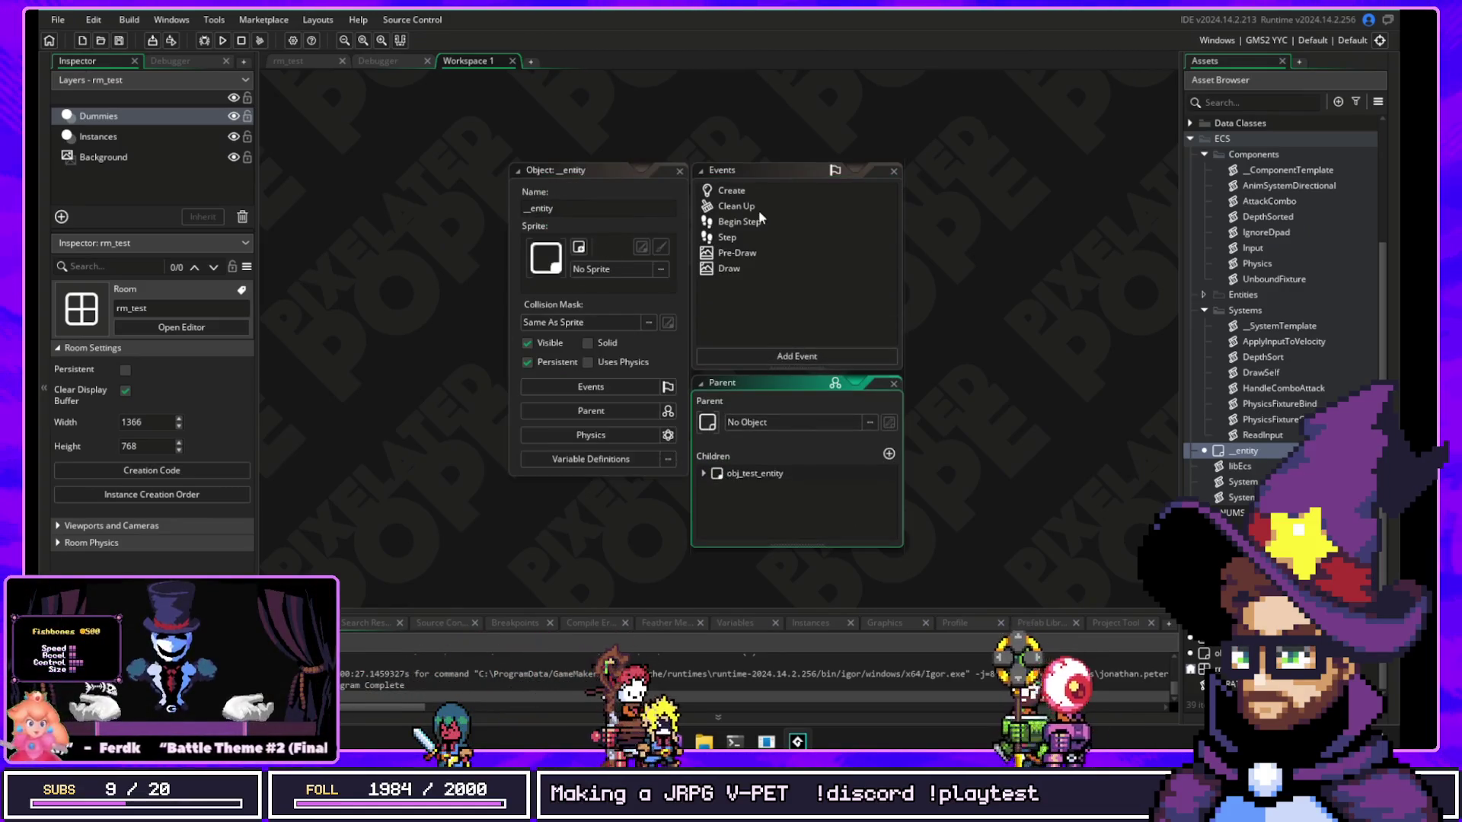
Step: Browse _entity's Begin Step, Pre-Draw, Draw and Clean Up code, ending on Step with its lines selected
{"action": "left_click", "coordinate": [737, 223]}
{"action": "left_click", "coordinate": [471, 237]}
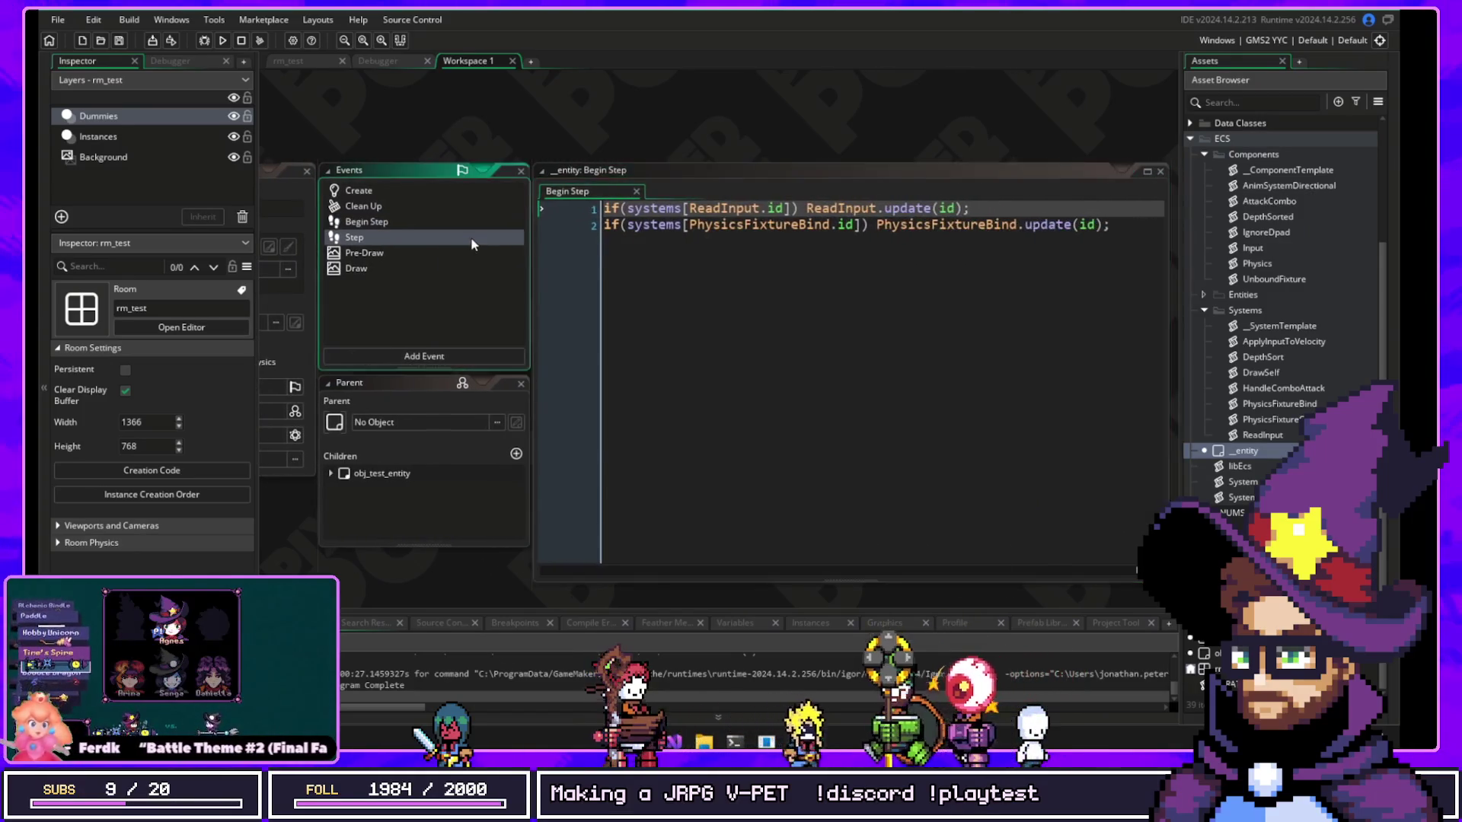
{"action": "left_click", "coordinate": [390, 253]}
{"action": "left_click", "coordinate": [390, 268]}
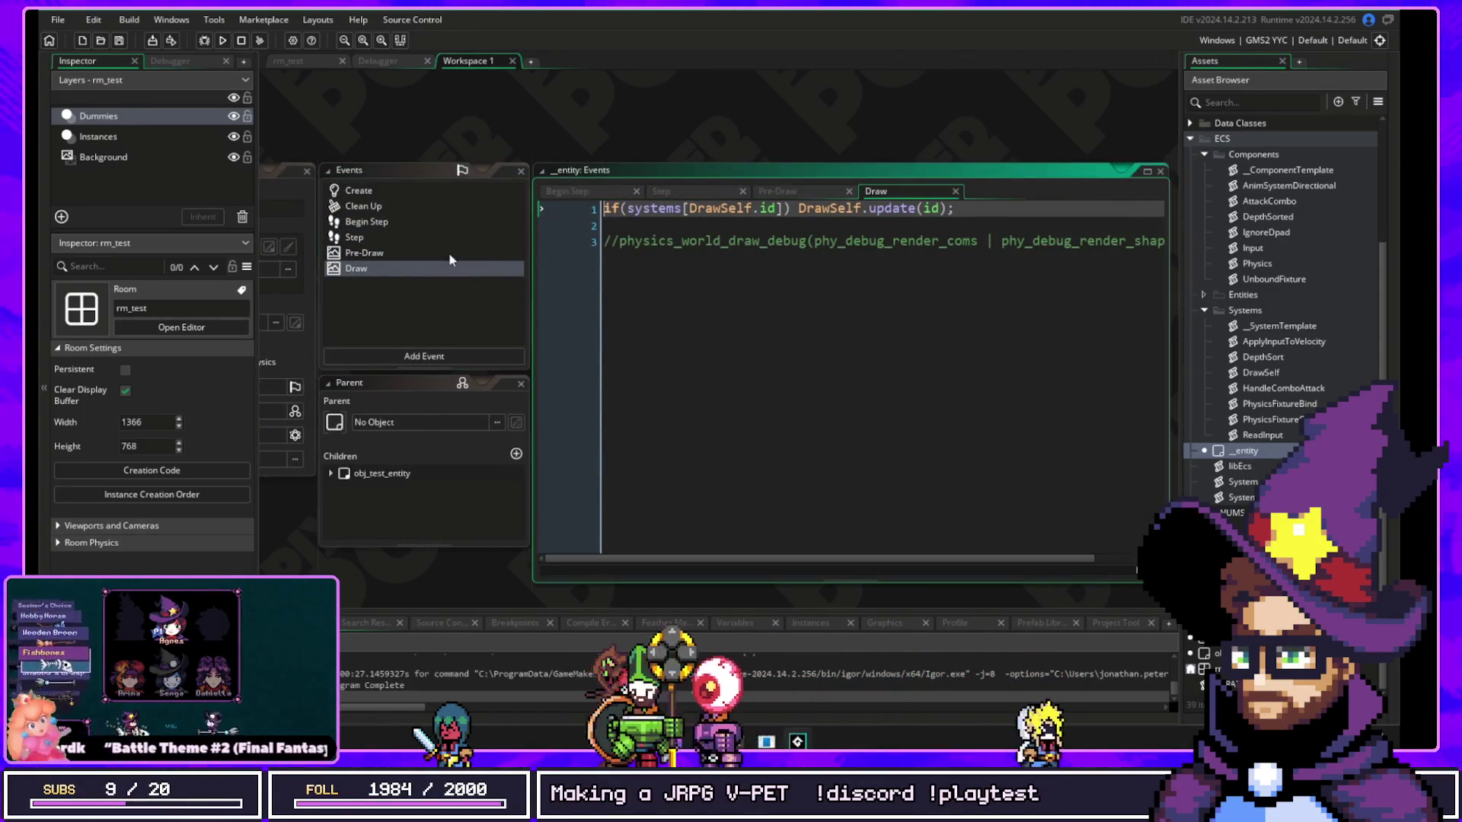
{"action": "left_click", "coordinate": [450, 253]}
{"action": "left_click", "coordinate": [449, 237]}
{"action": "left_click", "coordinate": [450, 222]}
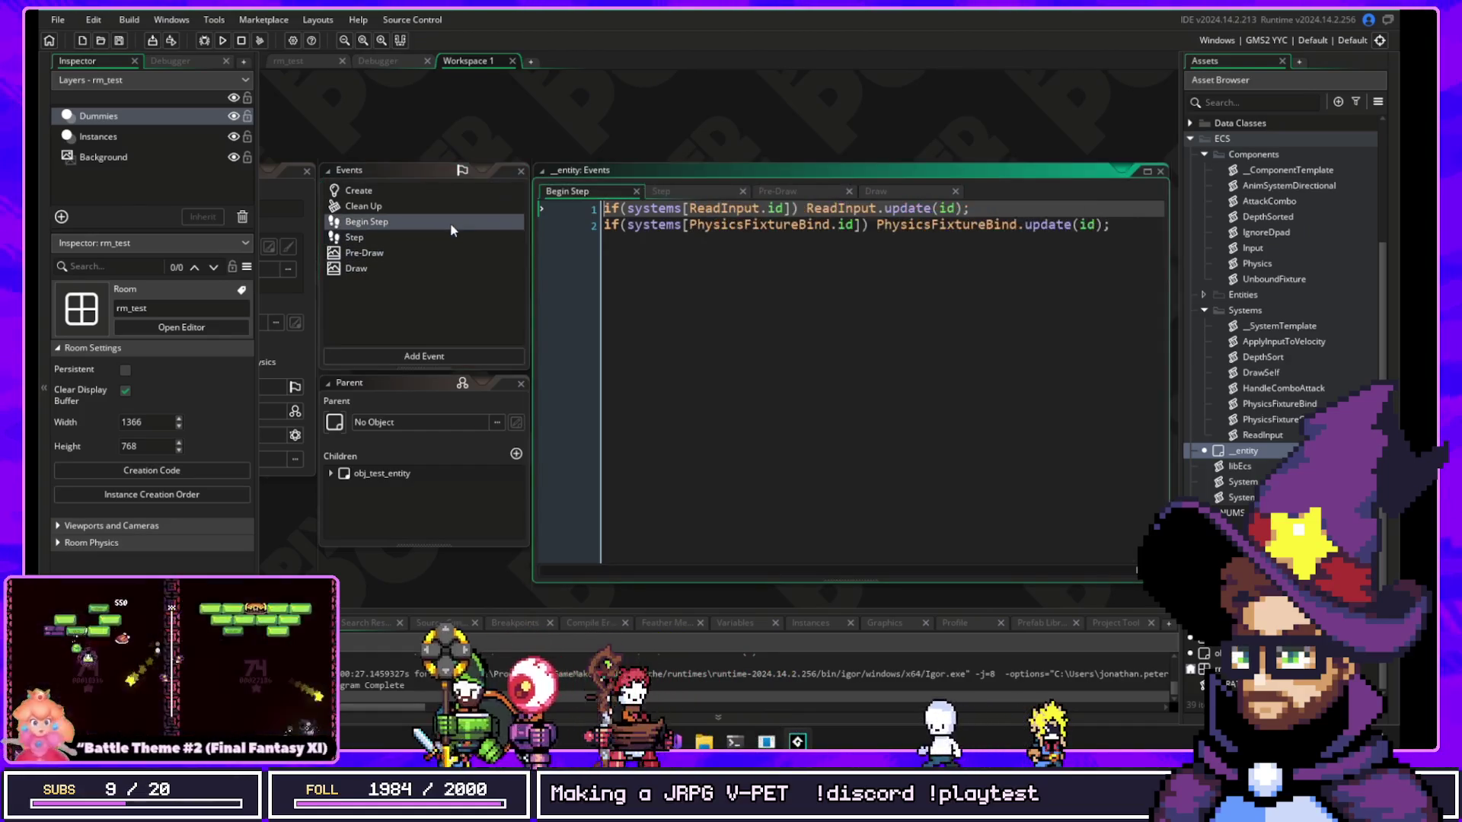
{"action": "left_click", "coordinate": [440, 206]}
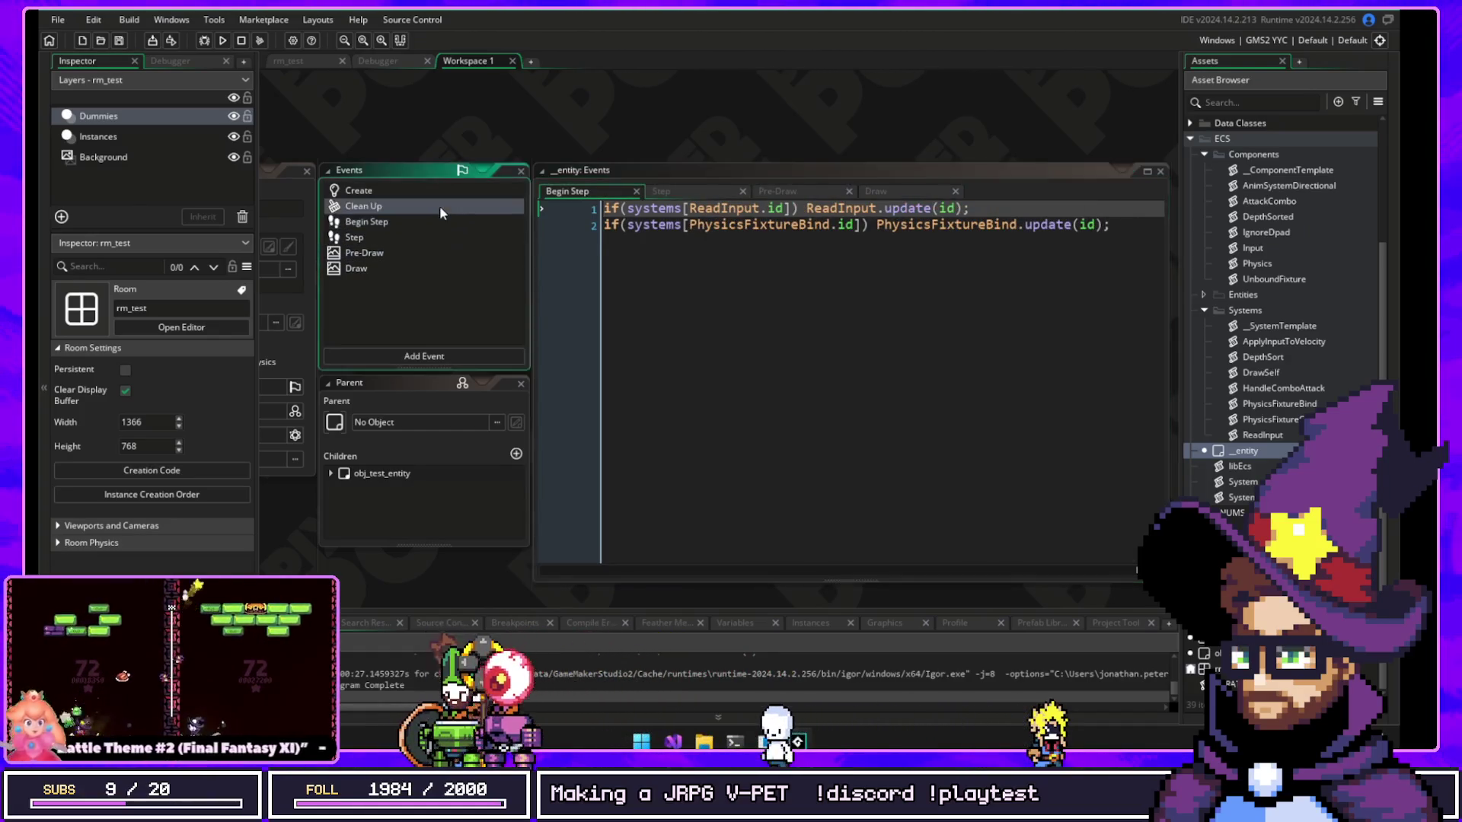
{"action": "left_click", "coordinate": [431, 235]}
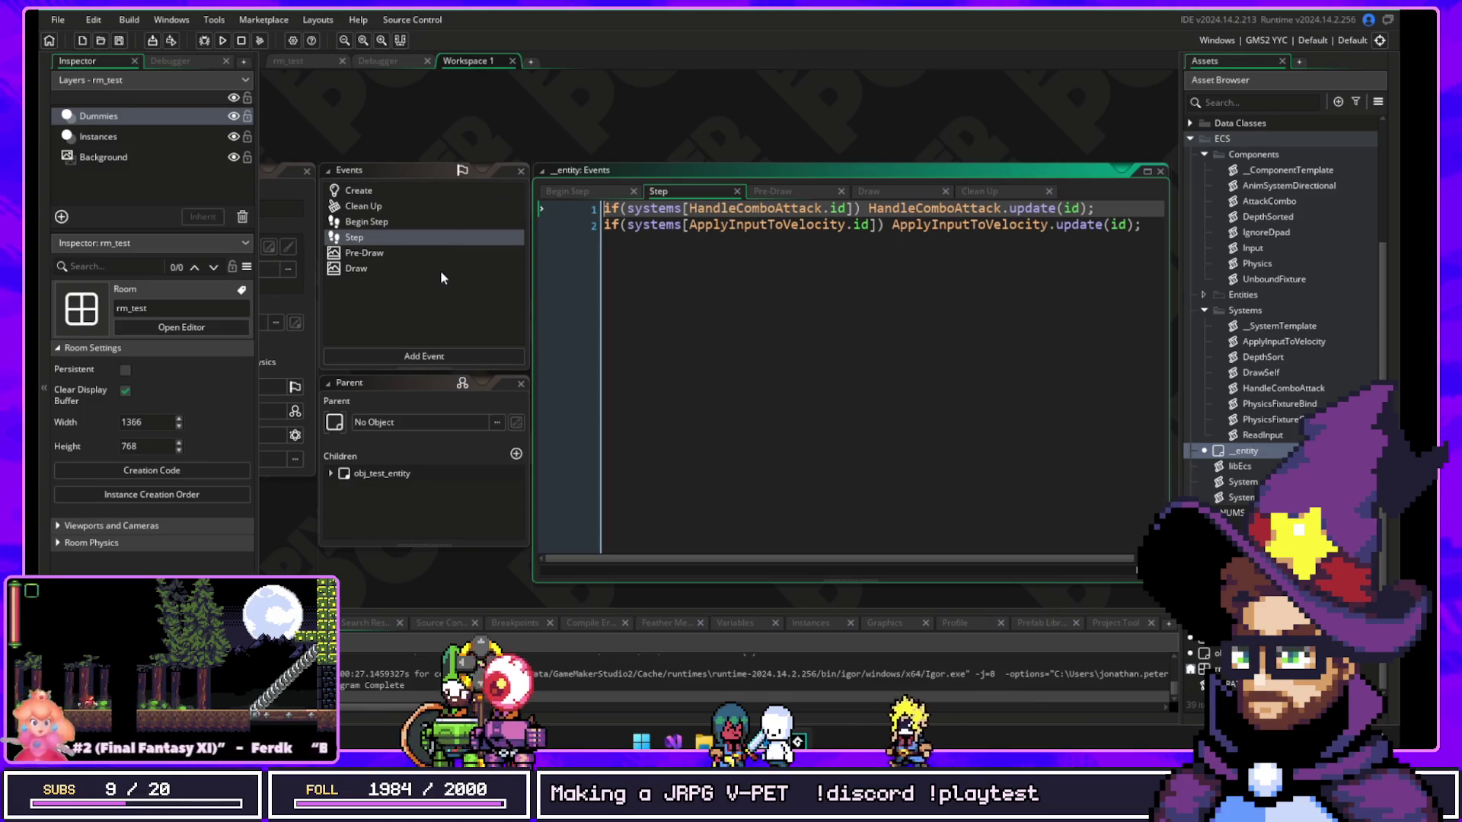
{"action": "mouse_move", "coordinate": [1143, 224]}
{"action": "left_mouse_down"}
{"action": "mouse_move", "coordinate": [562, 222]}
{"action": "mouse_move", "coordinate": [564, 207]}
{"action": "left_mouse_up"}
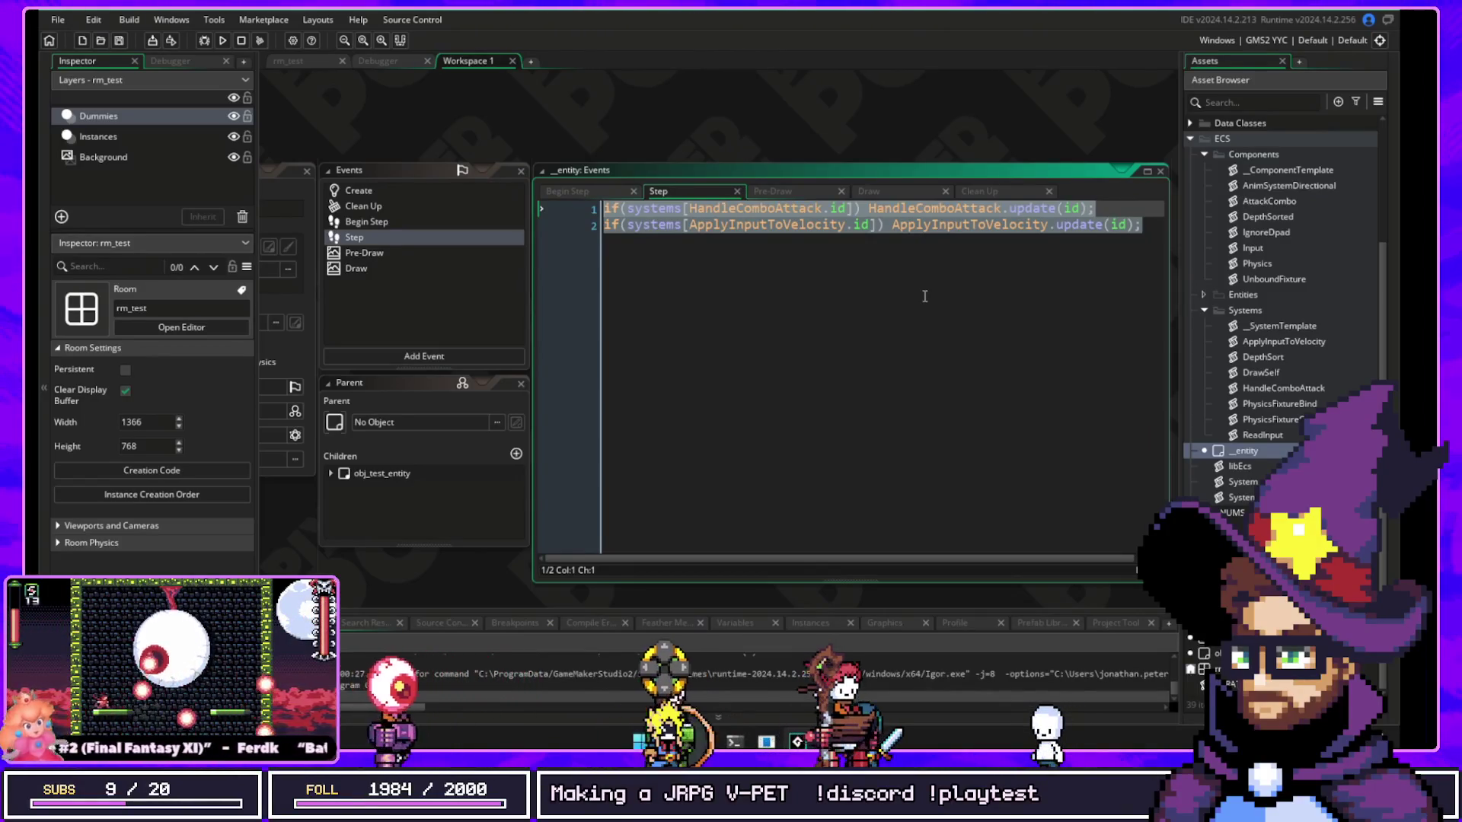
Step: Expand Character > Sahagin > Sprites, inspect obj_chr_sahagin and spr_sahagin_portrait, and open the portrait sprite
{"action": "scroll", "coordinate": [1232, 126], "scroll_direction": "up", "scroll_amount": 3}
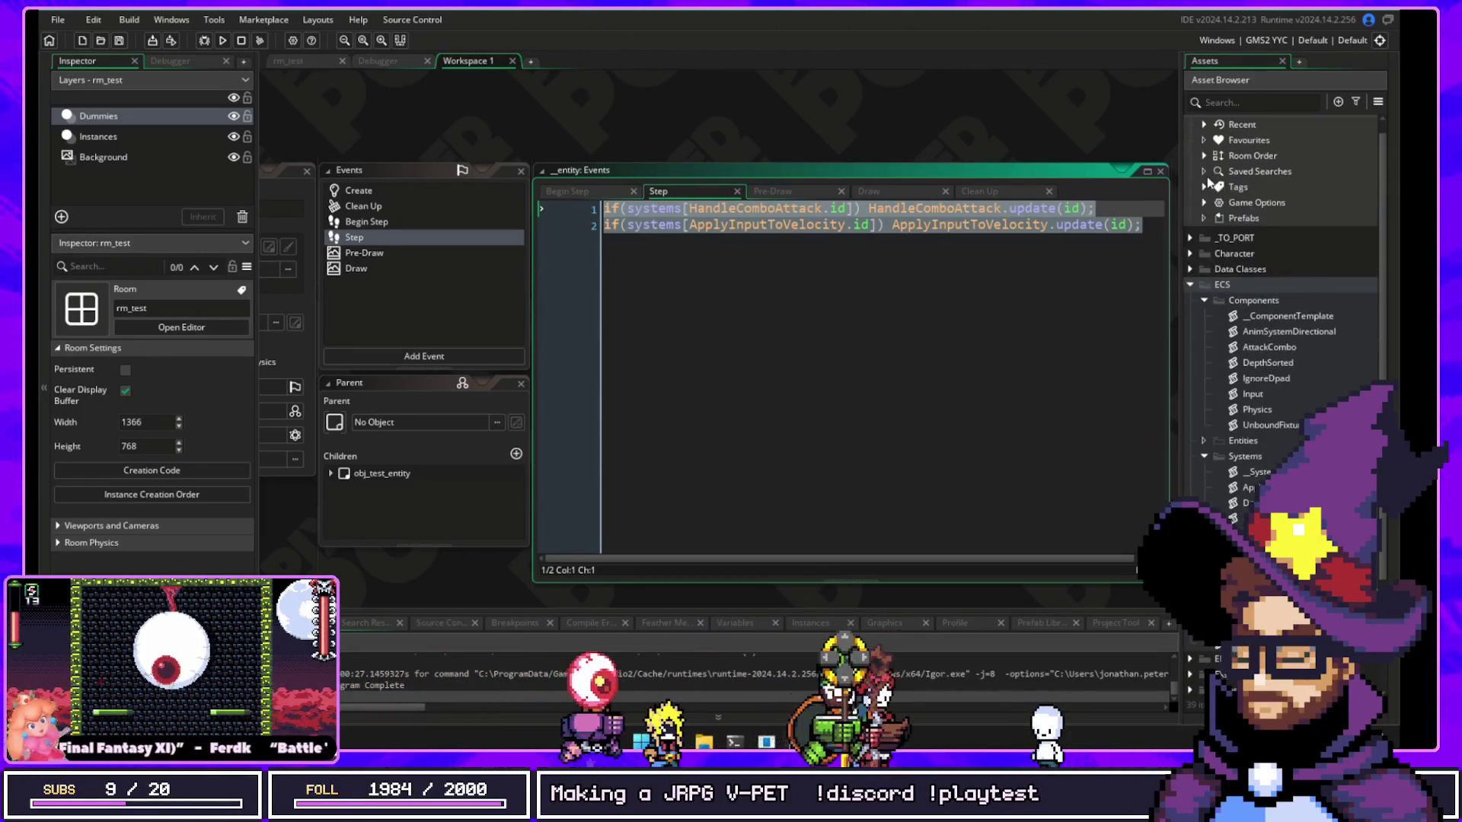
{"action": "left_click", "coordinate": [1191, 254]}
{"action": "left_click", "coordinate": [1205, 285]}
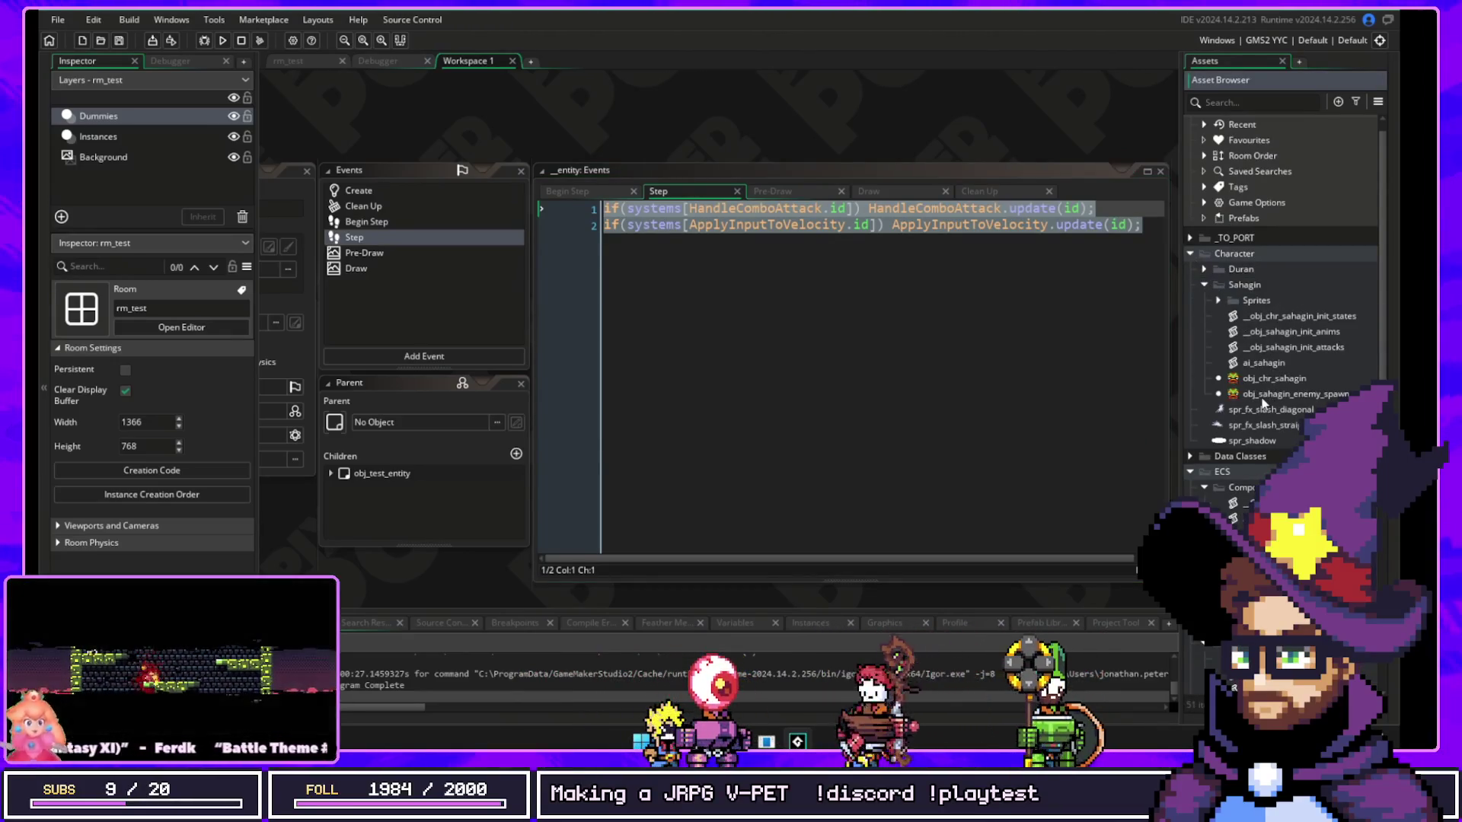
{"action": "left_click", "coordinate": [1267, 386]}
{"action": "left_click", "coordinate": [1220, 301]}
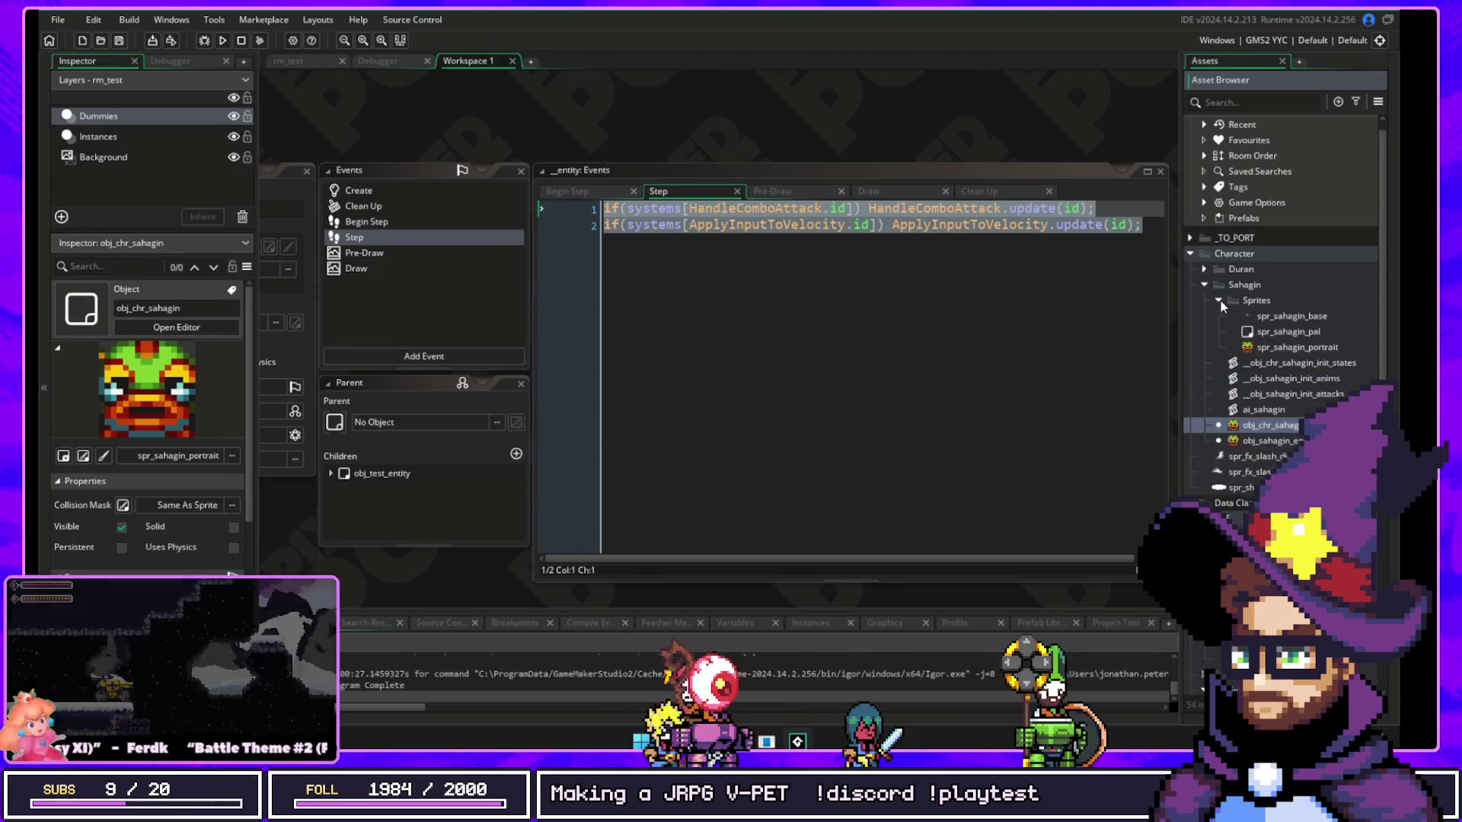
{"action": "left_click", "coordinate": [1270, 350]}
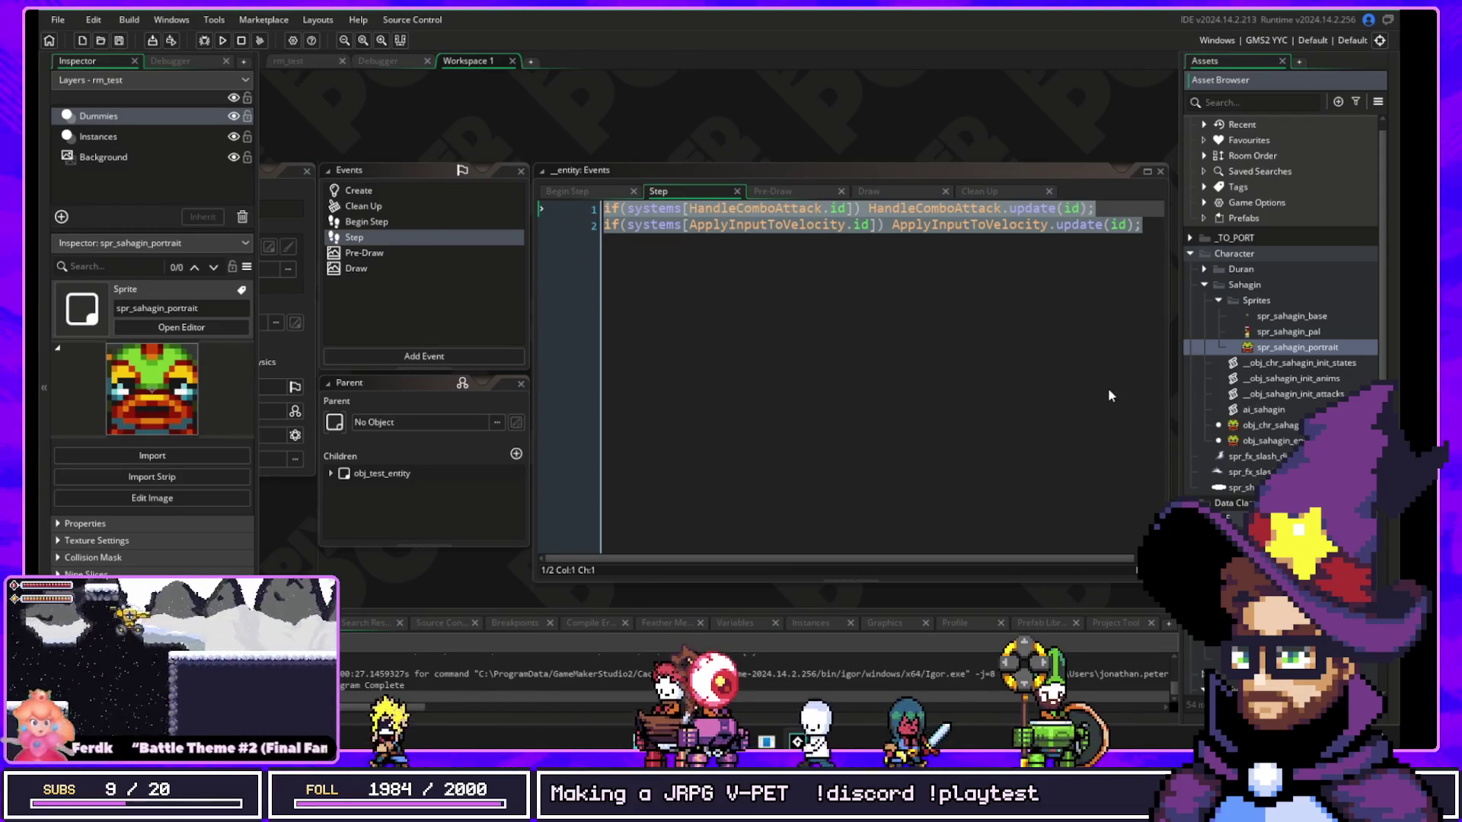
{"action": "double_click", "coordinate": [1297, 347]}
Step: Open the spr_sahagin_base sprite editor and play, pause and resume its animation preview
{"action": "double_click", "coordinate": [1292, 316]}
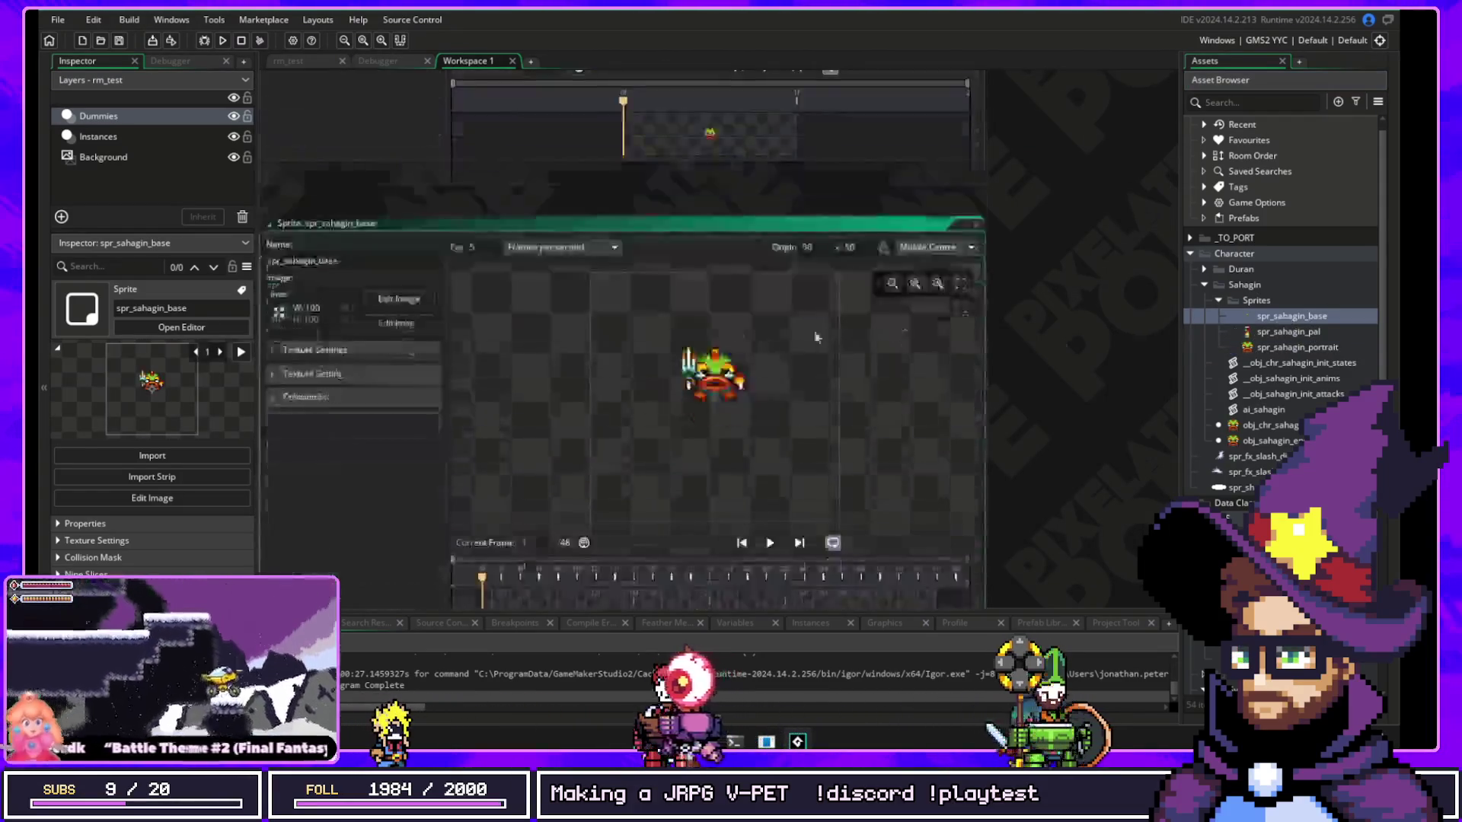
{"action": "left_click", "coordinate": [770, 447]}
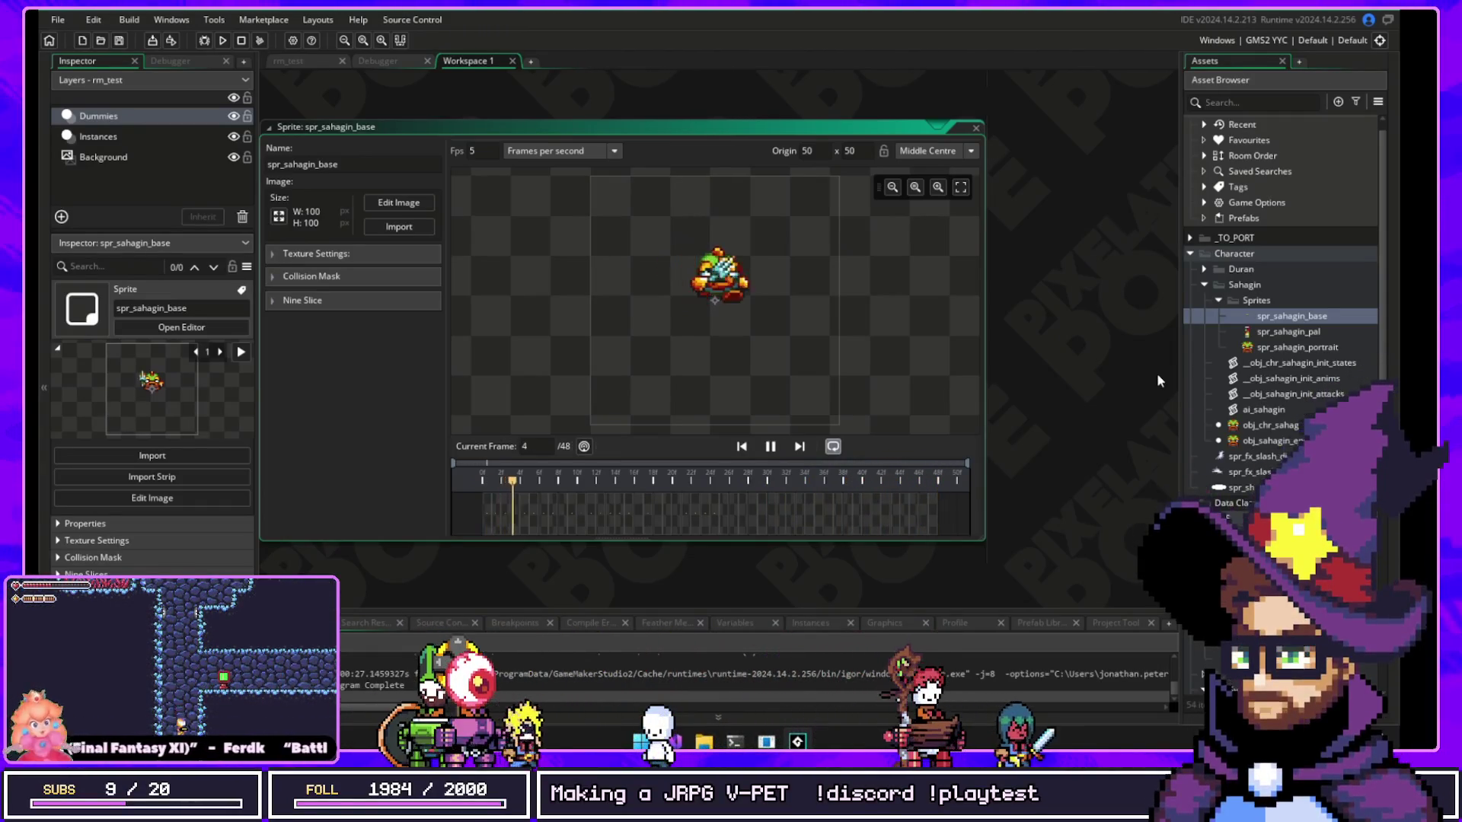
{"action": "left_click", "coordinate": [773, 446]}
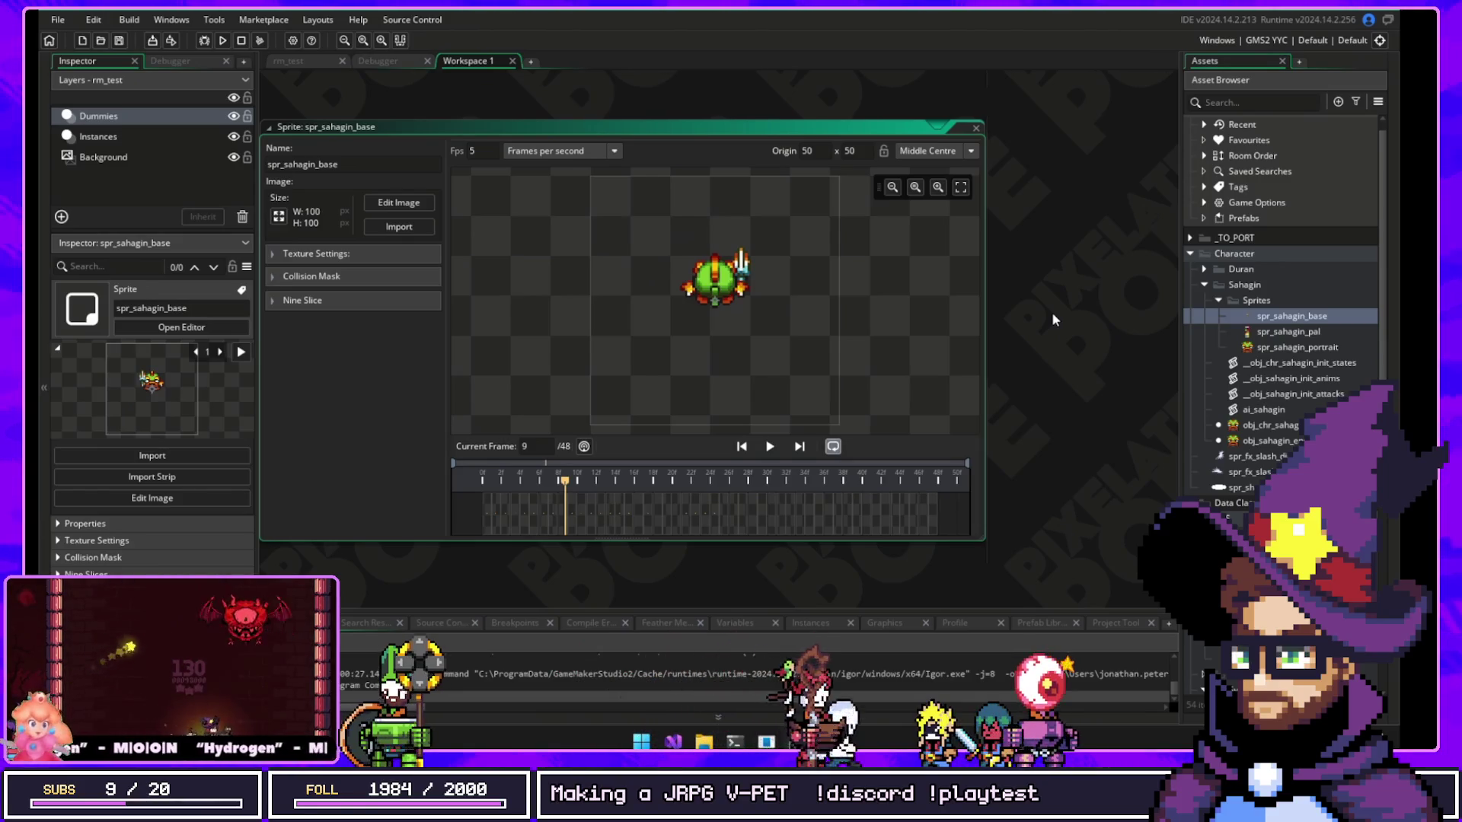
{"action": "left_click", "coordinate": [769, 449]}
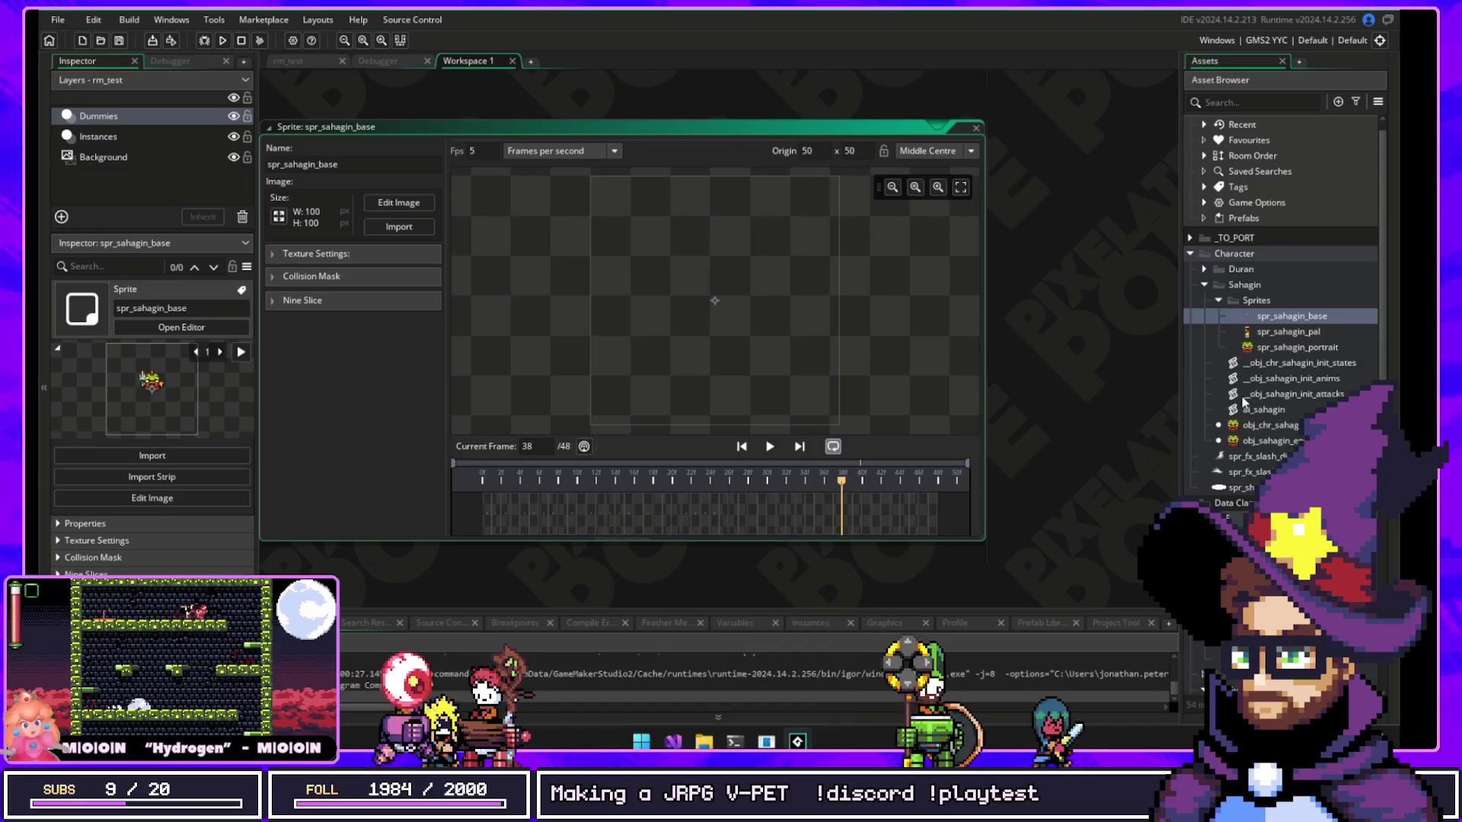
Step: Collapse the Sahagin Sprites and ECS folders and open the libManaSeed script
{"action": "left_click", "coordinate": [1218, 300]}
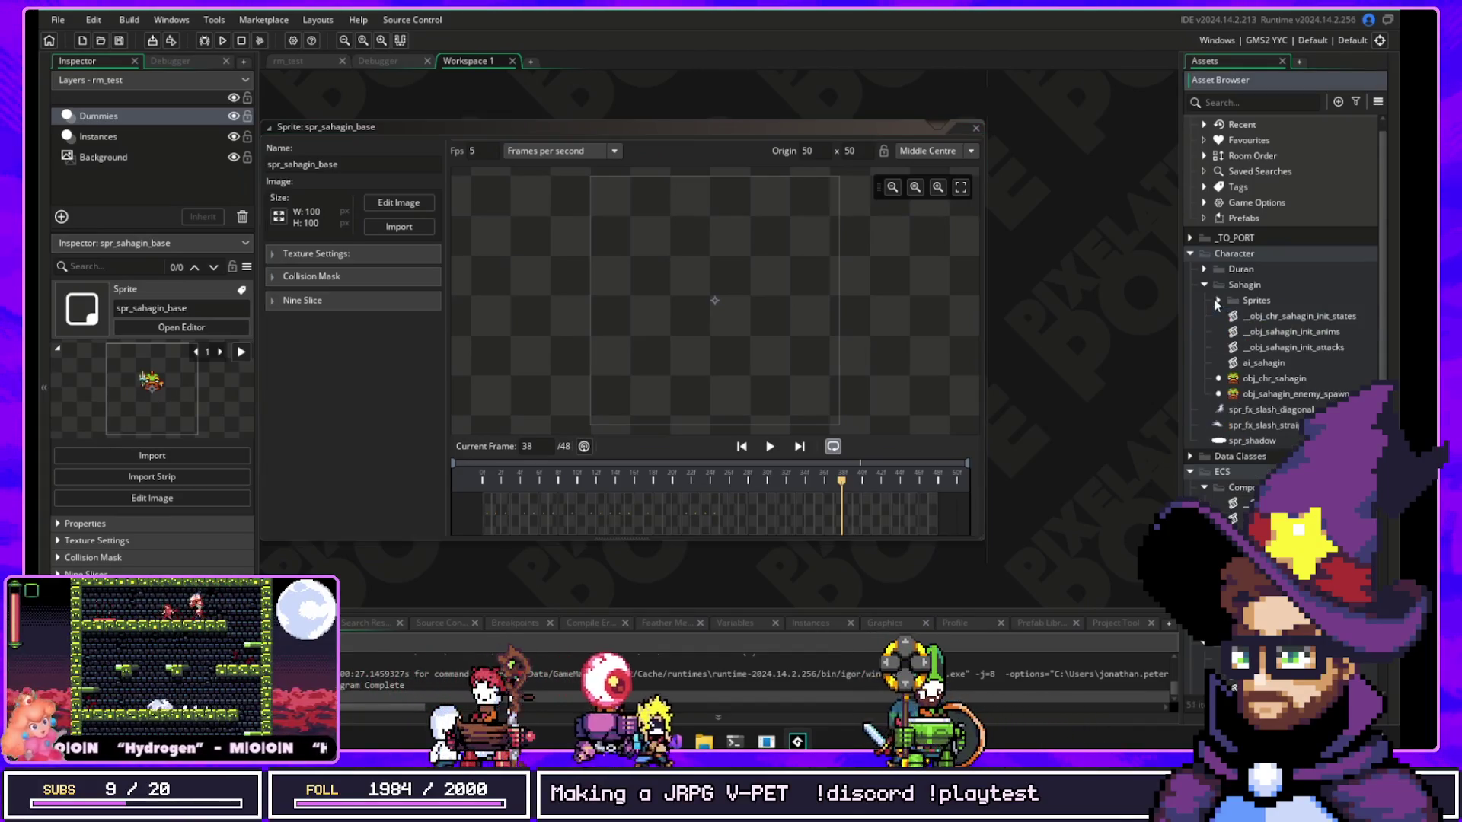
{"action": "scroll", "coordinate": [1201, 314], "scroll_direction": "down", "scroll_amount": 4}
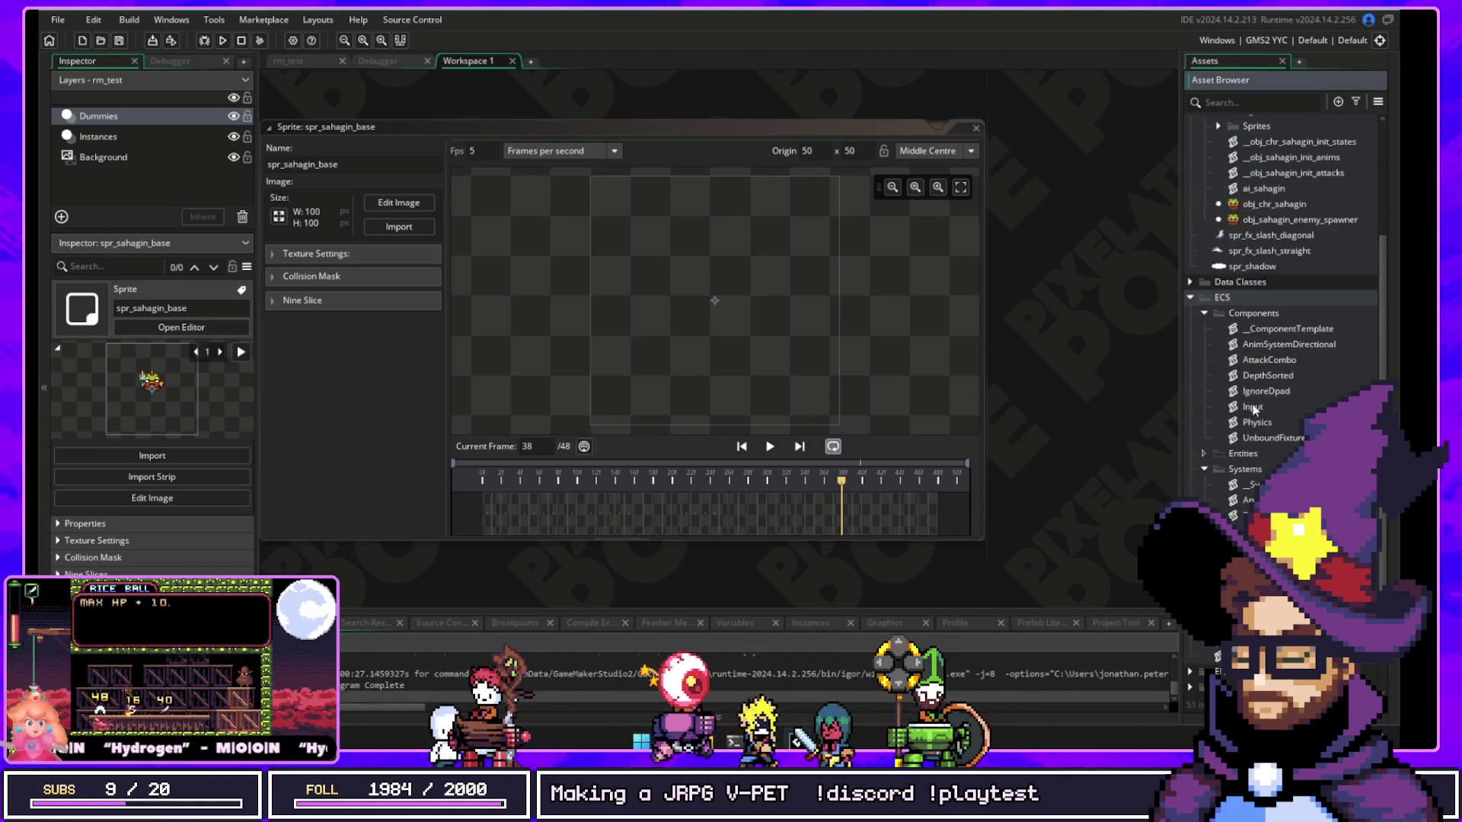
{"action": "left_click", "coordinate": [1192, 298]}
{"action": "scroll", "coordinate": [1195, 305], "scroll_direction": "up", "scroll_amount": 4}
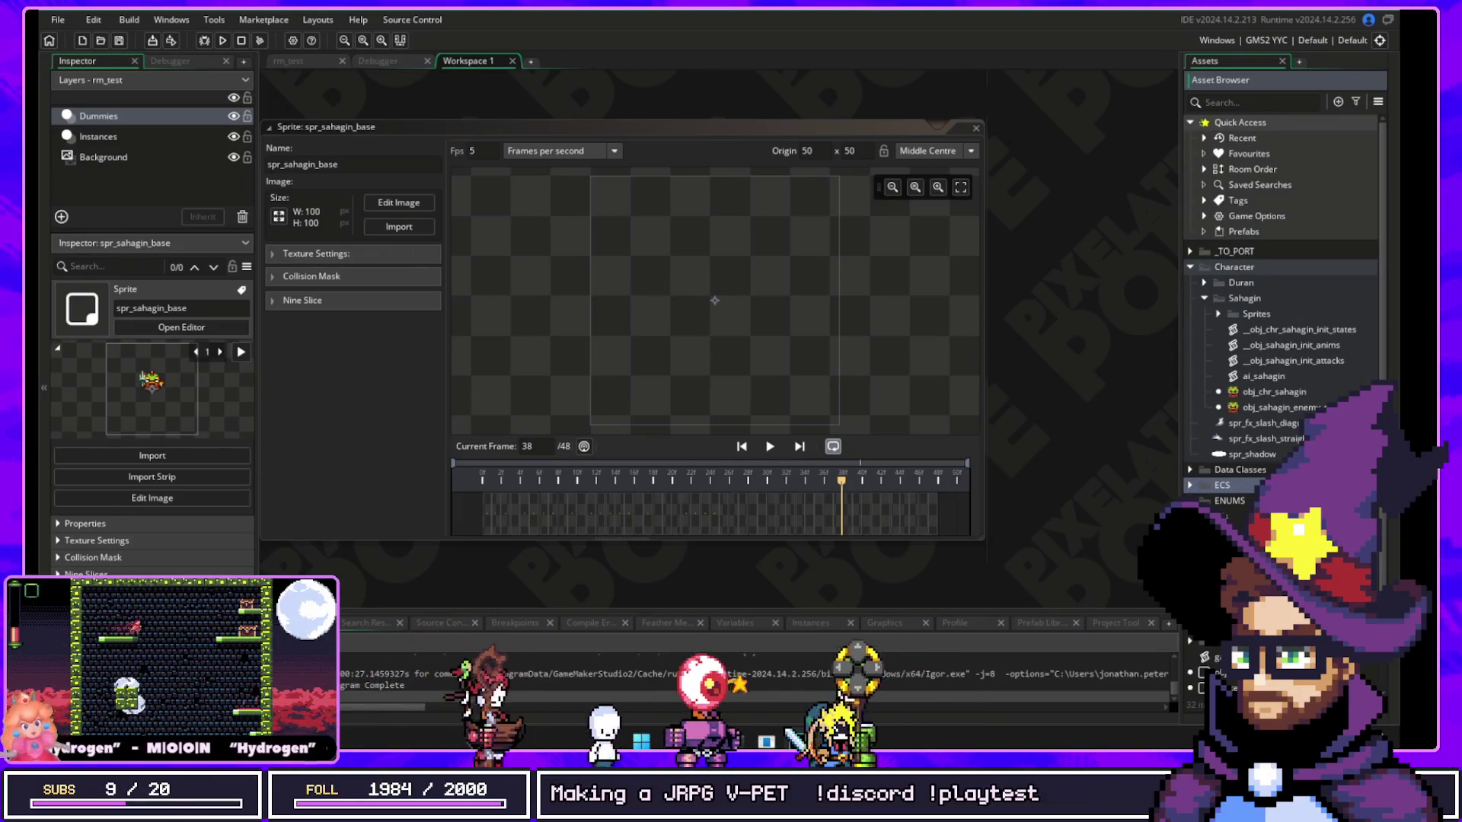
{"action": "double_click", "coordinate": [1249, 518]}
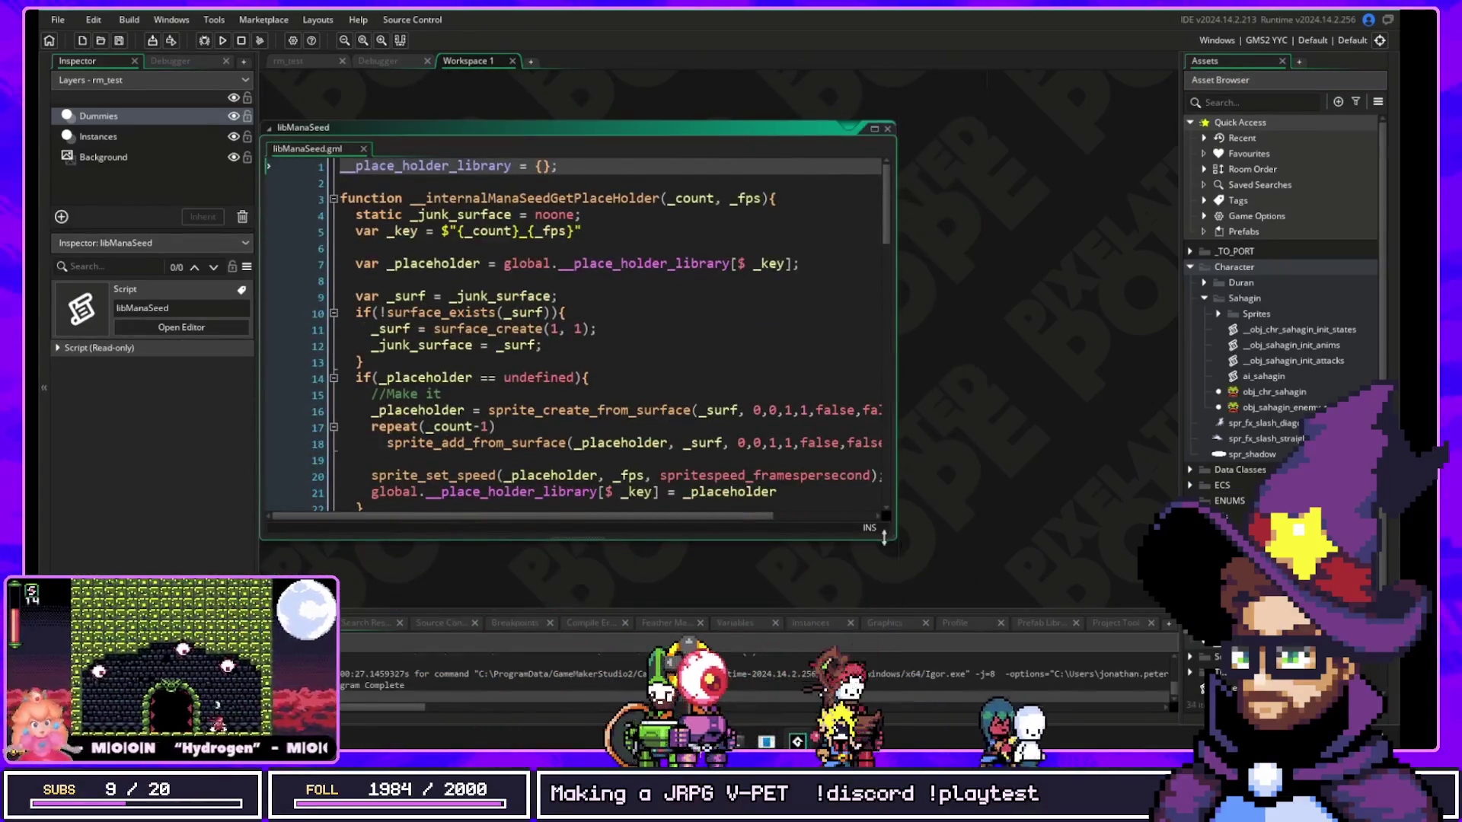
Step: Enlarge the libManaSeed window, open __obj_sahagin_init_anims and inspect the idle frame array
{"action": "left_click_drag", "start_coordinate": [892, 542], "coordinate": [1053, 604]}
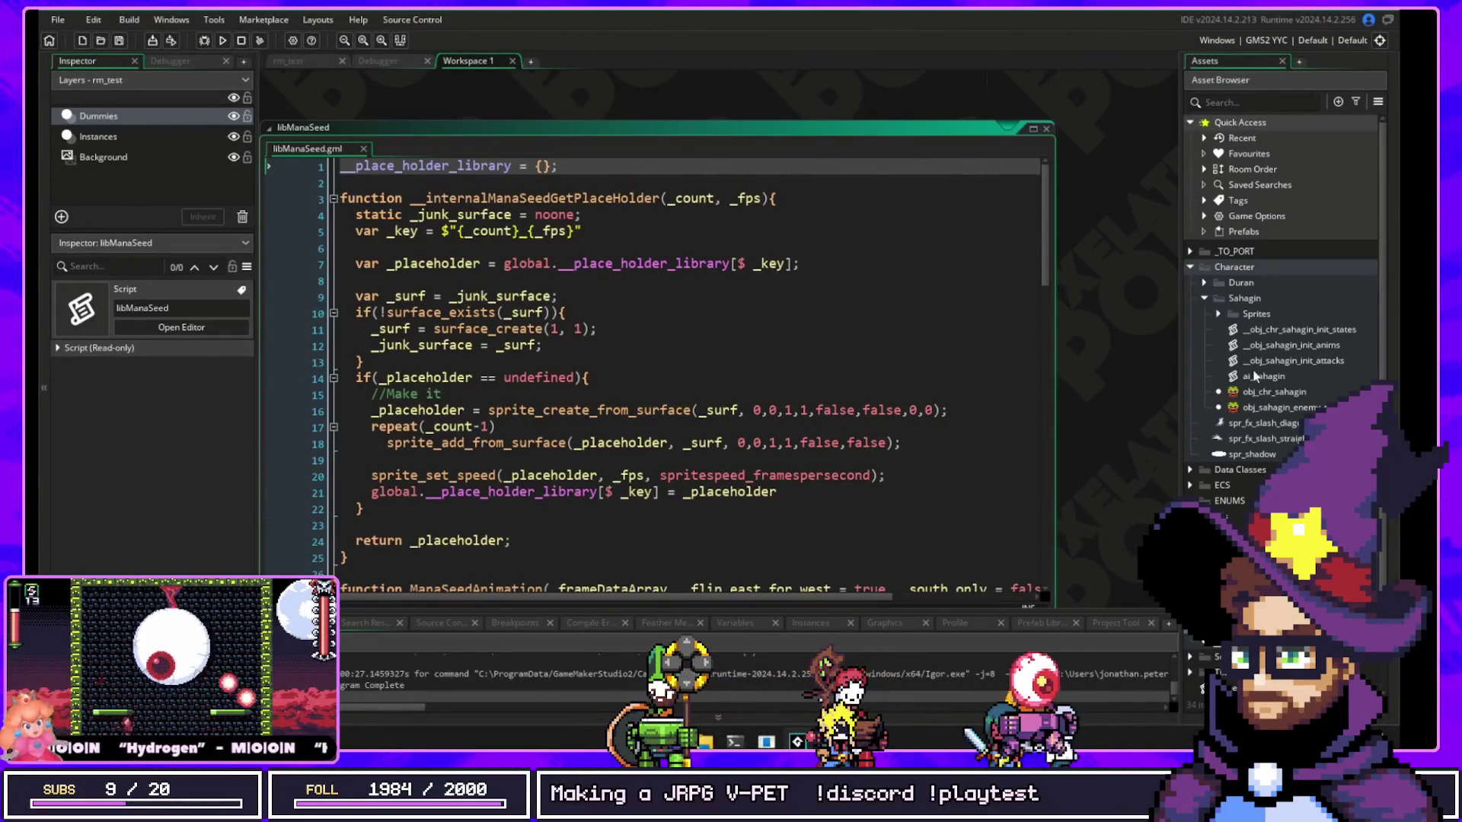
{"action": "double_click", "coordinate": [1290, 345]}
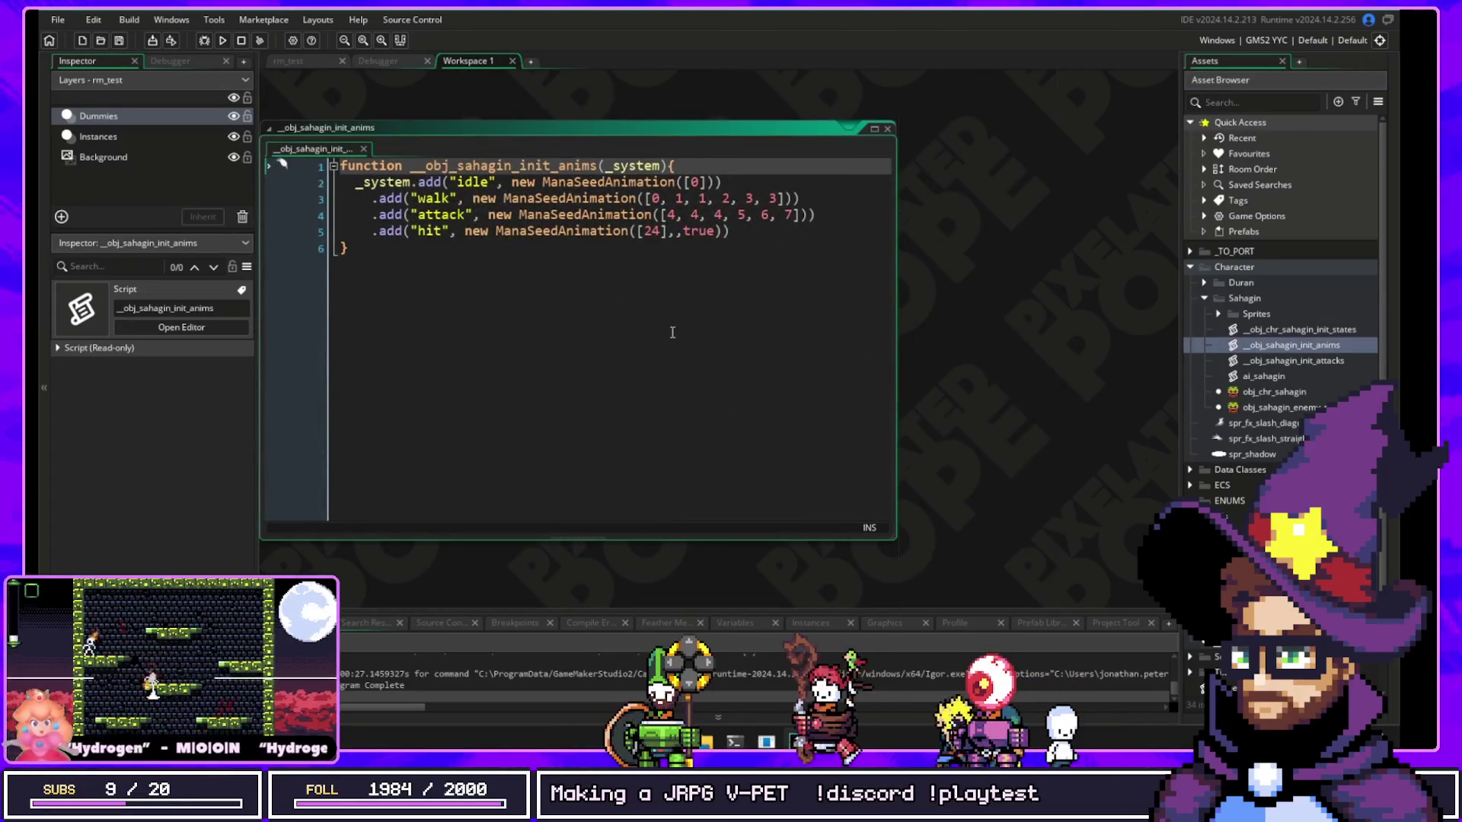
{"action": "left_click", "coordinate": [481, 182]}
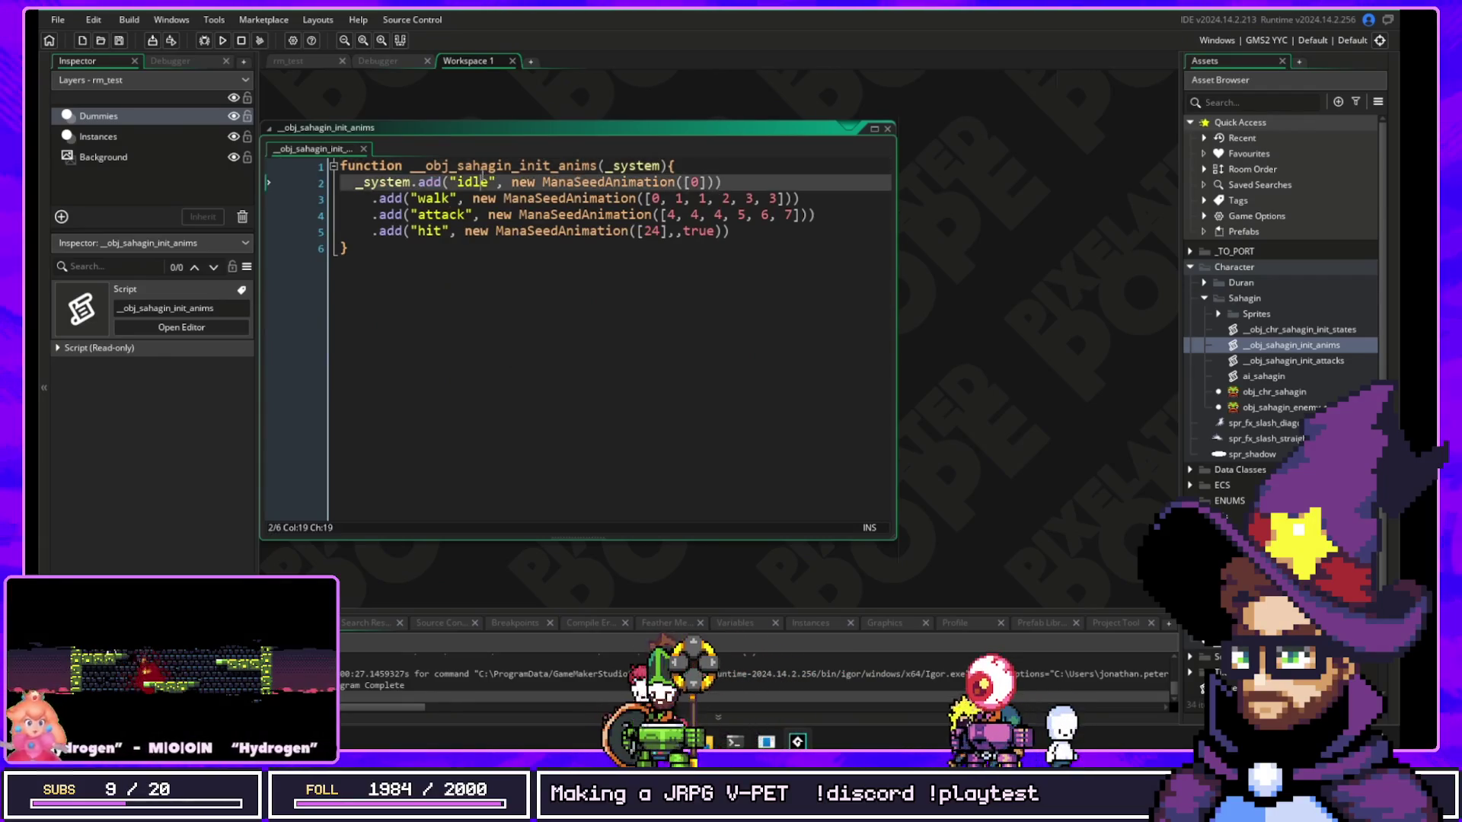
{"action": "left_click", "coordinate": [688, 182]}
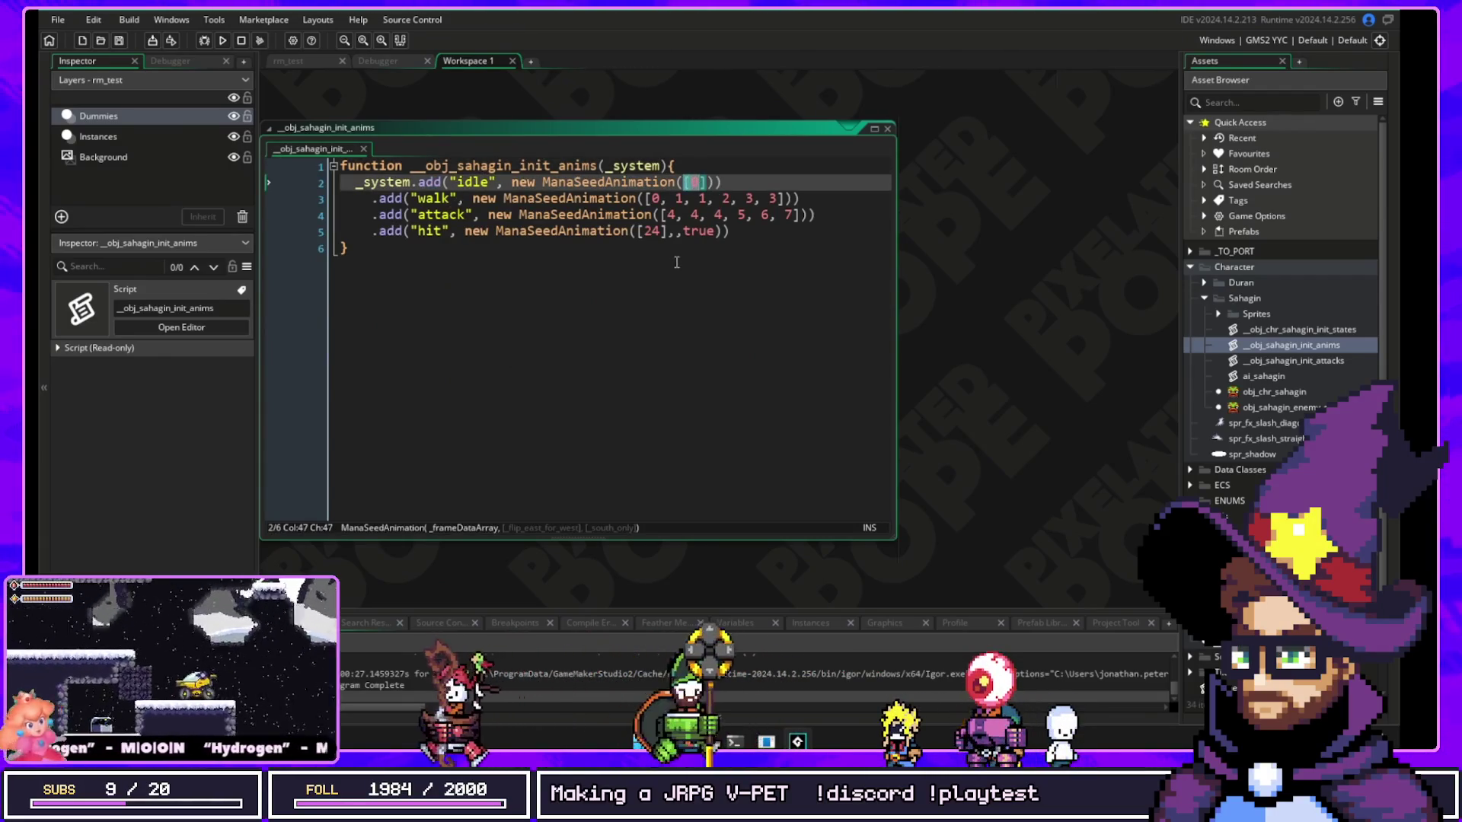
Step: Select numbers in the walk frame list and show spr_sahagin_base in the Inspector
{"action": "left_click", "coordinate": [694, 198]}
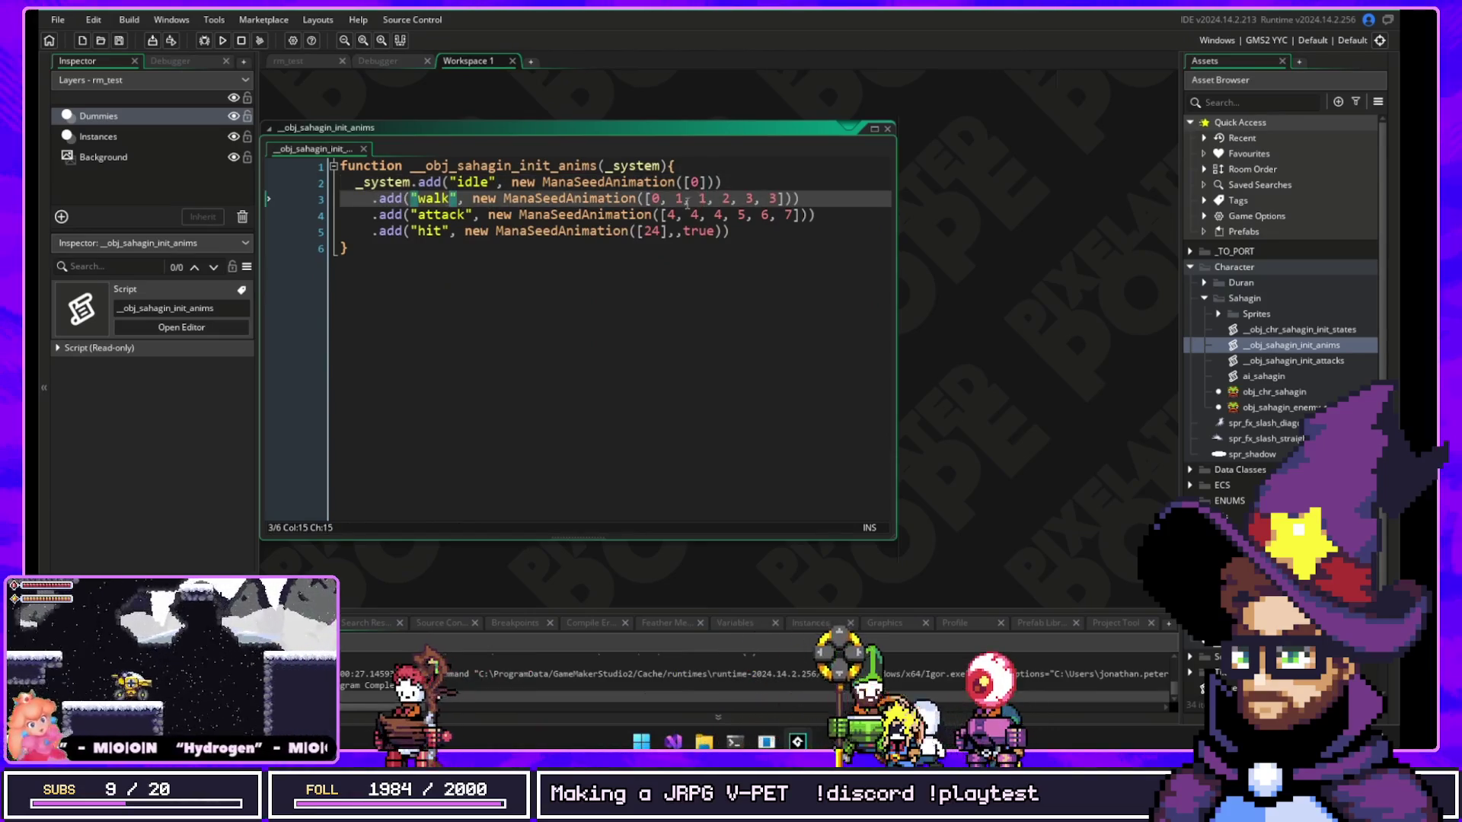
{"action": "key", "text": "Right"}
{"action": "key", "text": "Right"}
{"action": "key", "text": "Right"}
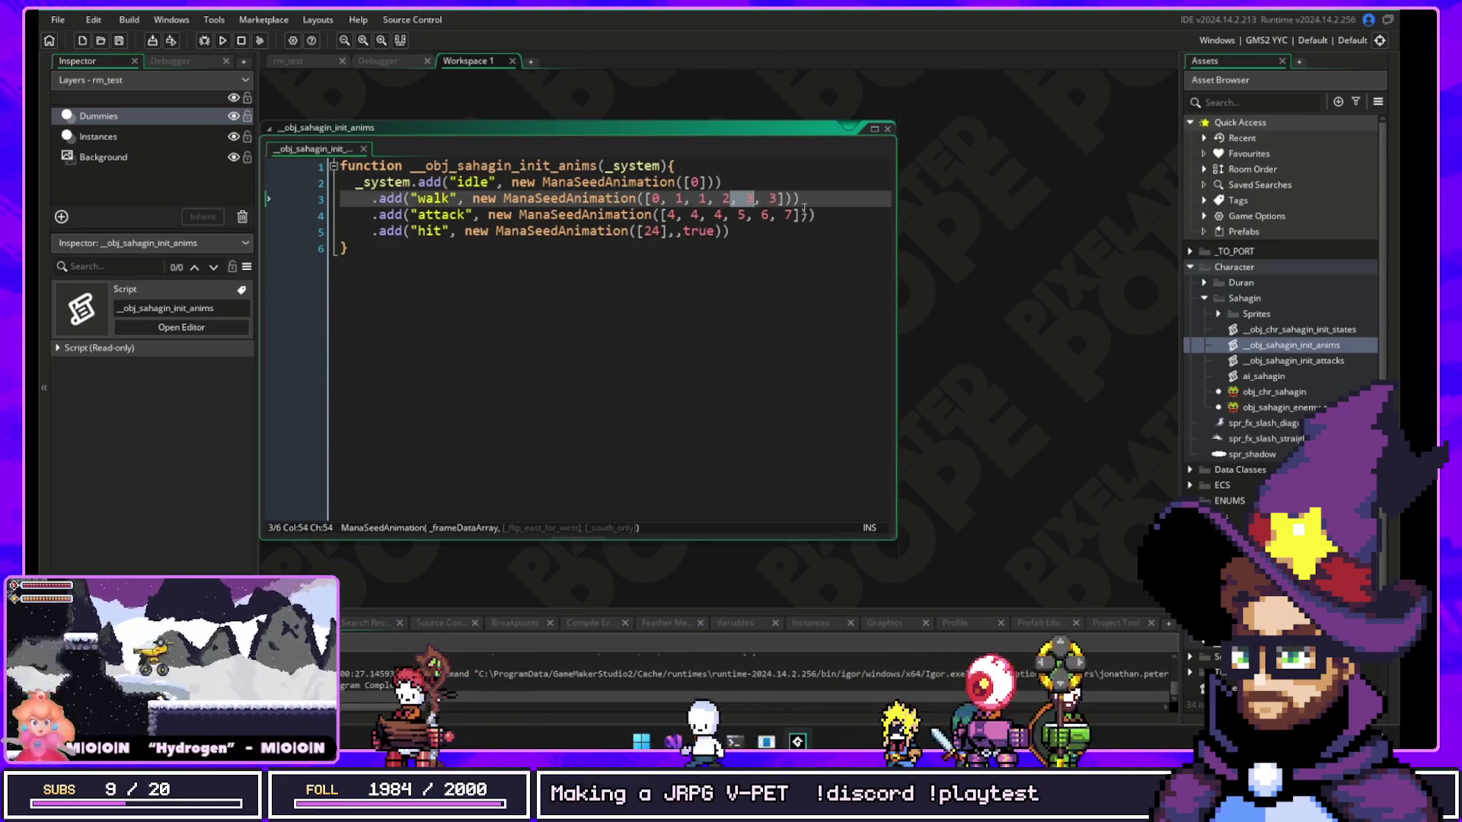
{"action": "key", "text": "shift+Right"}
{"action": "key", "text": "shift+Right"}
{"action": "key", "text": "shift+Right"}
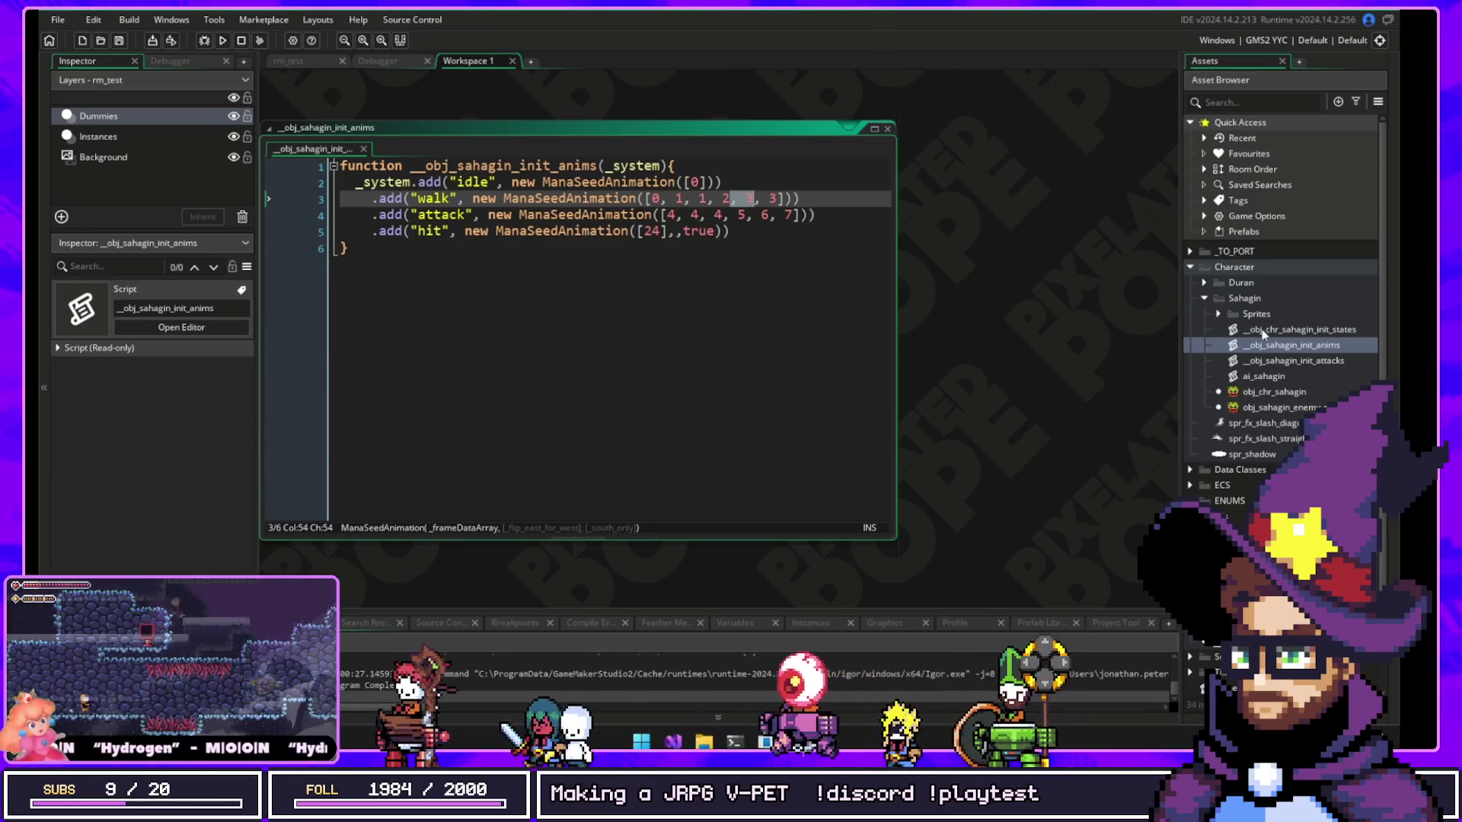
{"action": "left_click", "coordinate": [1219, 314]}
{"action": "left_click", "coordinate": [1264, 331]}
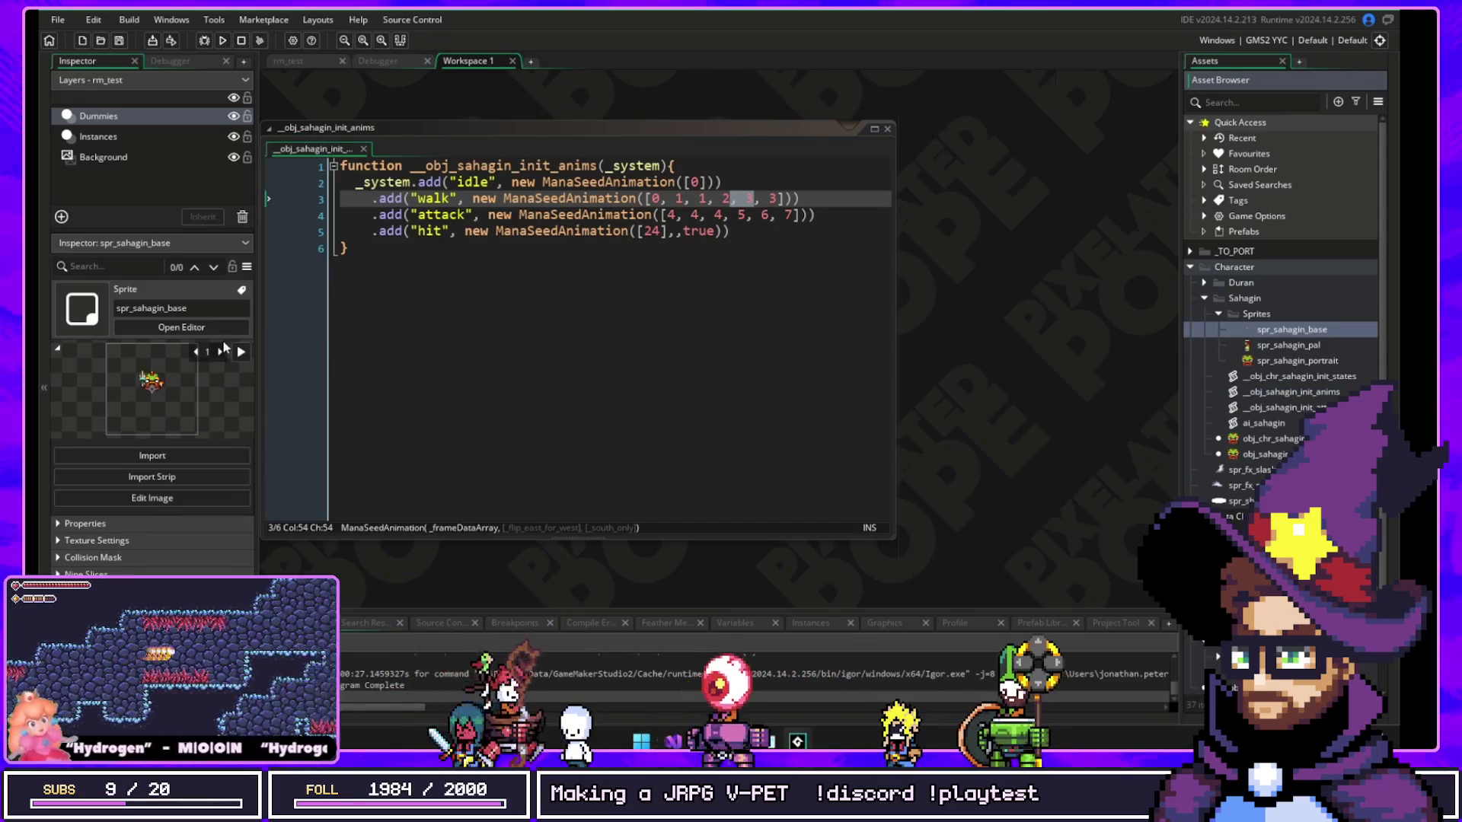
Step: Step the sprite preview a frame and remove the stray comma from the walk frames
{"action": "left_click", "coordinate": [223, 352]}
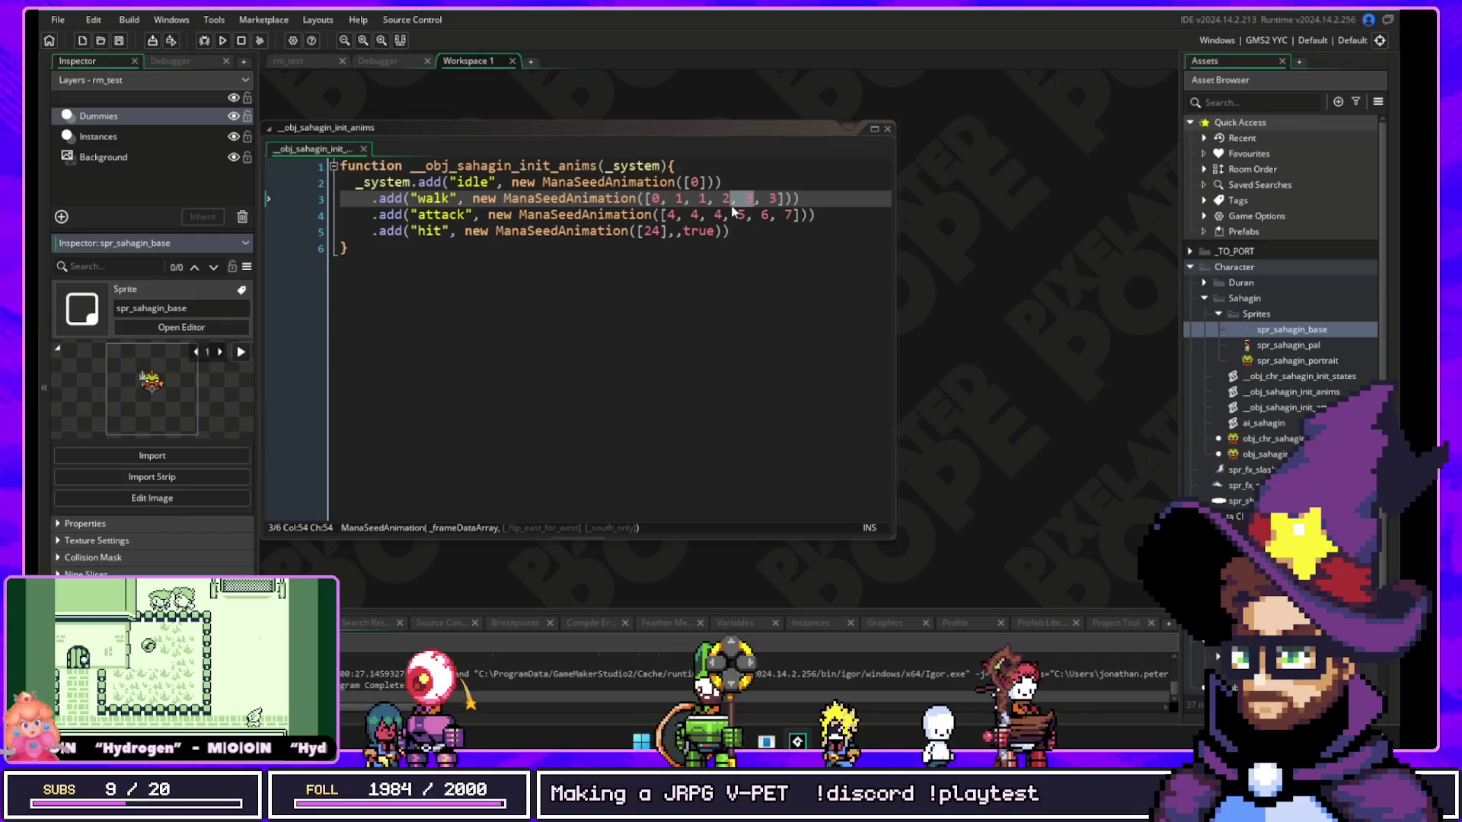
{"action": "left_click", "coordinate": [730, 201]}
{"action": "key", "text": "ctrl+z"}
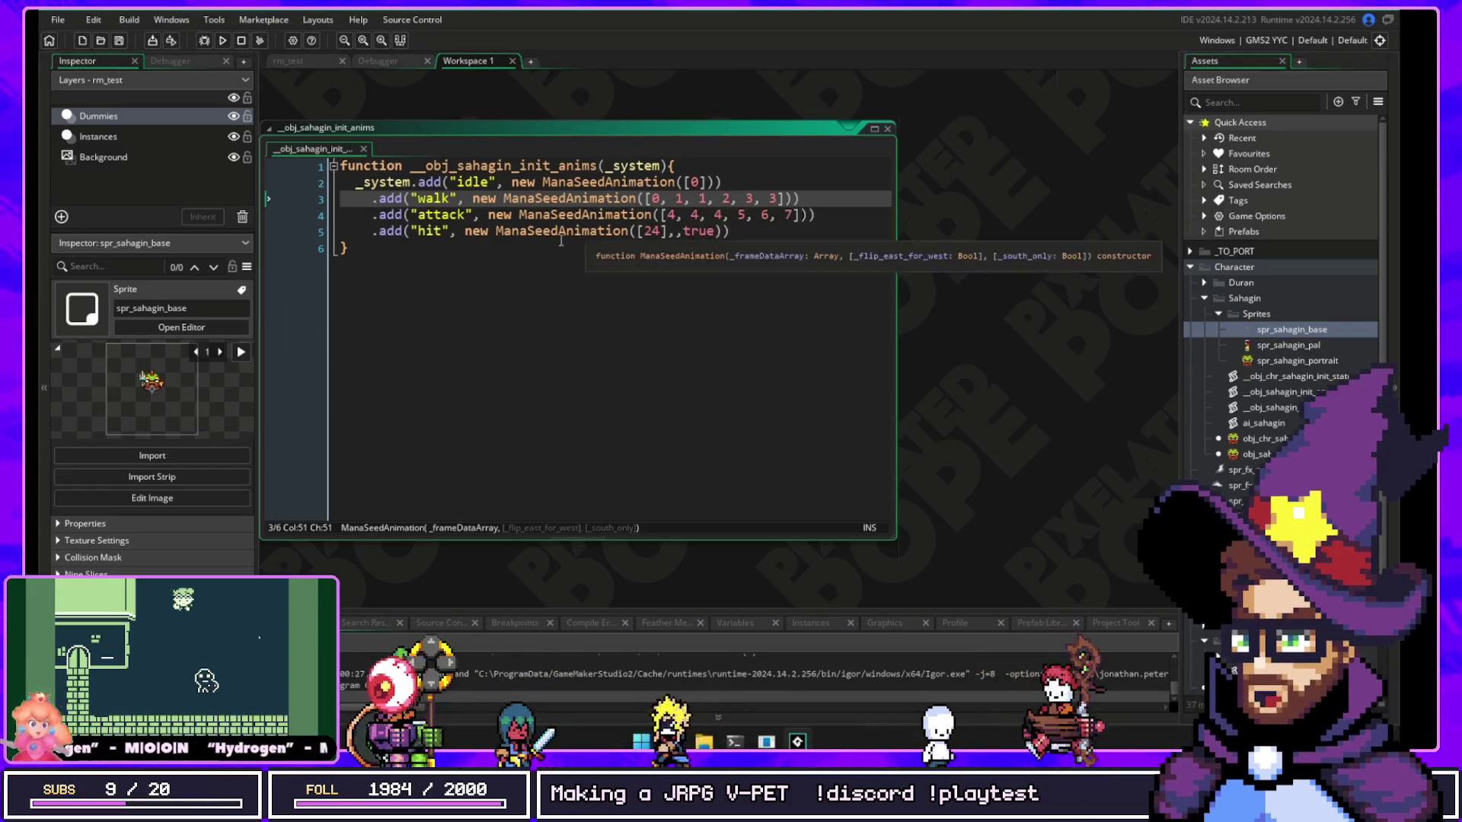
Step: Select the walk frame array, then jump to the ManaSeedAnimation definition in libManaSeed
{"action": "mouse_move", "coordinate": [65, 373]}
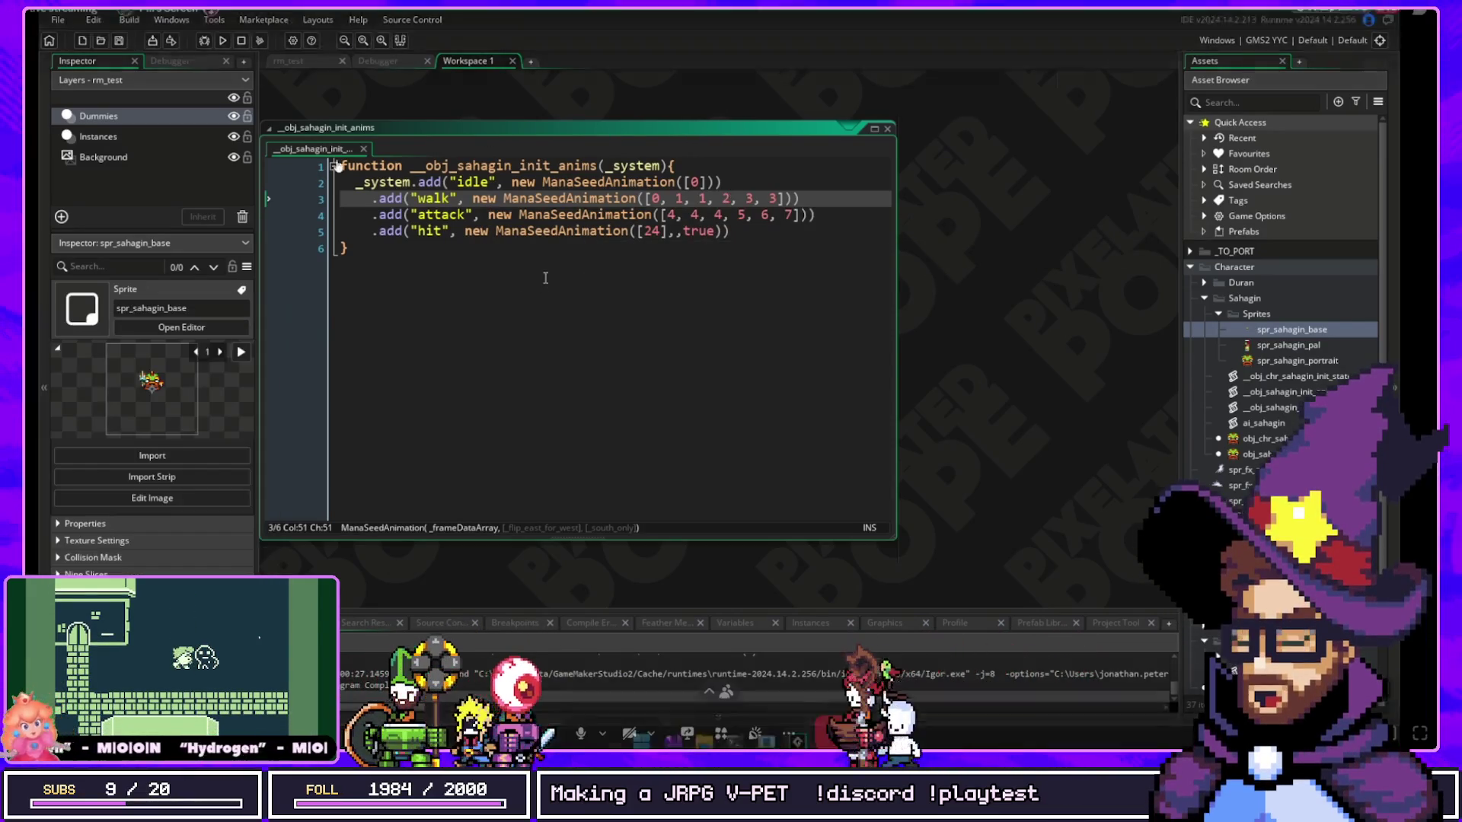
{"action": "mouse_move", "coordinate": [563, 188]}
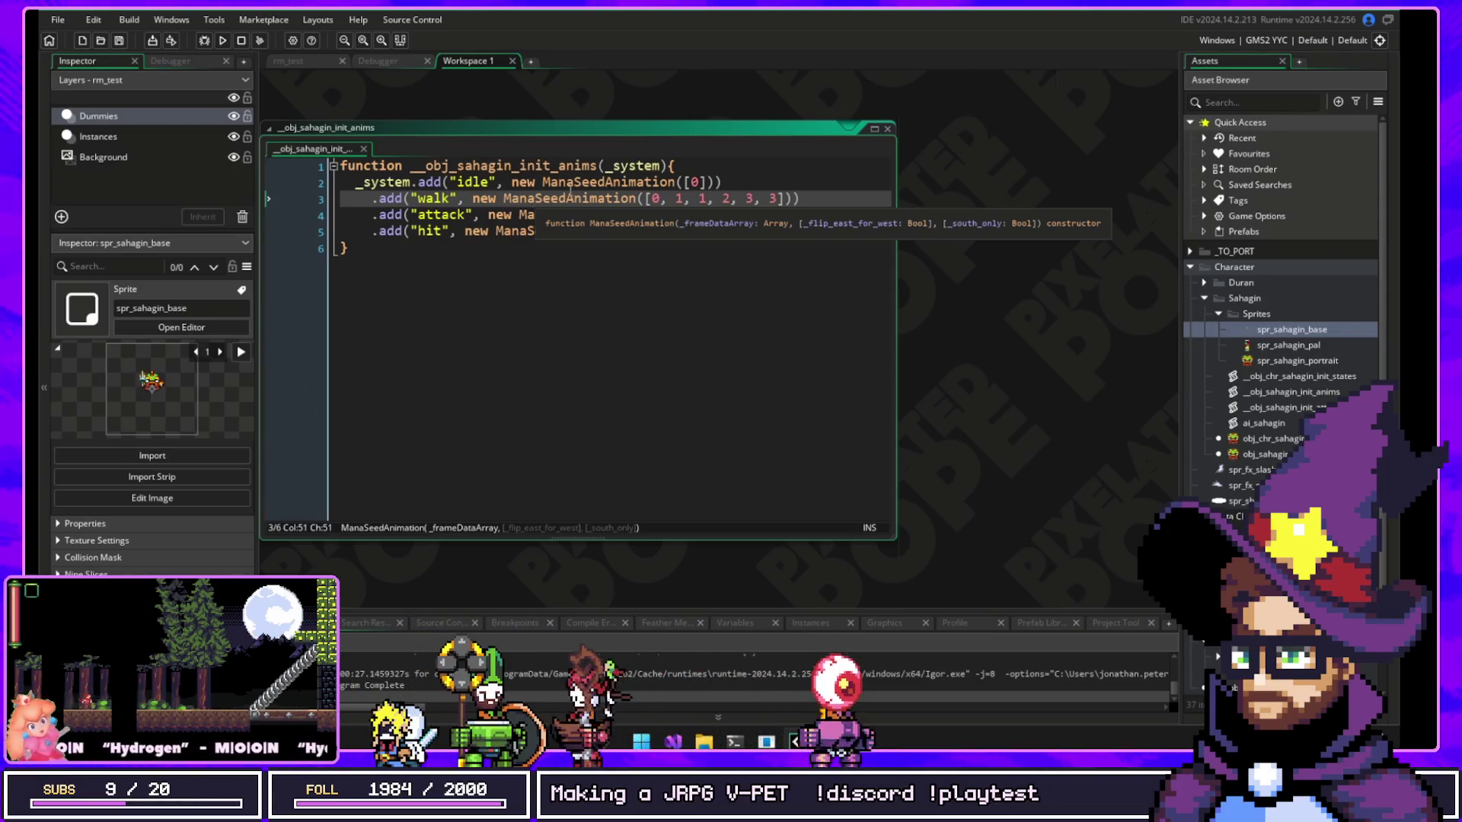
{"action": "left_click", "coordinate": [643, 198]}
{"action": "key", "text": "shift+End"}
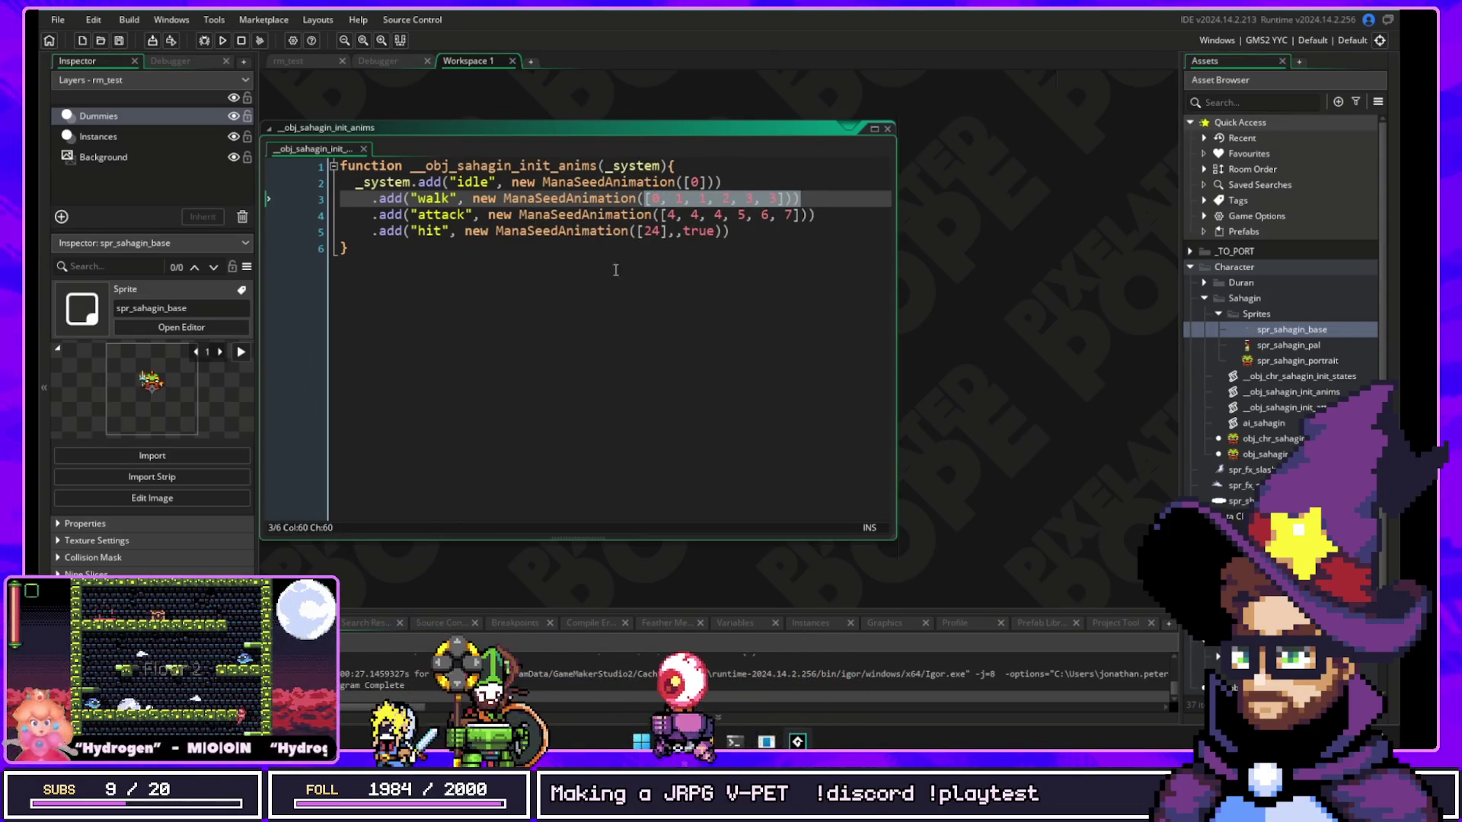
{"action": "left_click", "coordinate": [689, 198]}
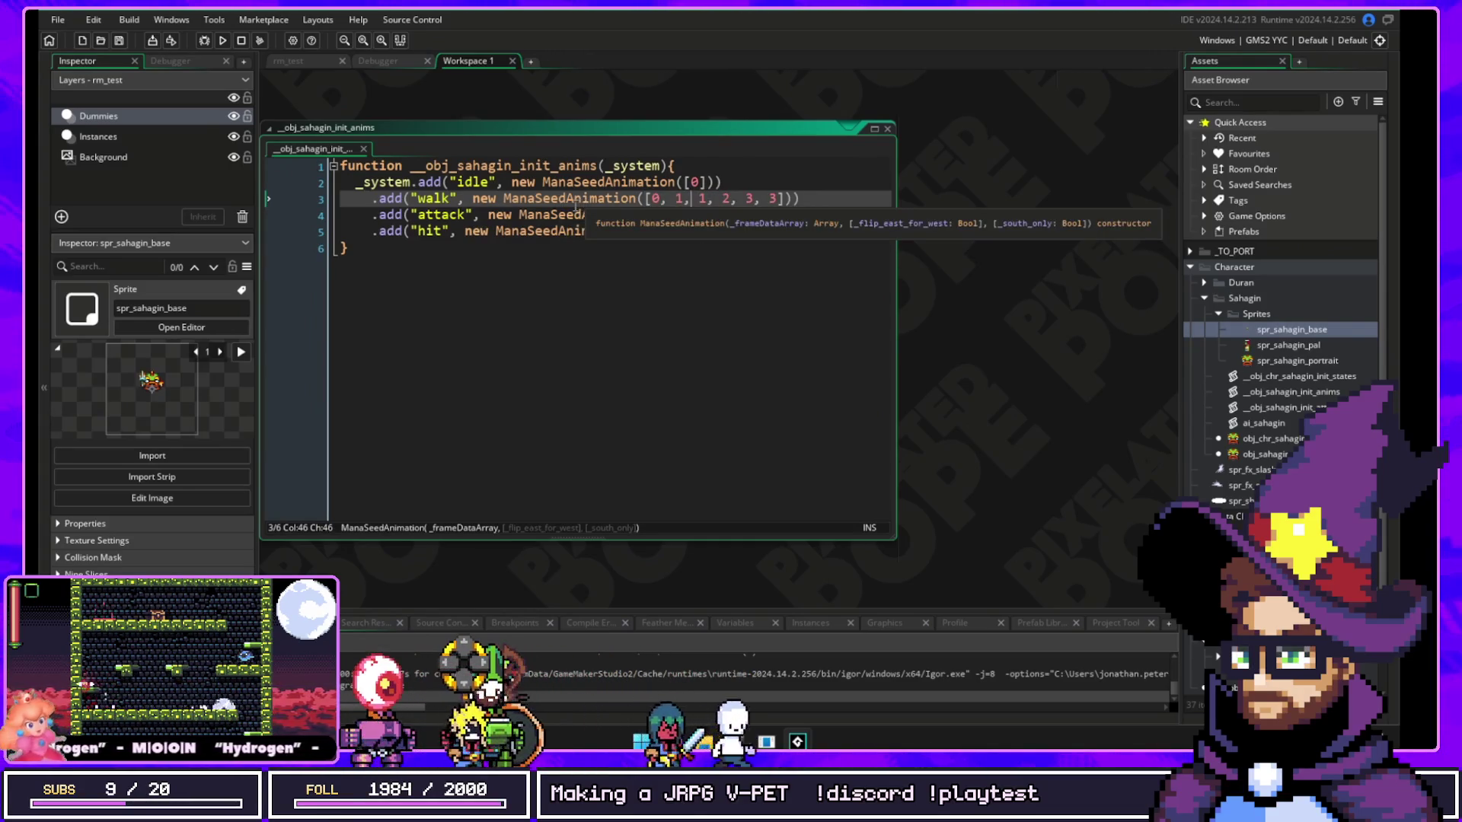
{"action": "middle_click", "coordinate": [569, 199]}
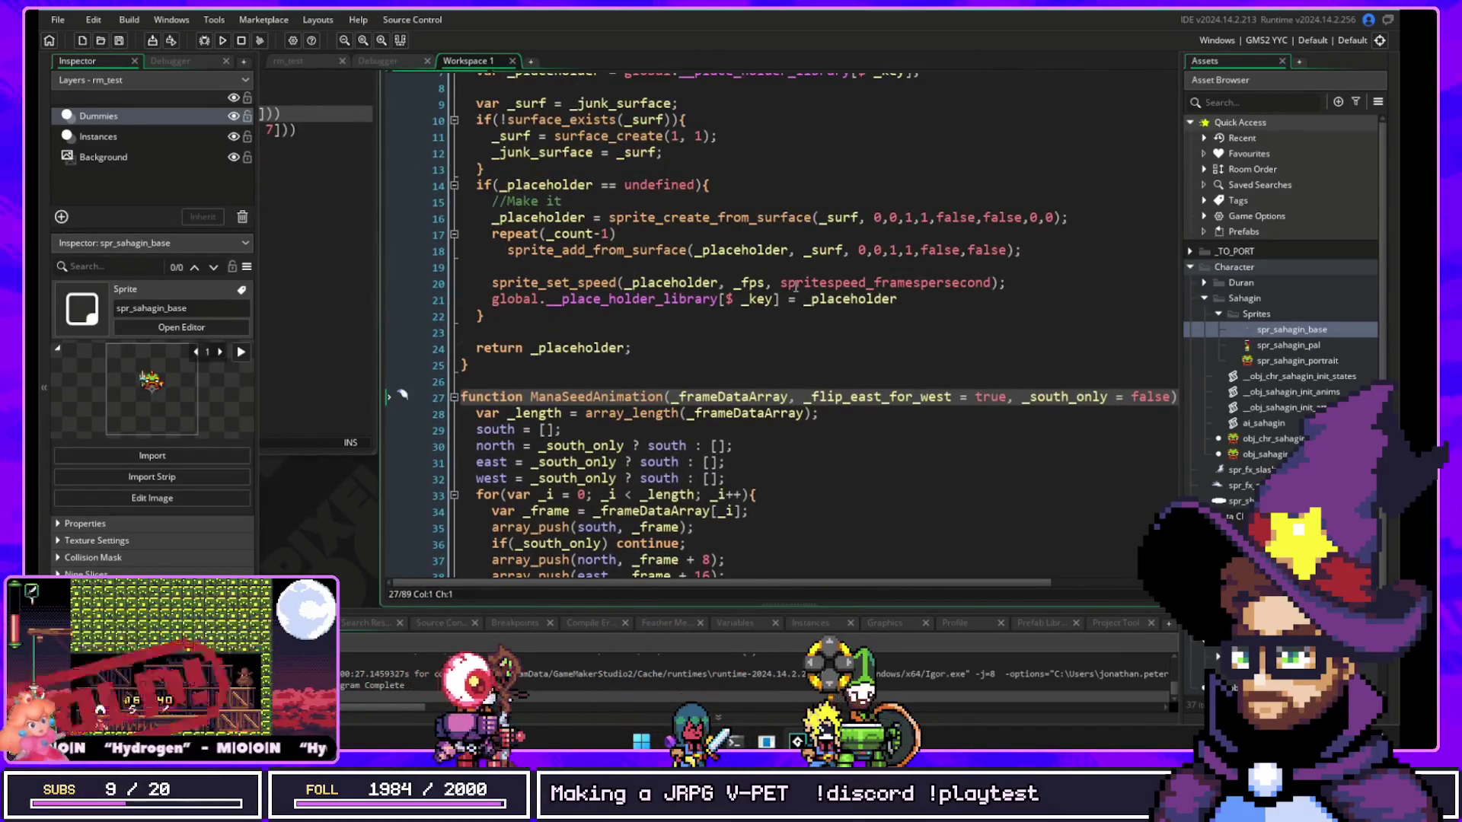
Step: Examine libManaSeed's placeholder code, highlighting every use of the placeholder library variable
{"action": "scroll", "coordinate": [606, 194], "scroll_direction": "up", "scroll_amount": 1}
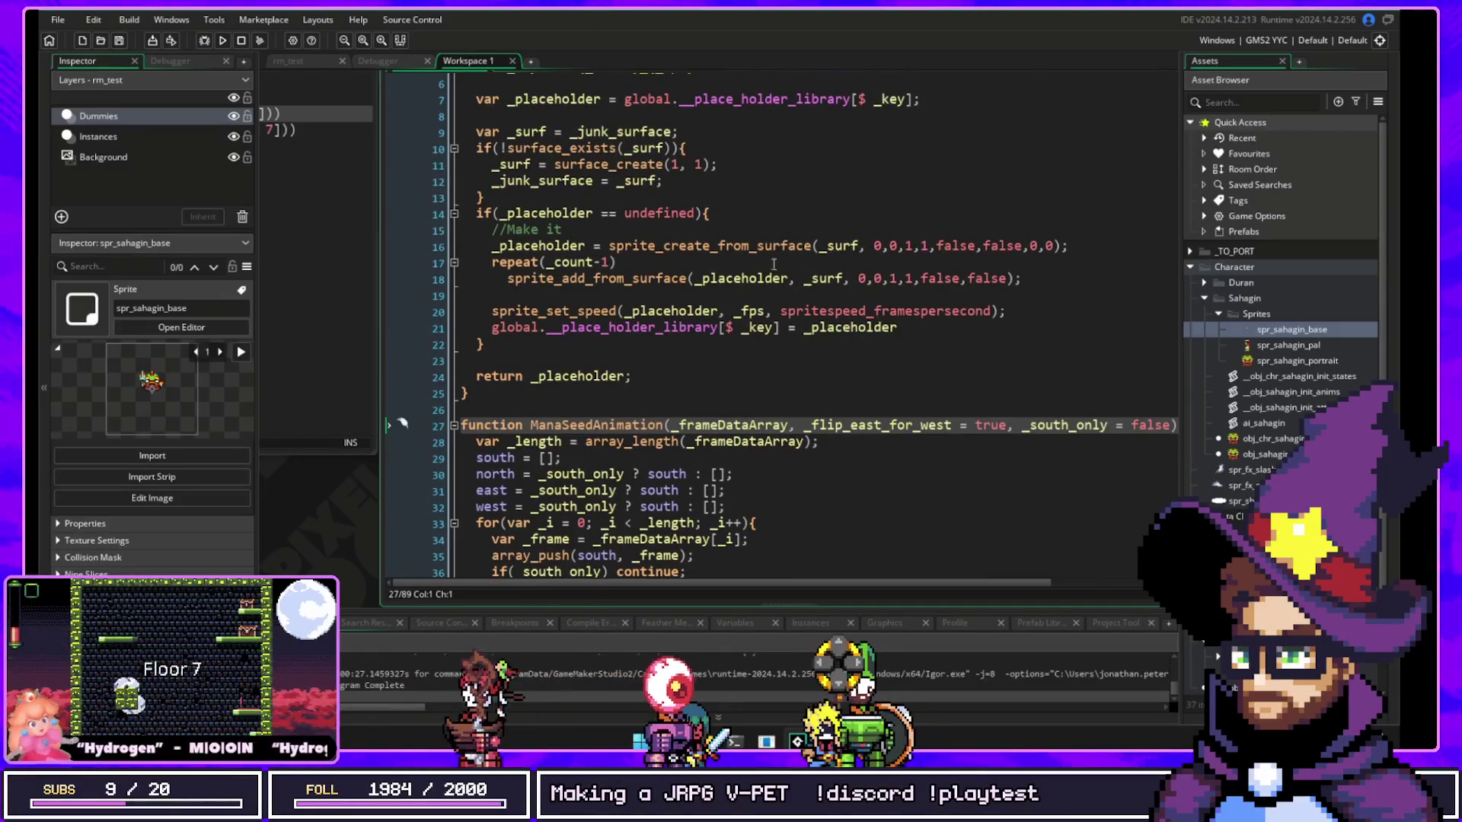
{"action": "left_click", "coordinate": [618, 279]}
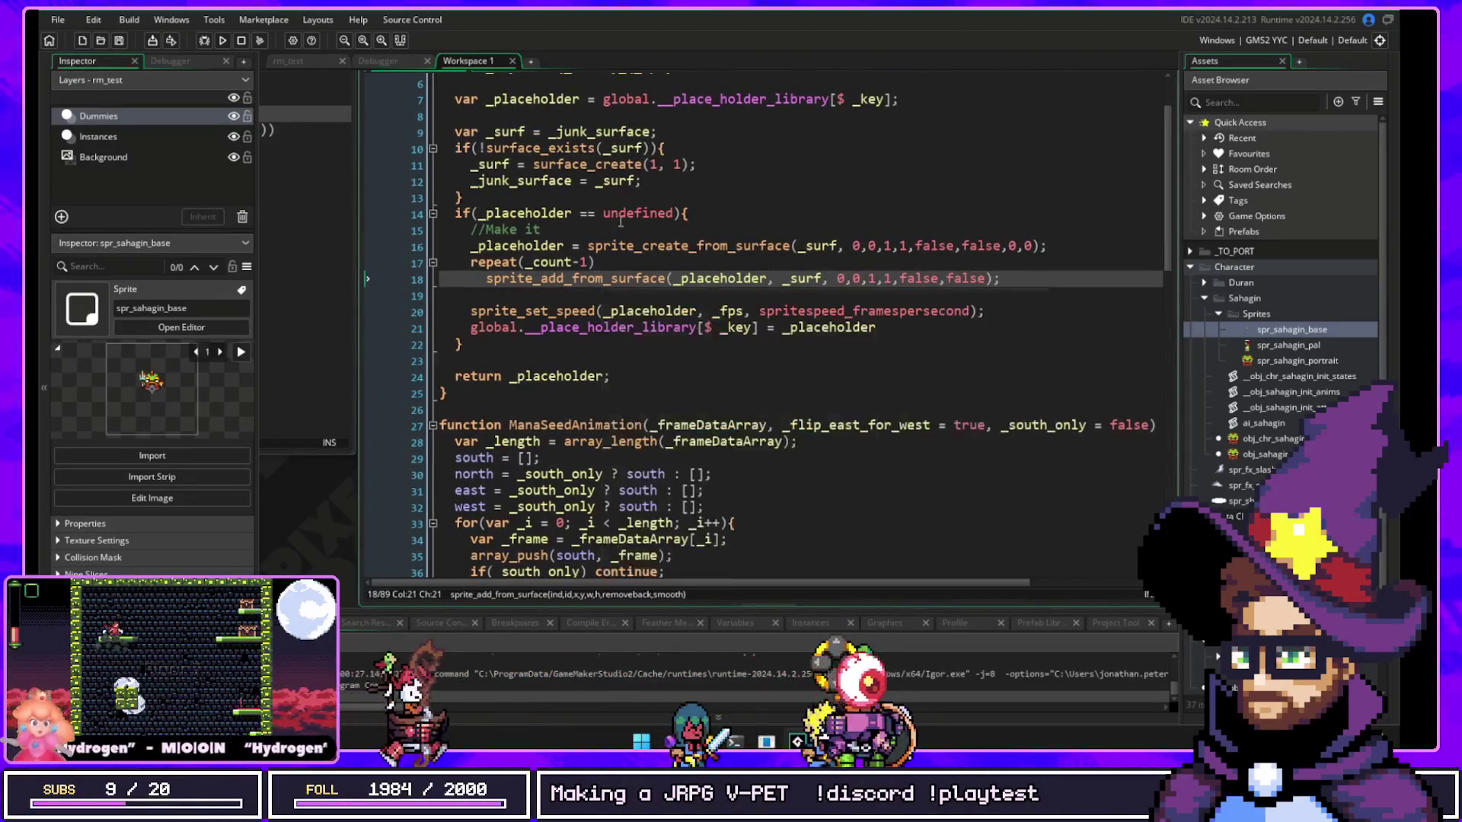
{"action": "scroll", "coordinate": [560, 127], "scroll_direction": "up", "scroll_amount": 1}
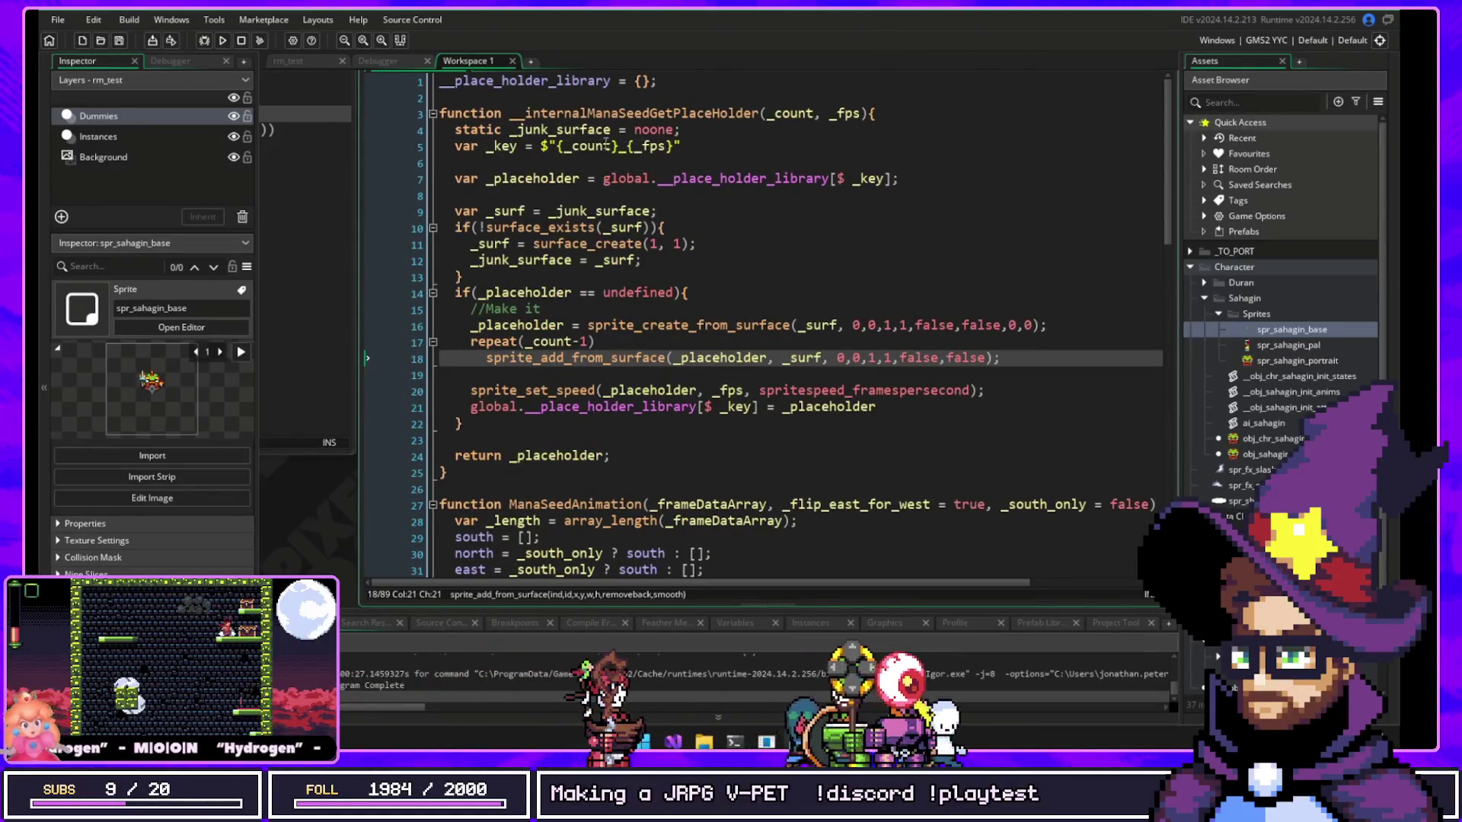
{"action": "mouse_move", "coordinate": [680, 146]}
{"action": "left_mouse_down"}
{"action": "mouse_move", "coordinate": [457, 145]}
{"action": "mouse_move", "coordinate": [454, 130]}
{"action": "left_mouse_up"}
{"action": "left_click", "coordinate": [503, 194]}
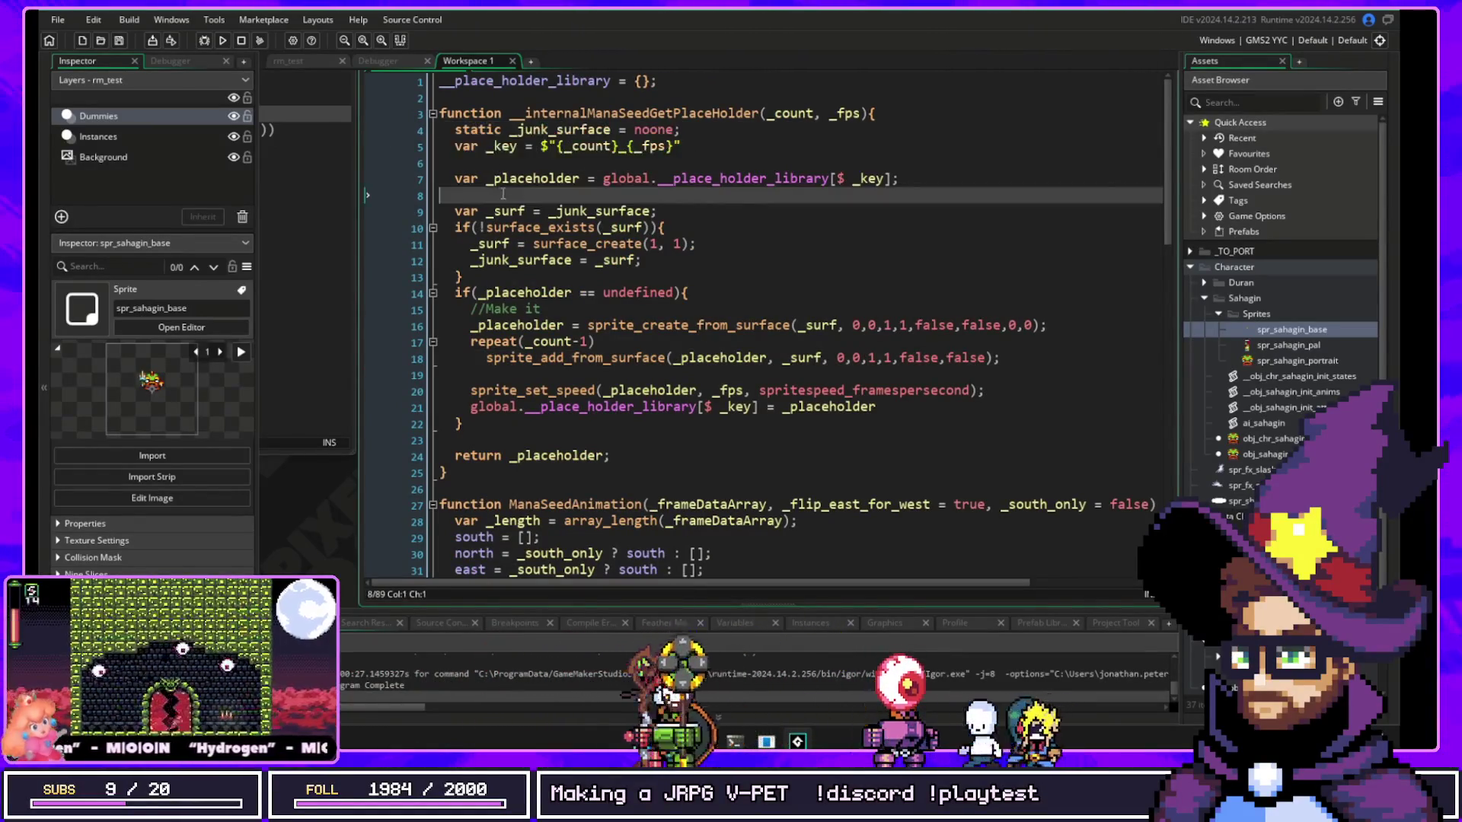
{"action": "double_click", "coordinate": [790, 183]}
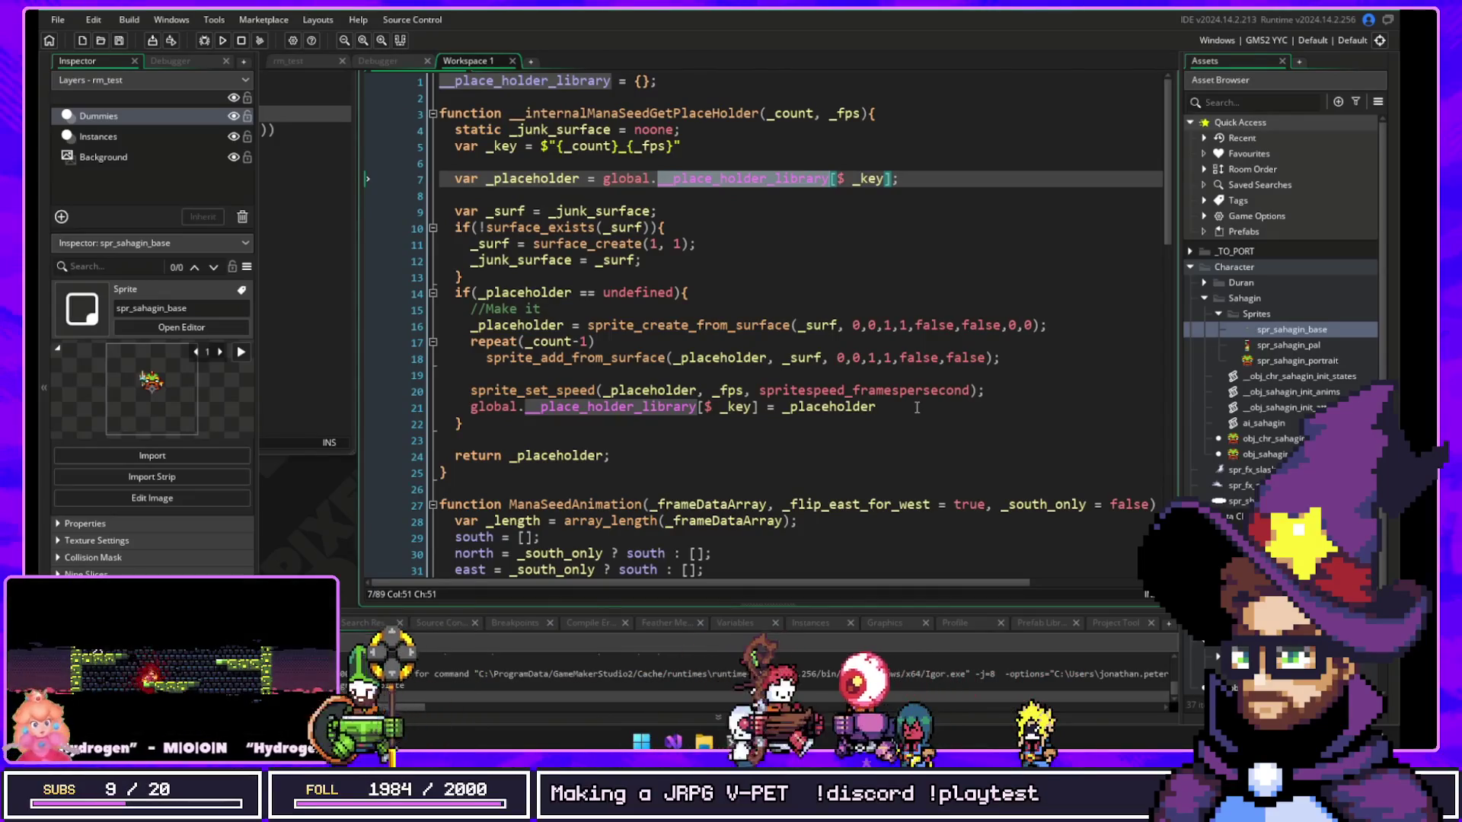
{"action": "mouse_move", "coordinate": [920, 392]}
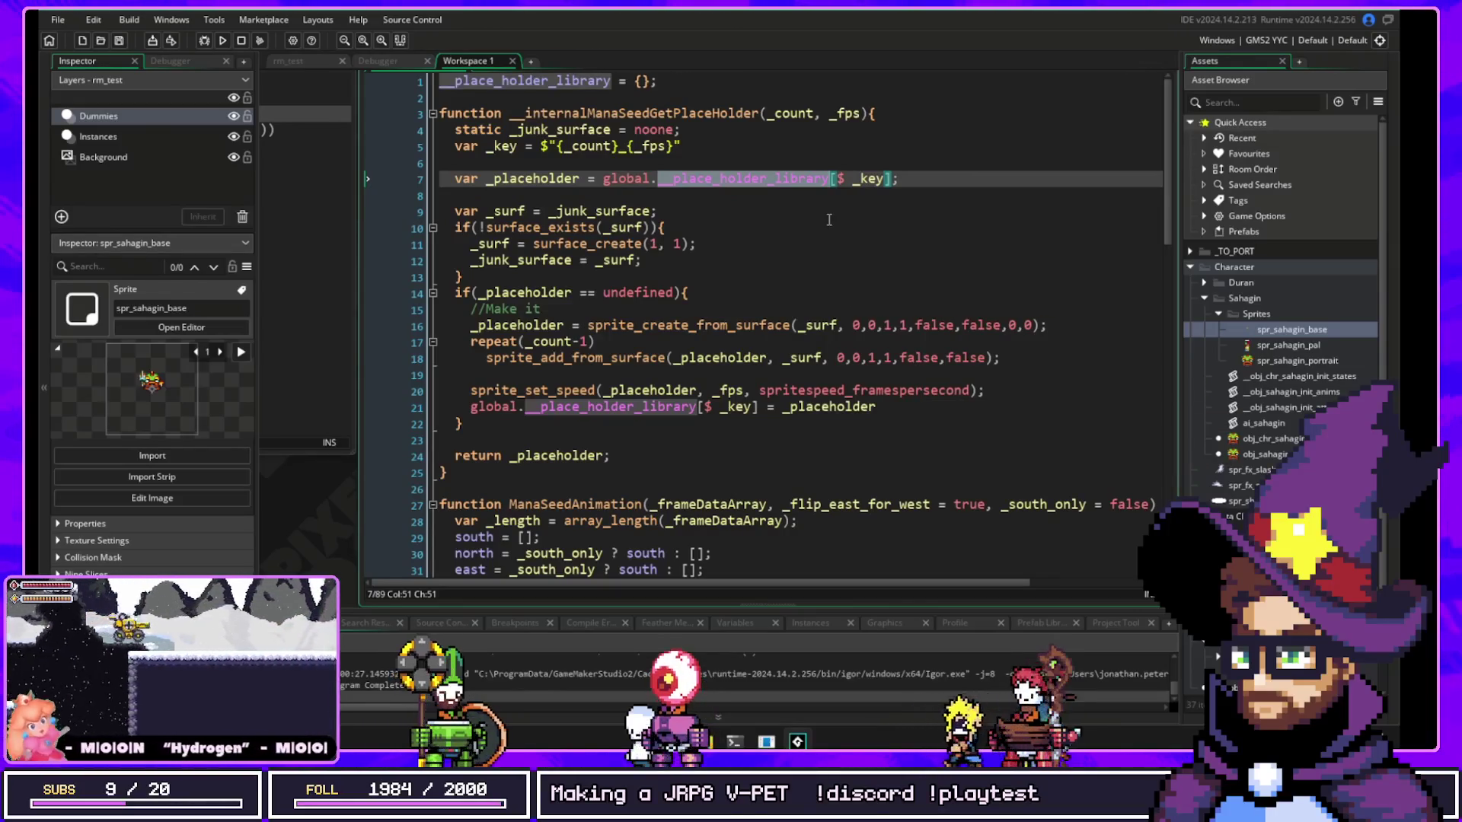
{"action": "mouse_move", "coordinate": [805, 177]}
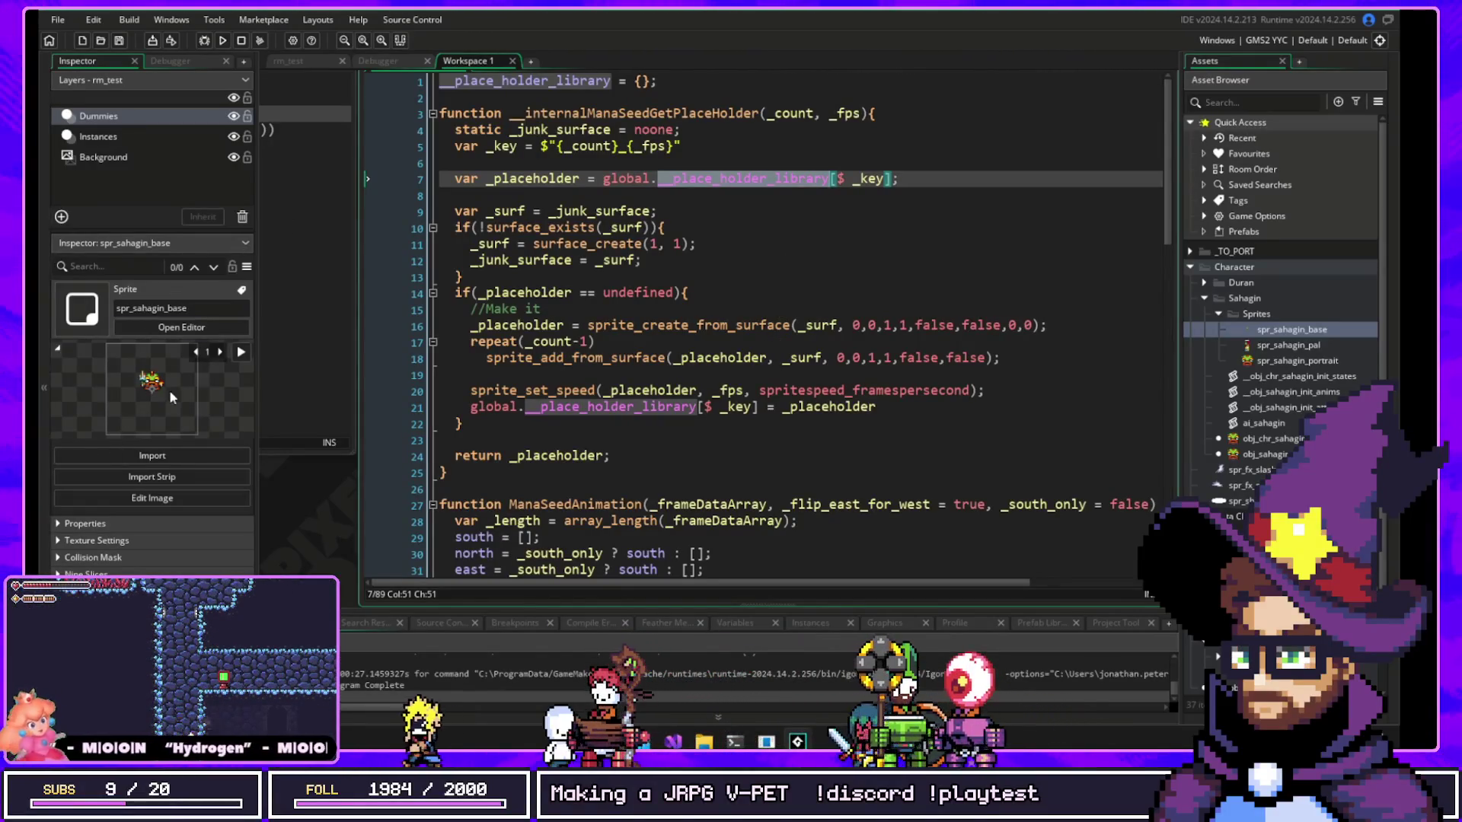
Step: Inspect the draw function's frame lookup, highlighting get_xscale uses and selecting lines 86-87
{"action": "scroll", "coordinate": [795, 399], "scroll_direction": "down", "scroll_amount": 8}
{"action": "scroll", "coordinate": [794, 399], "scroll_direction": "down", "scroll_amount": 12}
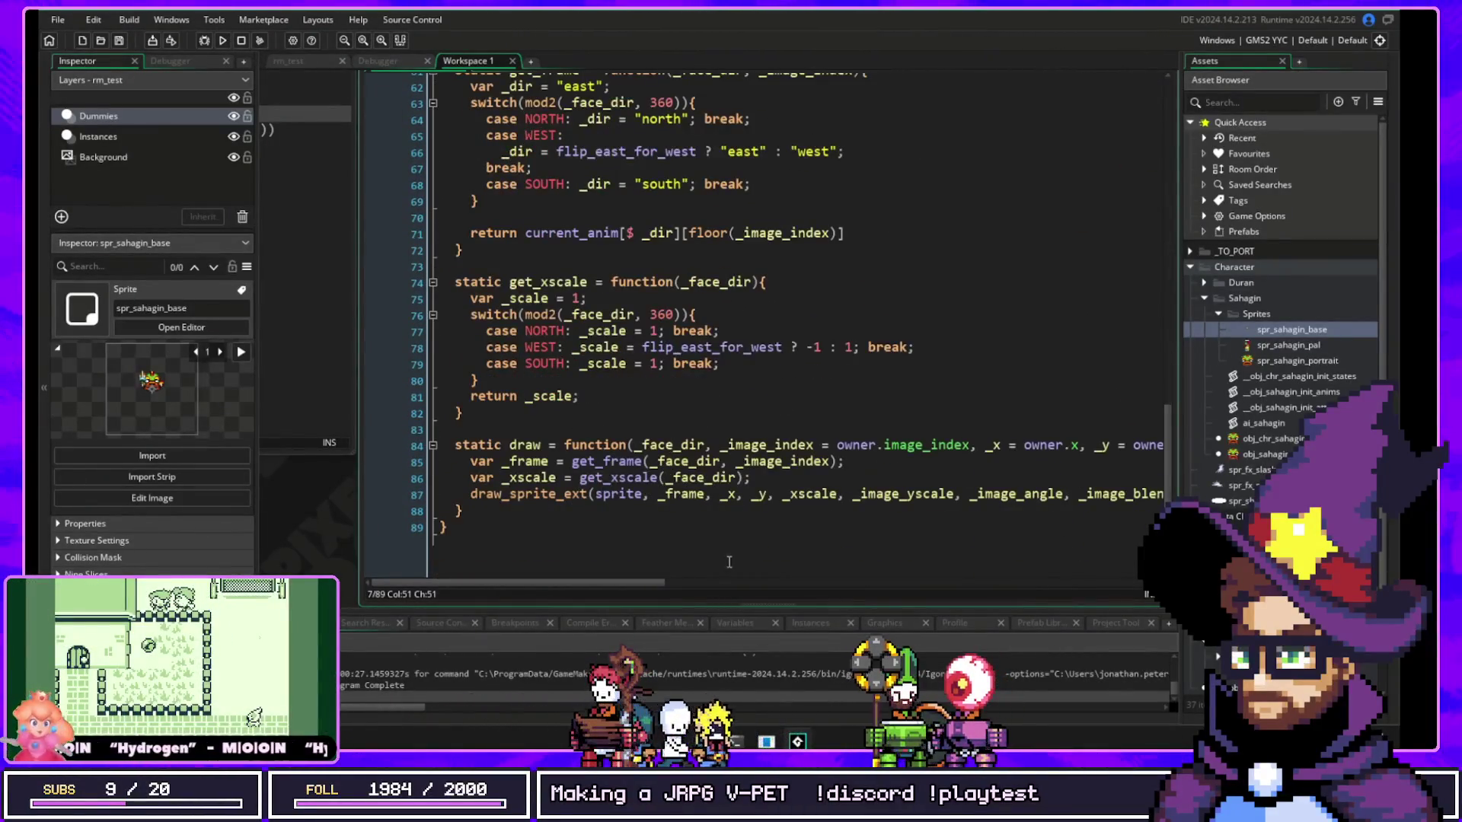
{"action": "left_click", "coordinate": [623, 463]}
{"action": "double_click", "coordinate": [654, 488]}
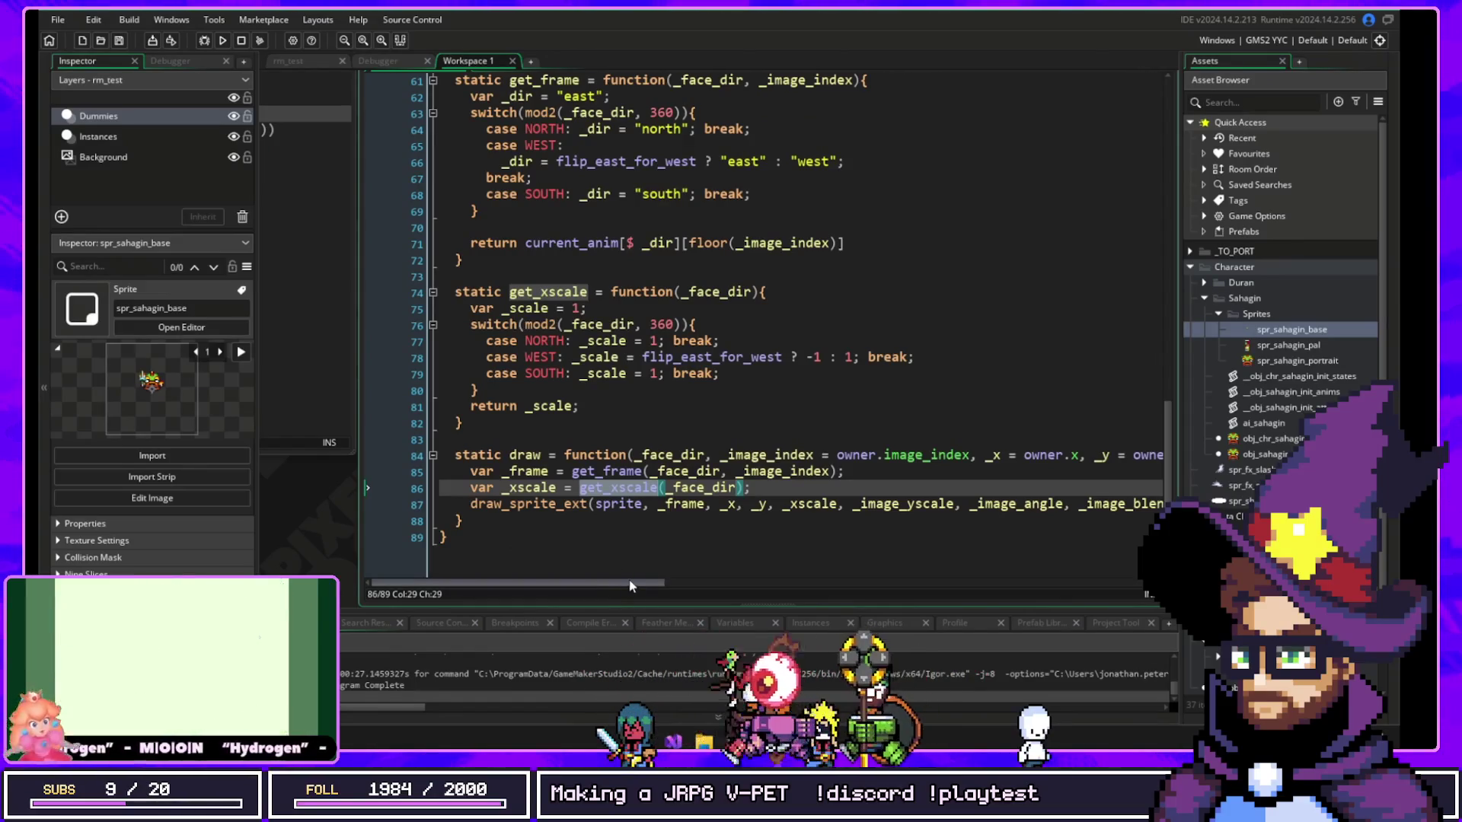
{"action": "left_click_drag", "start_coordinate": [644, 487], "coordinate": [647, 504]}
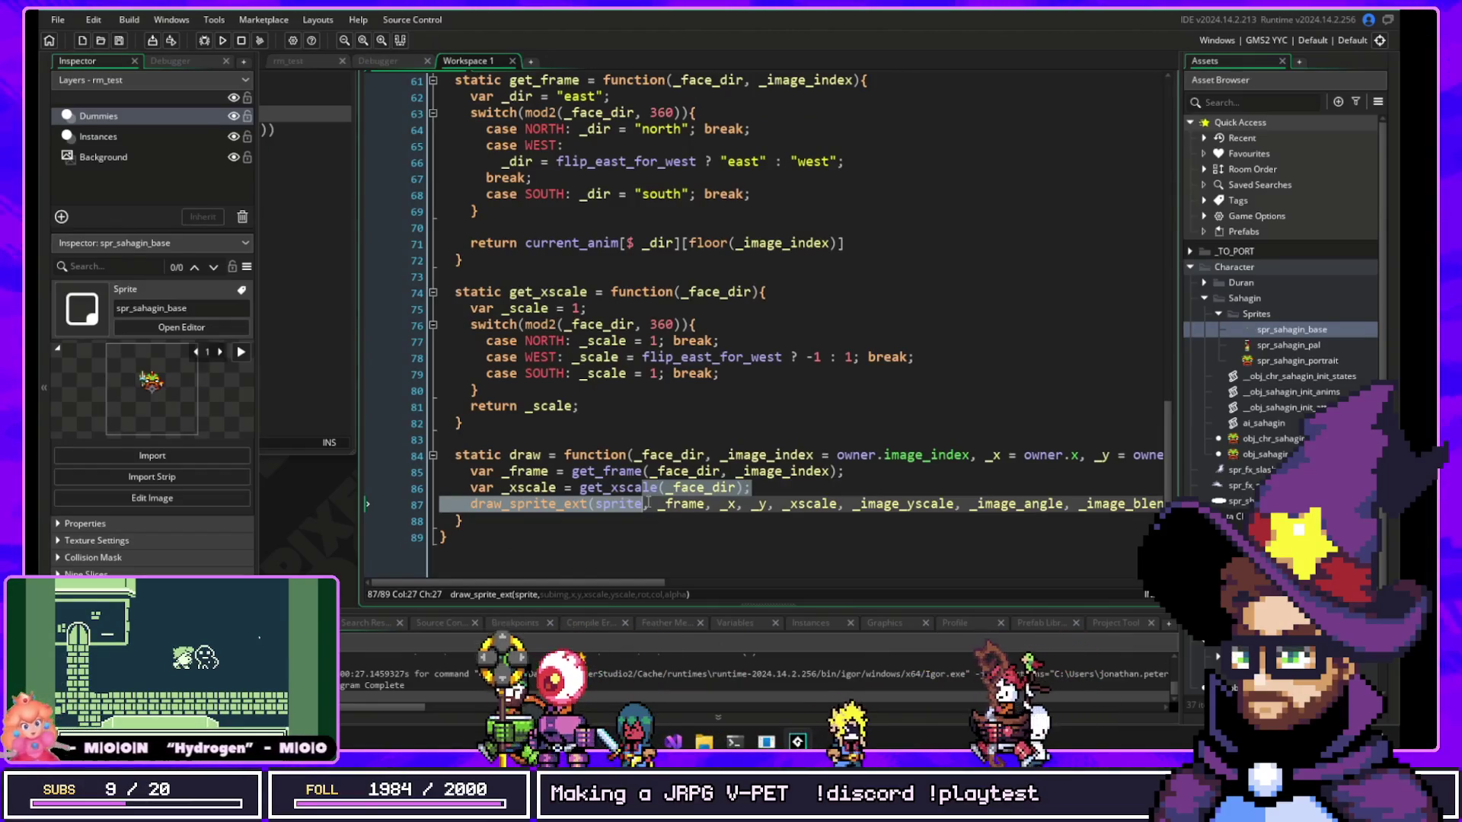
{"action": "left_click", "coordinate": [927, 455]}
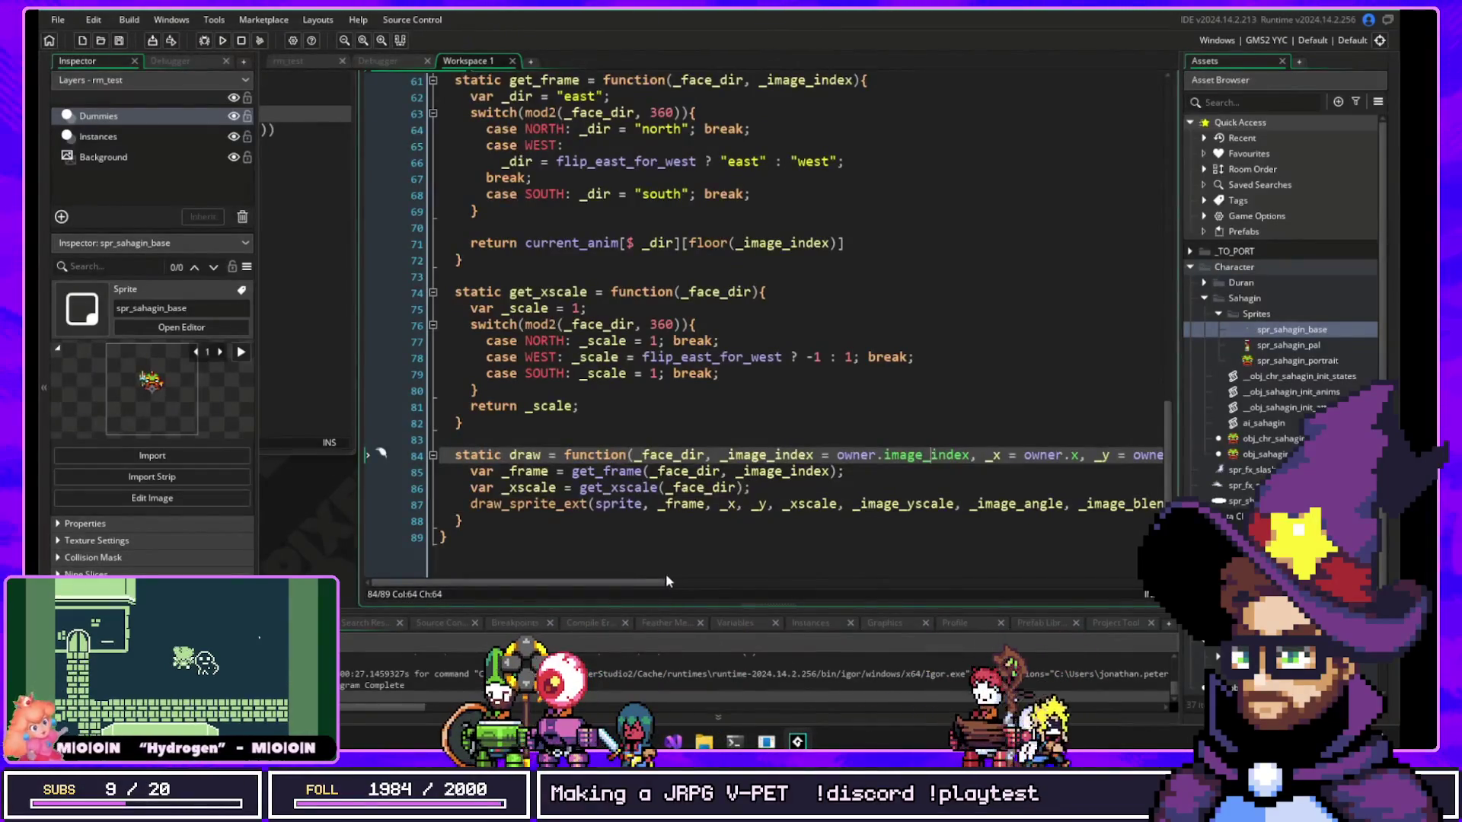
{"action": "scroll", "coordinate": [665, 585], "scroll_direction": "right", "scroll_amount": 1}
{"action": "left_click_drag", "start_coordinate": [666, 587], "coordinate": [623, 586]}
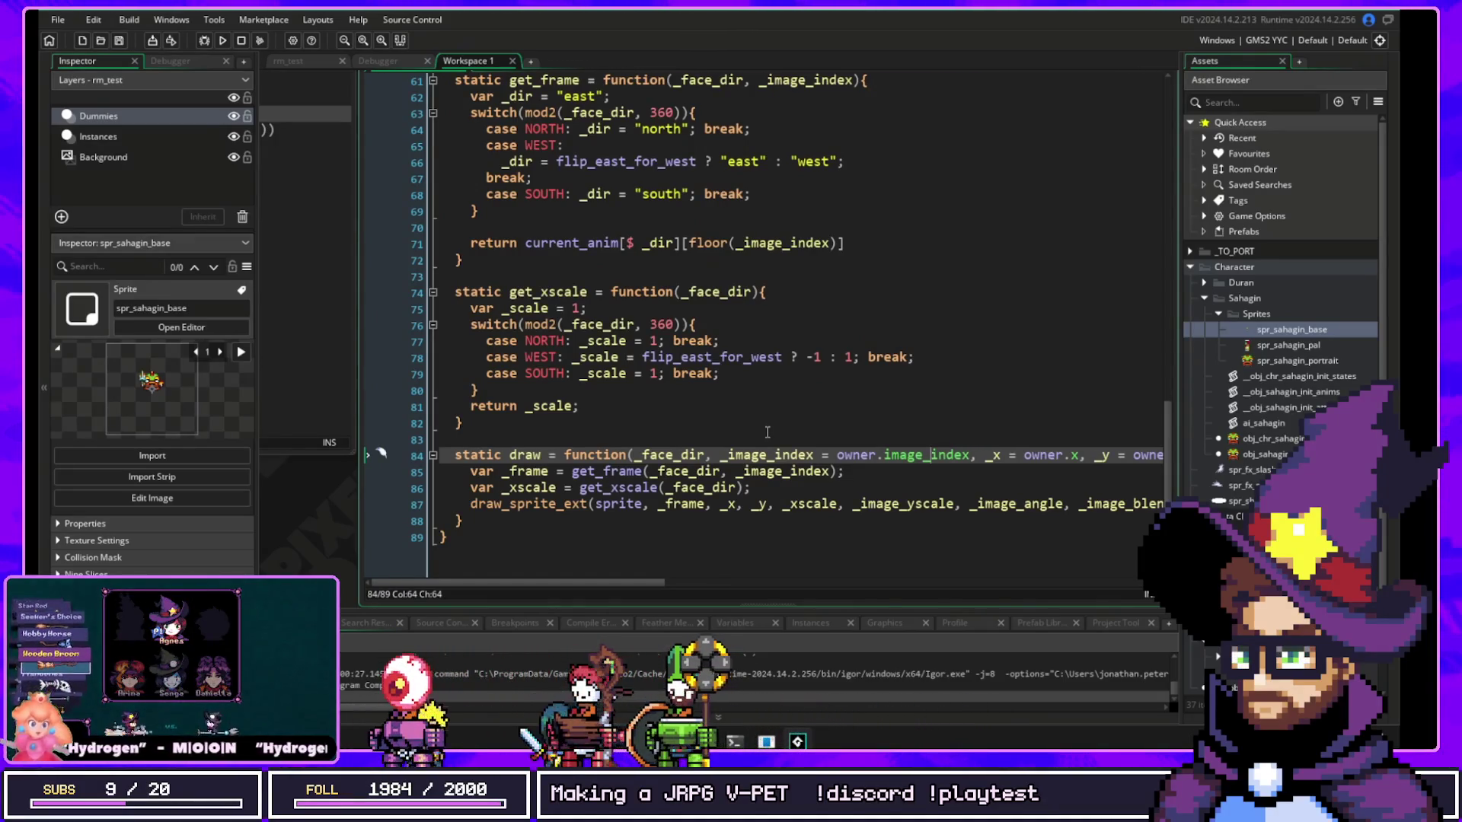
Step: Pan Workspace 1 to centre the sahagin init-anims editor beside libManaSeed
{"action": "scroll", "coordinate": [766, 427], "scroll_direction": "up", "scroll_amount": 10}
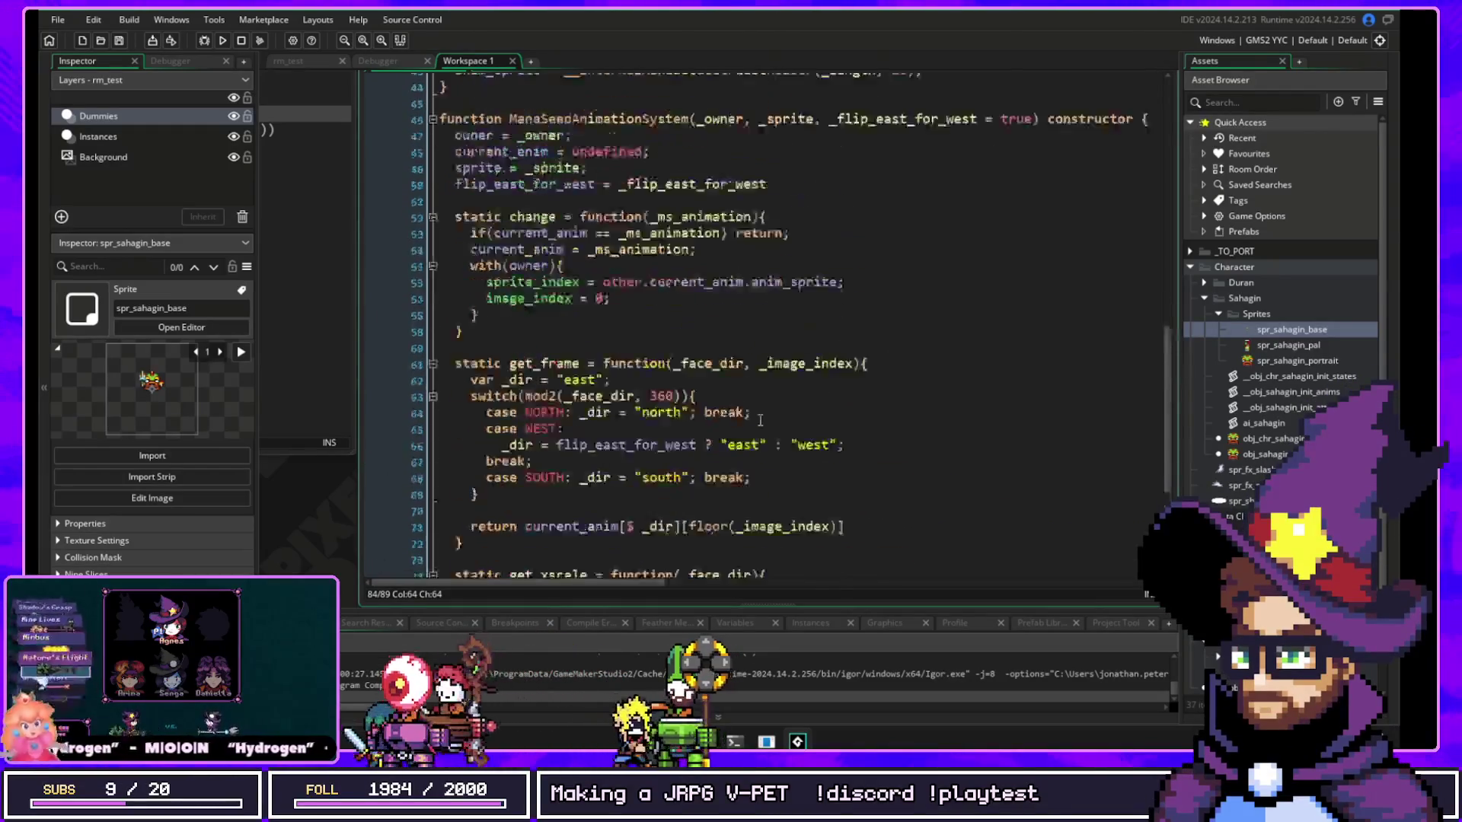
{"action": "scroll", "coordinate": [761, 422], "scroll_direction": "up", "scroll_amount": 8}
{"action": "mouse_move", "coordinate": [319, 531]}
{"action": "left_mouse_down"}
{"action": "mouse_move", "coordinate": [706, 524]}
{"action": "mouse_move", "coordinate": [653, 514]}
{"action": "mouse_move", "coordinate": [712, 619]}
{"action": "left_mouse_up"}
{"action": "mouse_move", "coordinate": [688, 141]}
{"action": "left_mouse_down"}
{"action": "mouse_move", "coordinate": [601, 194]}
{"action": "mouse_move", "coordinate": [670, 263]}
{"action": "left_mouse_up"}
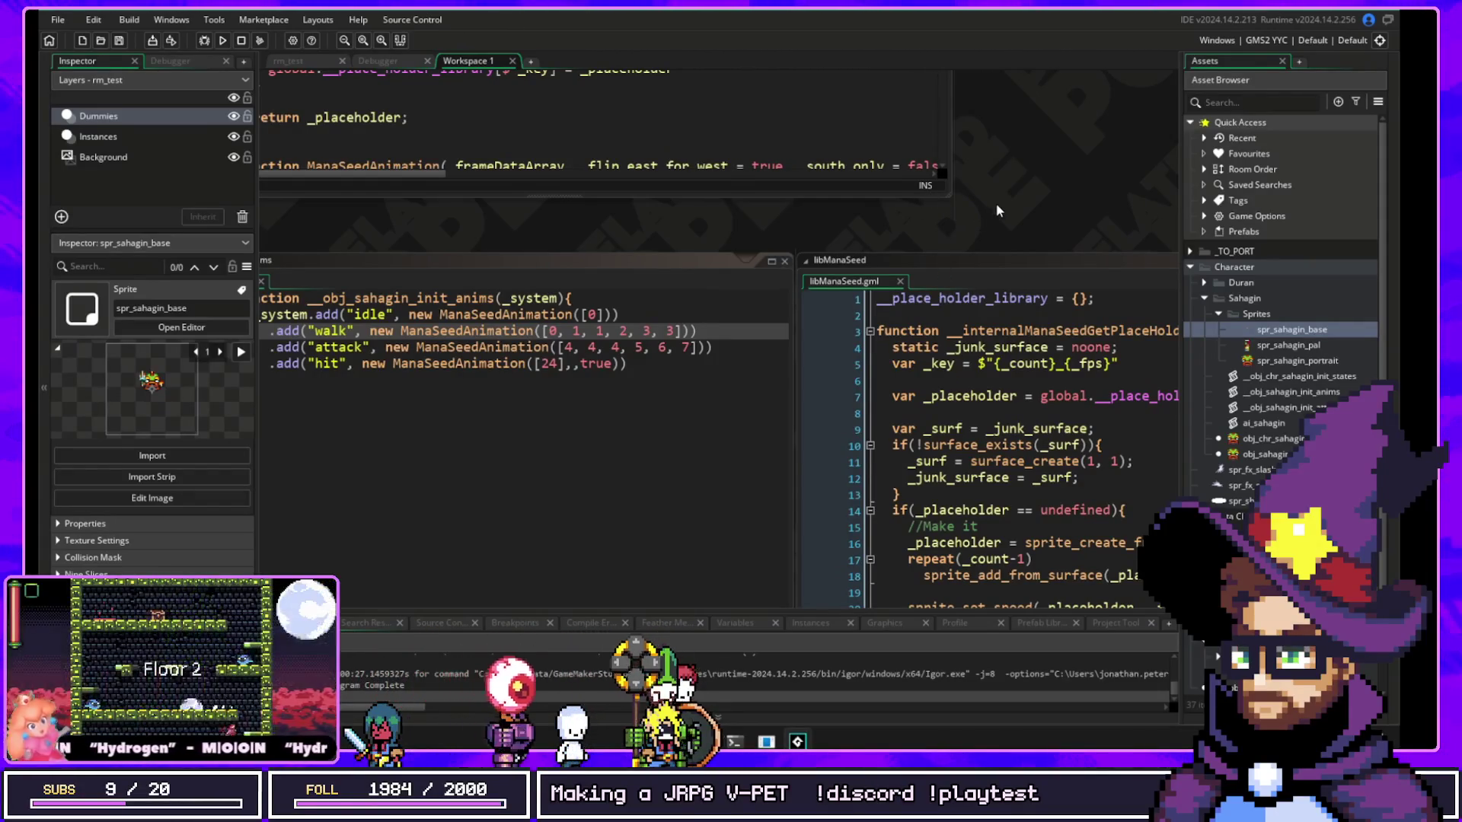
{"action": "scroll", "coordinate": [1007, 185], "scroll_direction": "down", "scroll_amount": 10}
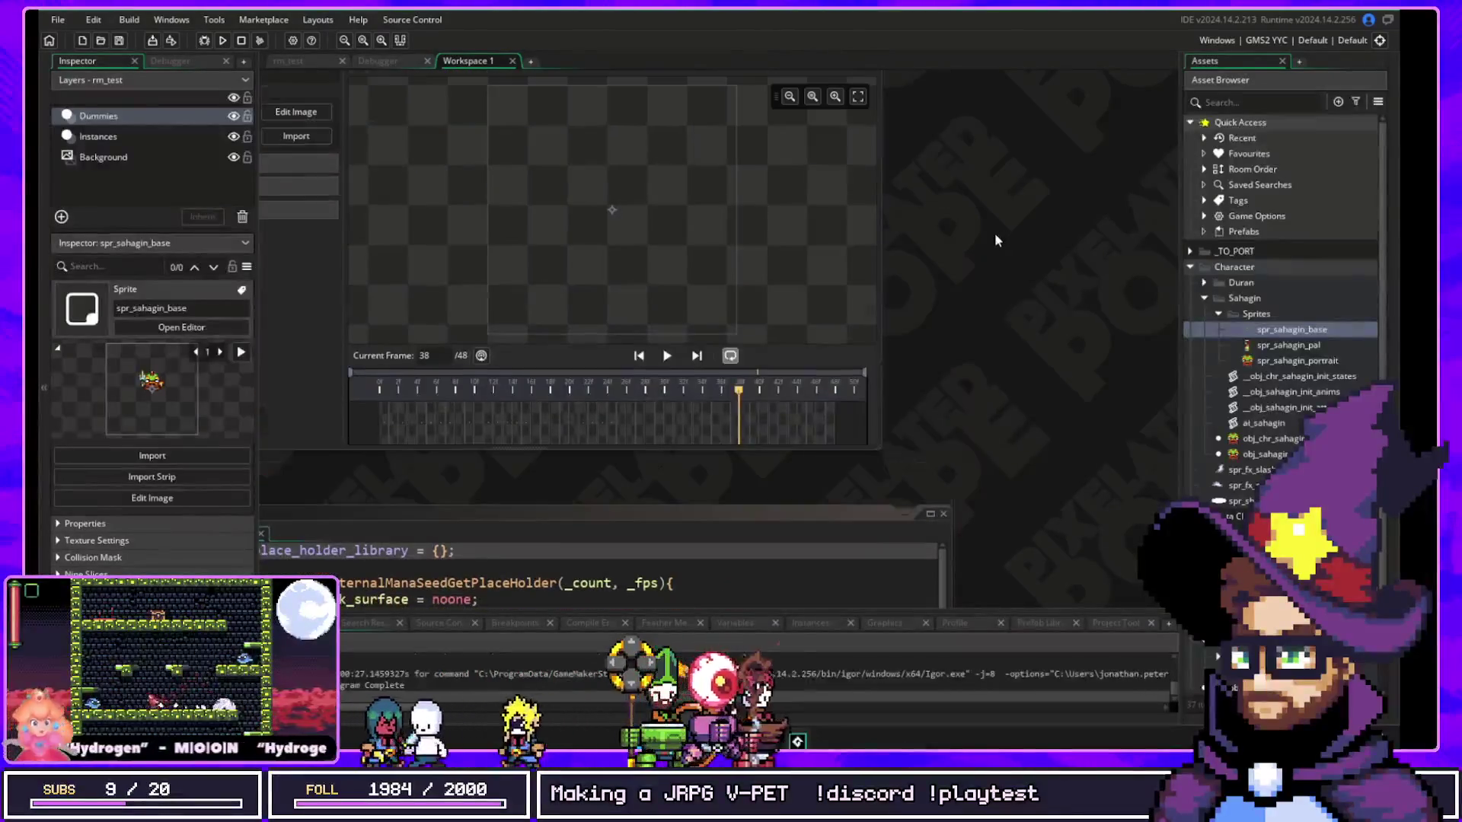
Step: Bring the _entity object and its Step event code fully into view, then switch to itch.io
{"action": "scroll", "coordinate": [1012, 297], "scroll_direction": "up", "scroll_amount": 10}
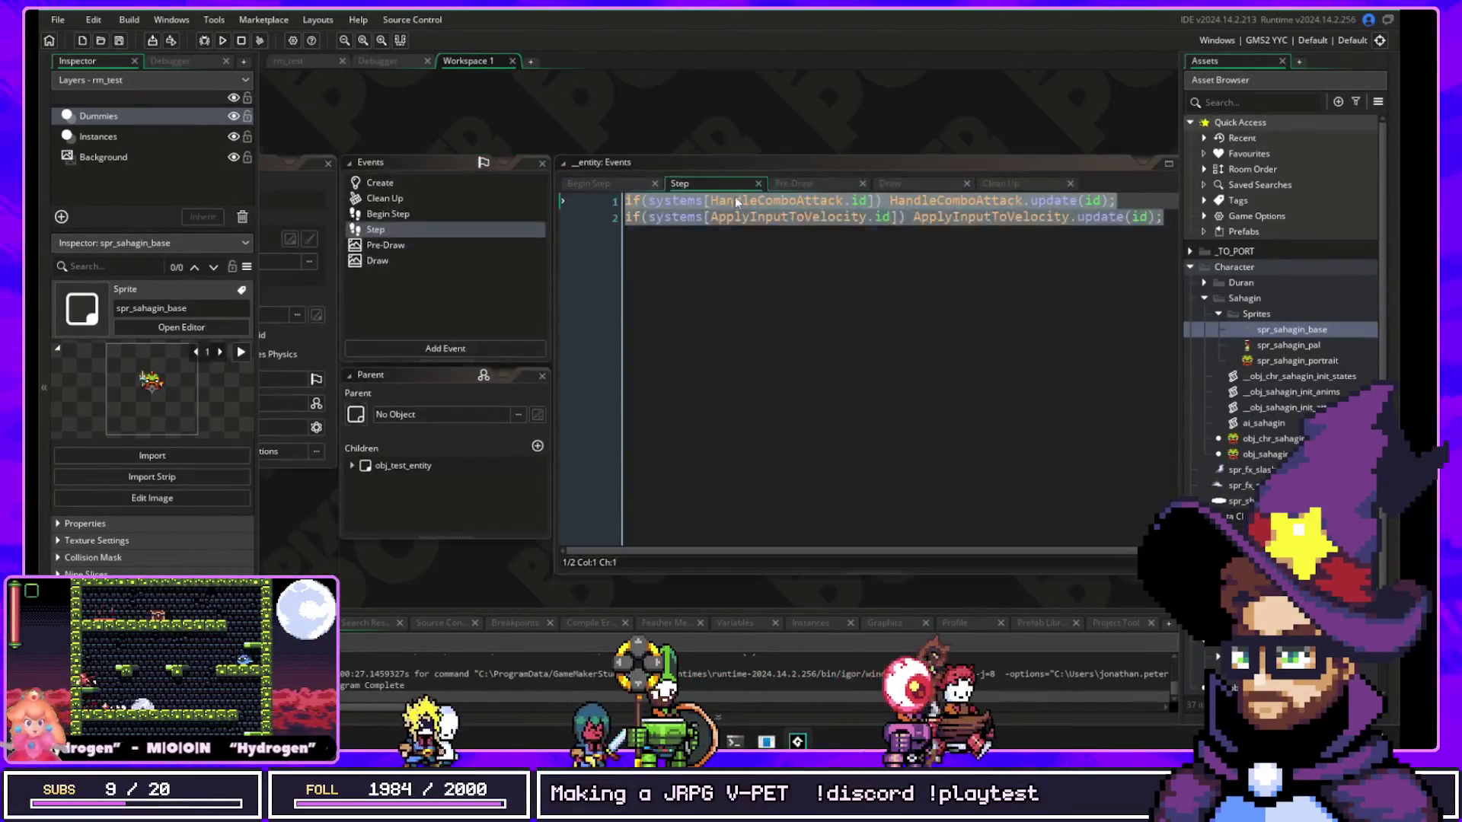
{"action": "left_click_drag", "start_coordinate": [638, 138], "coordinate": [806, 220]}
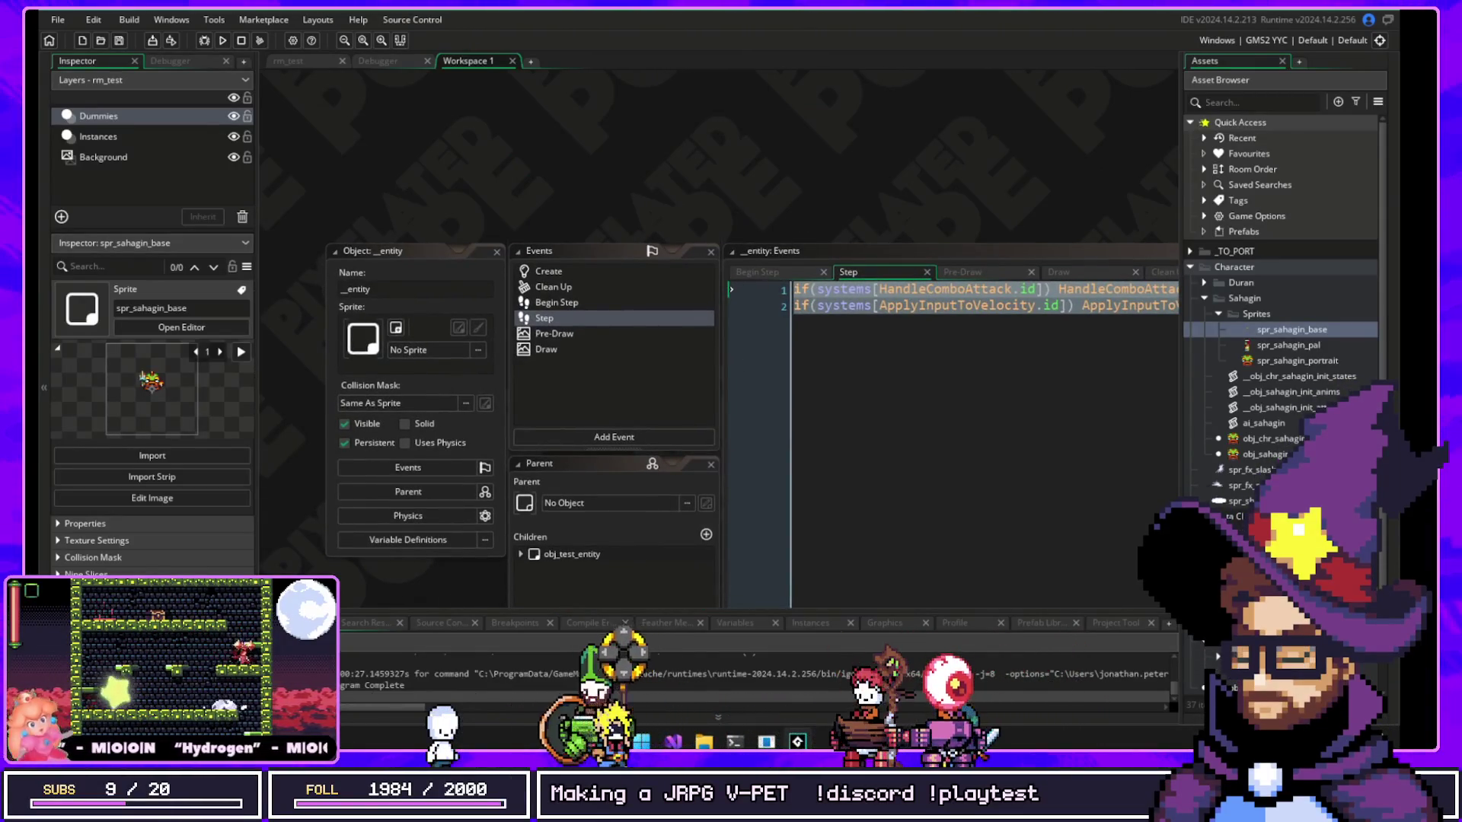
{"action": "left_click", "coordinate": [744, 285]}
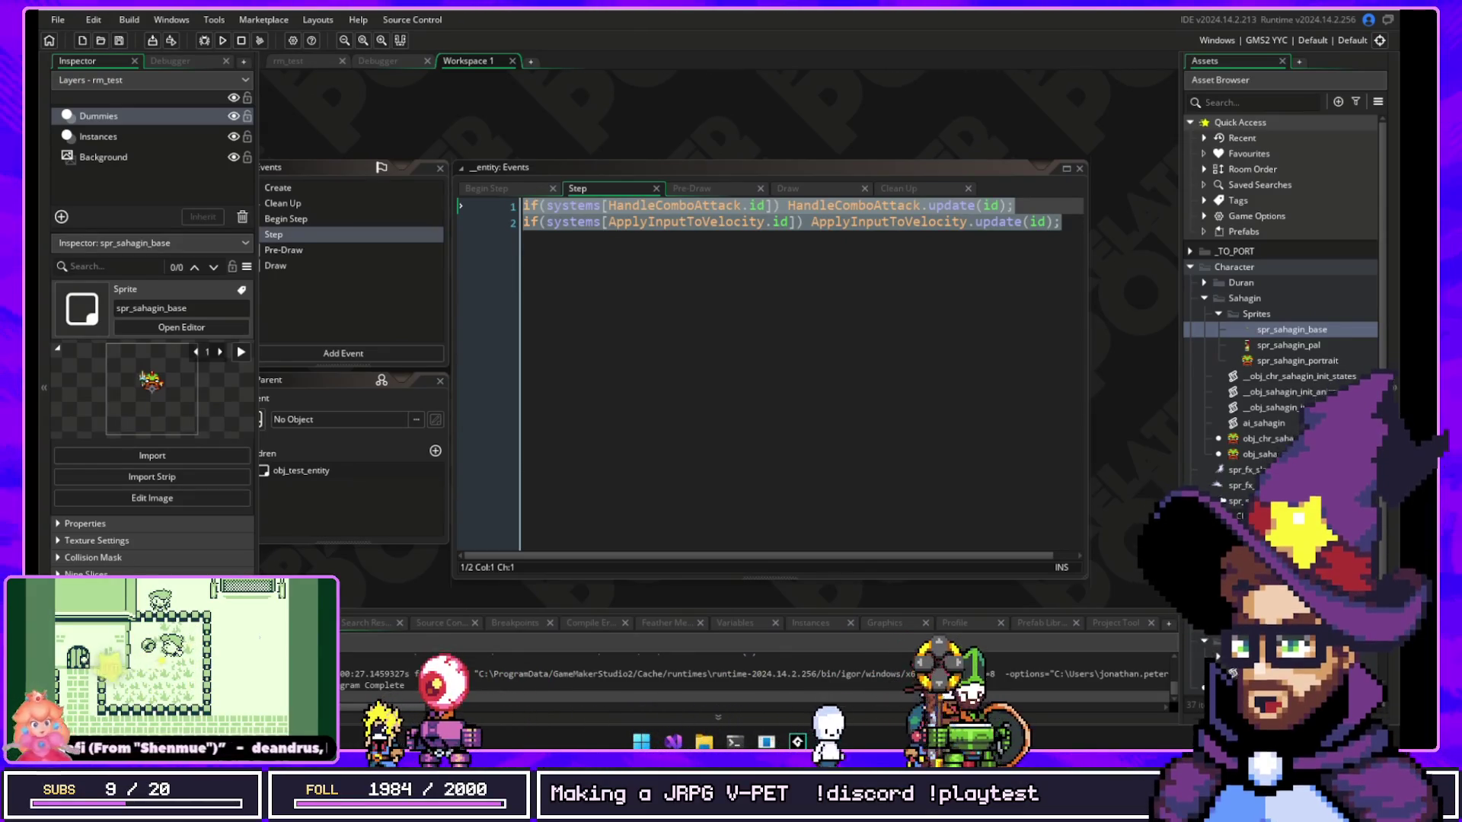
{"action": "key", "text": "alt+Tab"}
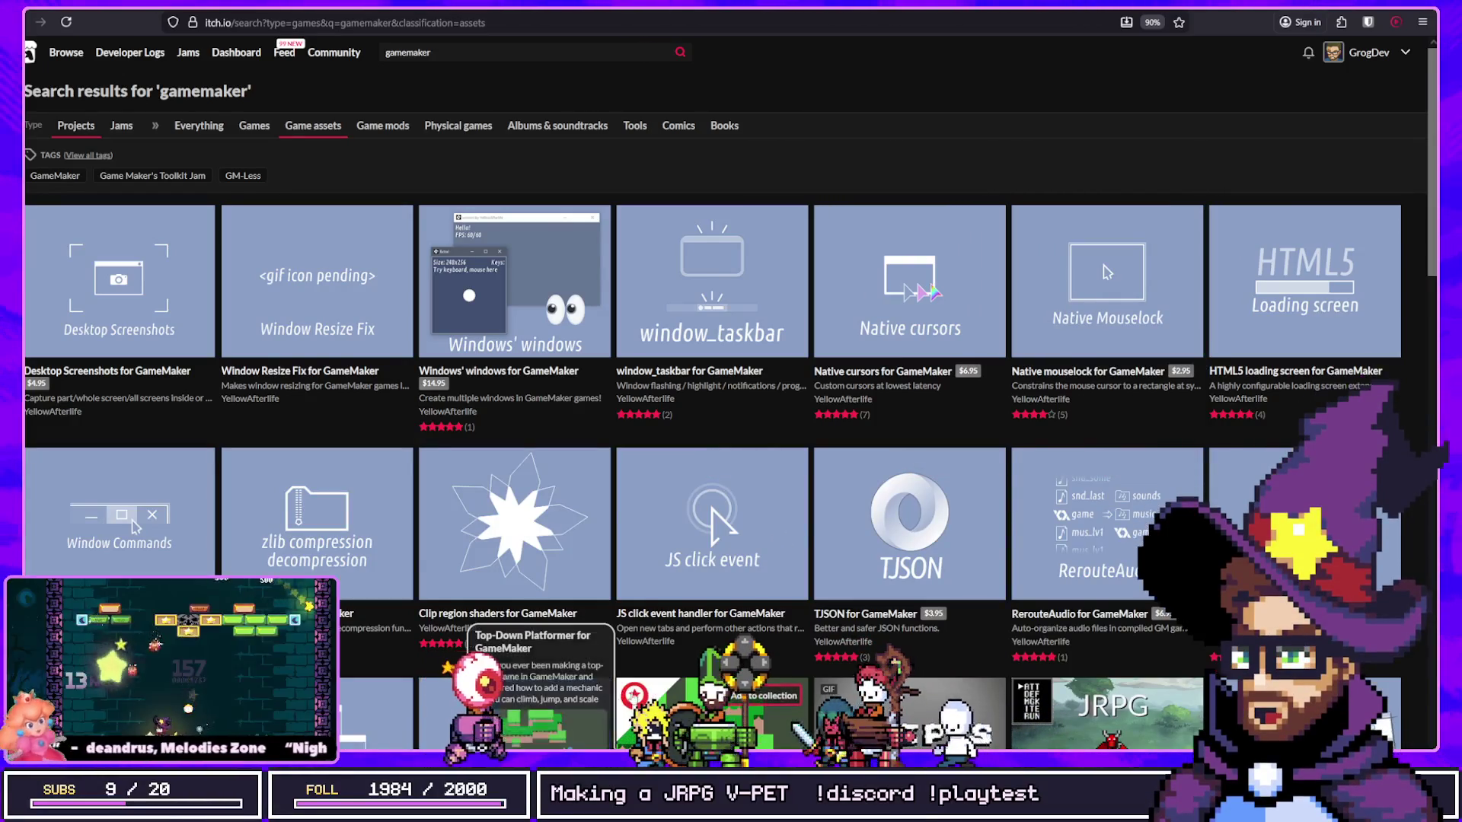
Step: Browse itch.io's 'gamemaker' game asset results, including the RPG Battle System card, then return to GameMaker
{"action": "scroll", "coordinate": [868, 413], "scroll_direction": "down", "scroll_amount": 5}
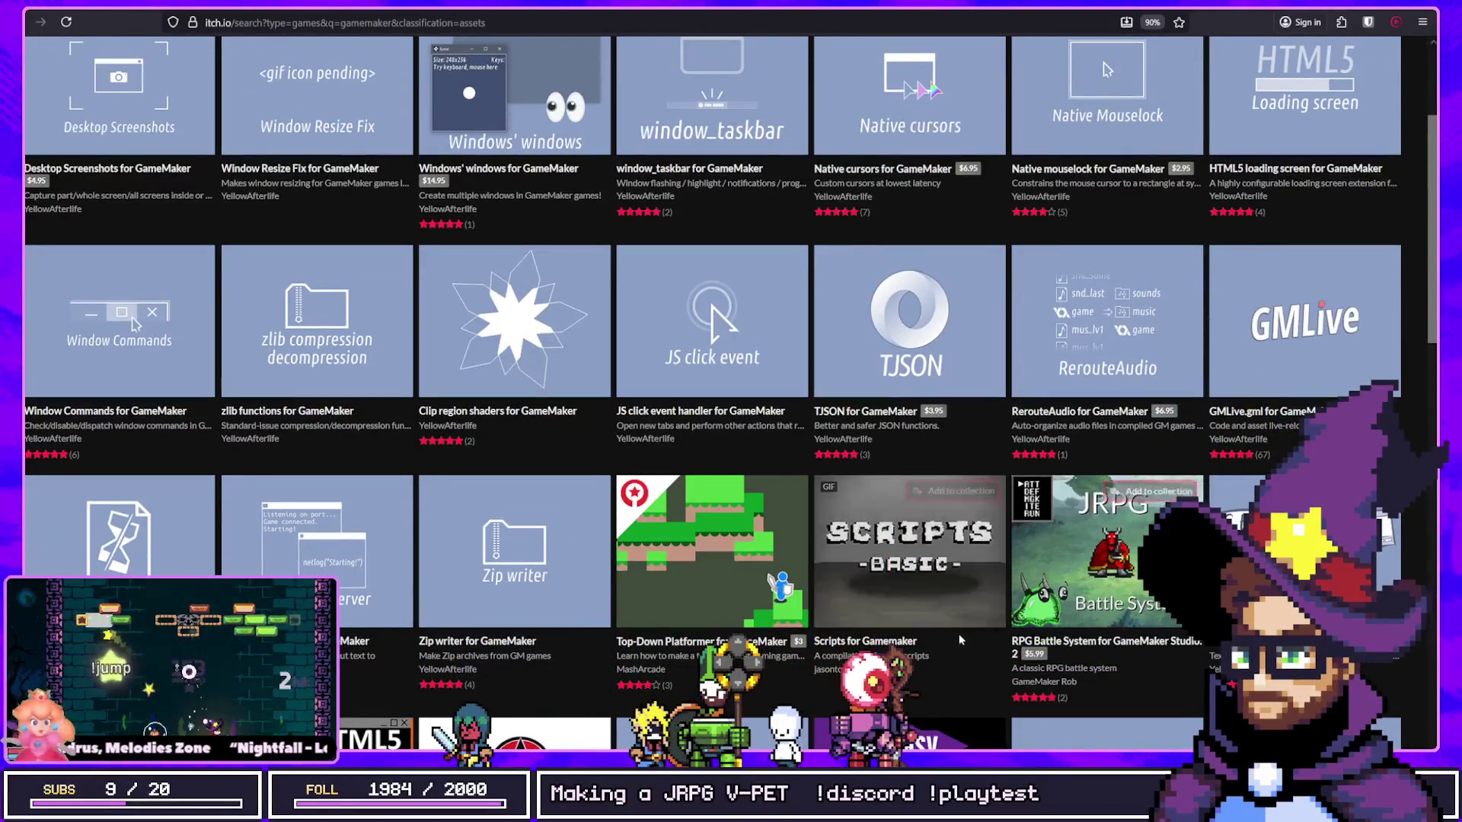
{"action": "mouse_move", "coordinate": [1007, 598]}
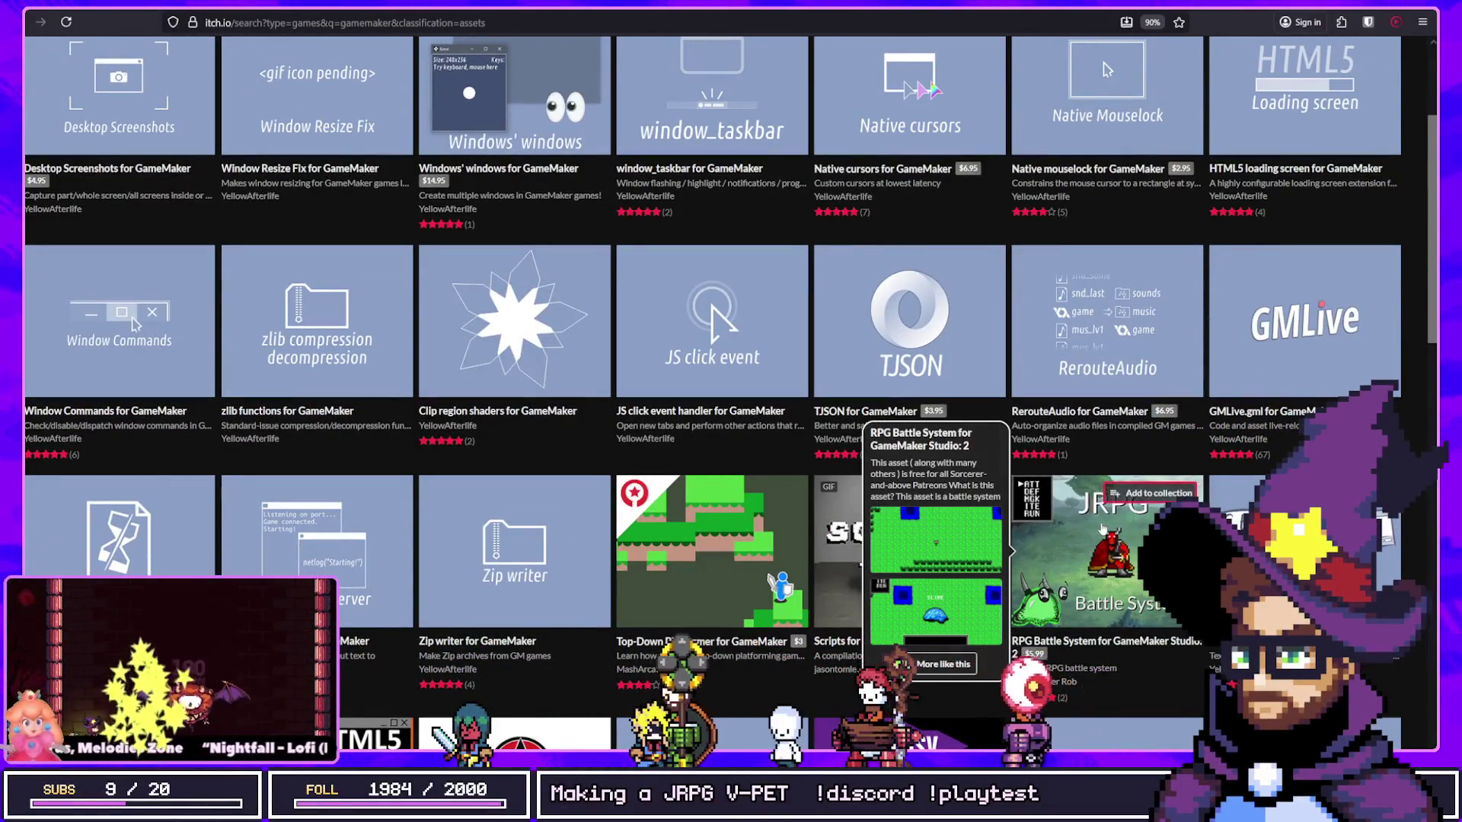
{"action": "key", "text": "alt+Tab"}
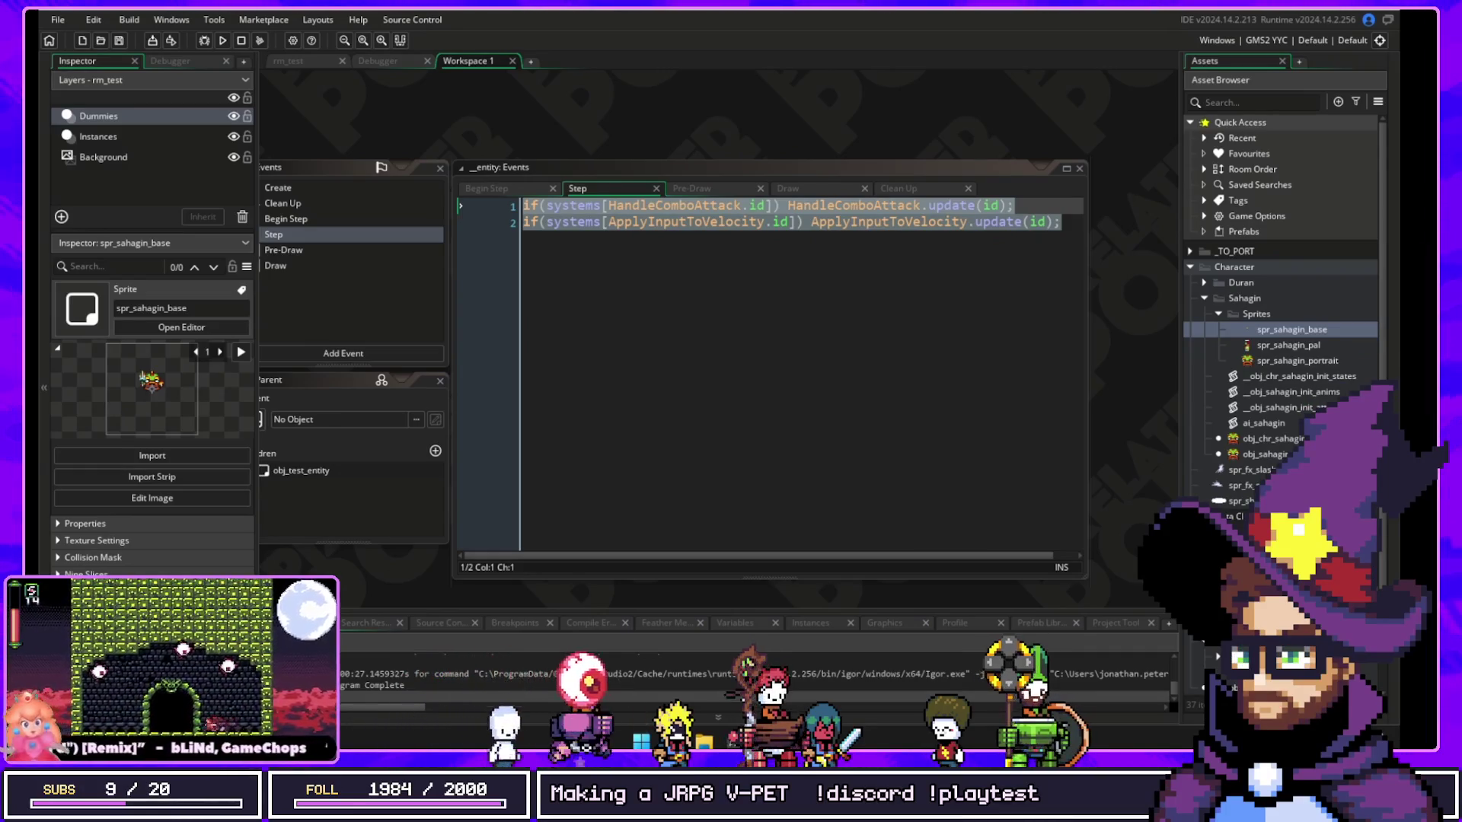
{"action": "mouse_move", "coordinate": [797, 743]}
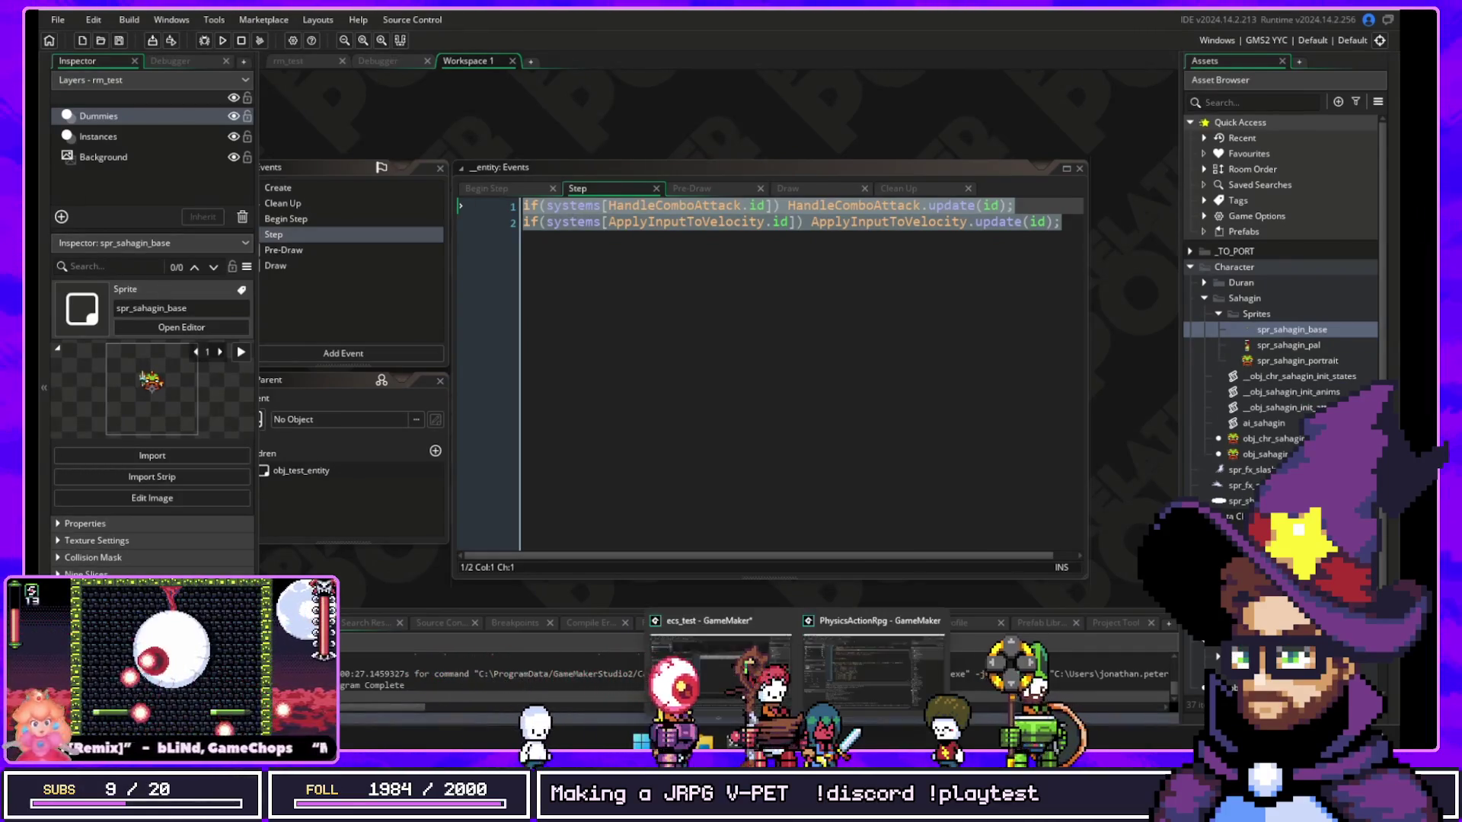
Step: In PhysicsActionRpg, open iComponentStateMachine from _Components and expand Character > Duran
{"action": "left_click", "coordinate": [889, 673]}
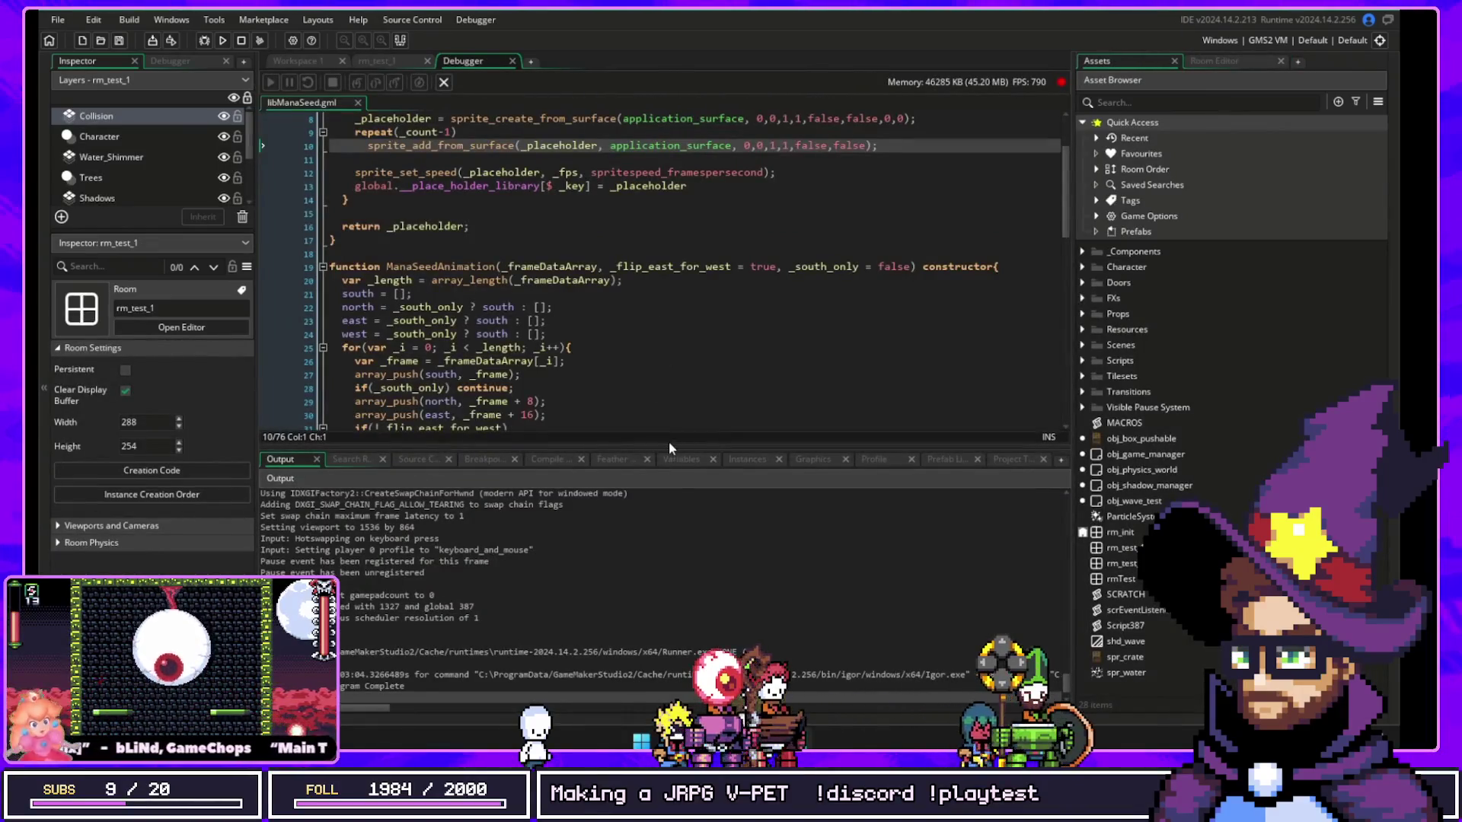
{"action": "left_click", "coordinate": [1082, 251]}
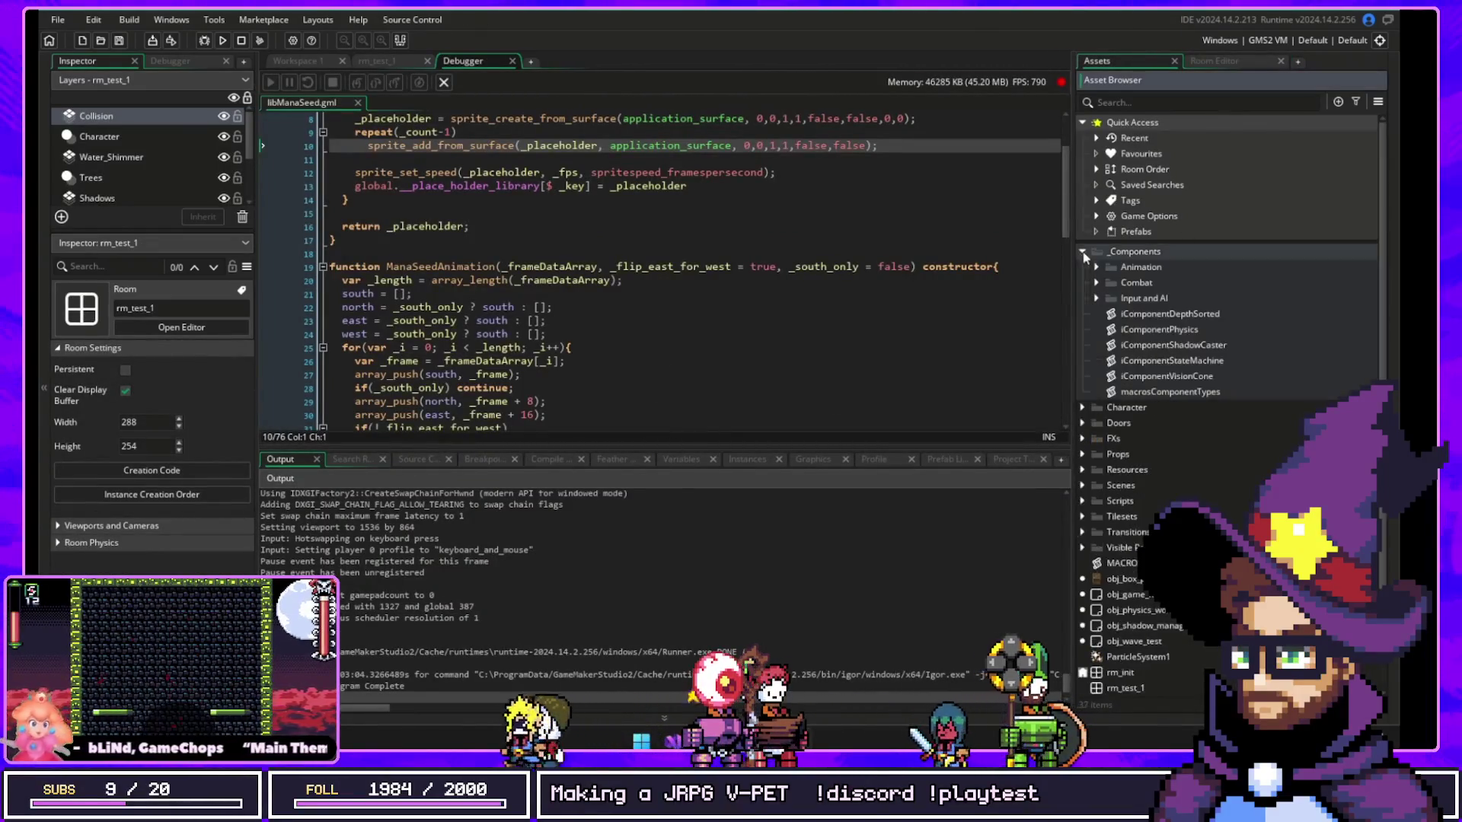
{"action": "double_click", "coordinate": [1148, 363]}
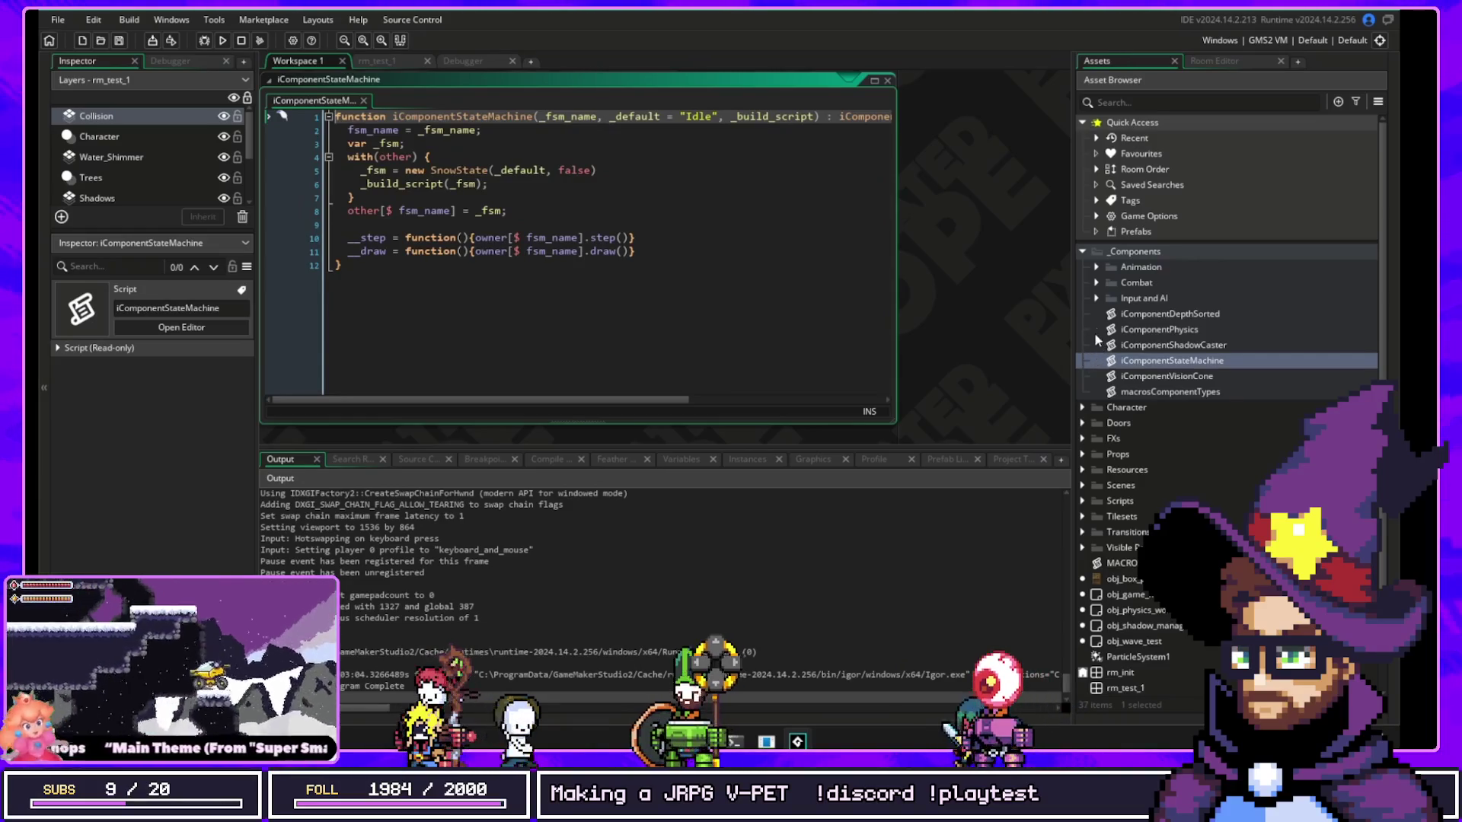
{"action": "left_click", "coordinate": [1083, 409]}
{"action": "left_click", "coordinate": [1096, 423]}
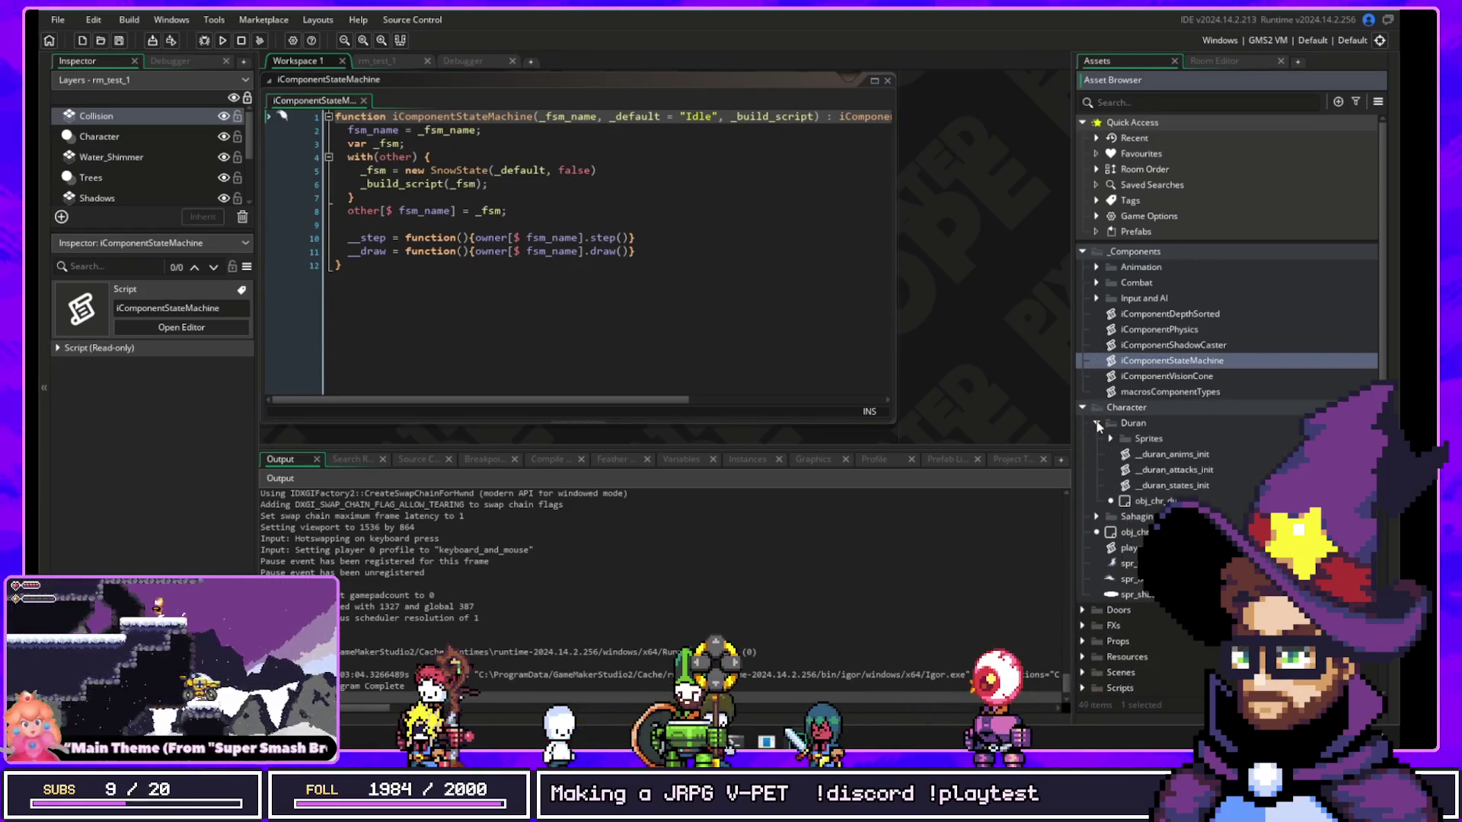
{"action": "double_click", "coordinate": [1172, 487]}
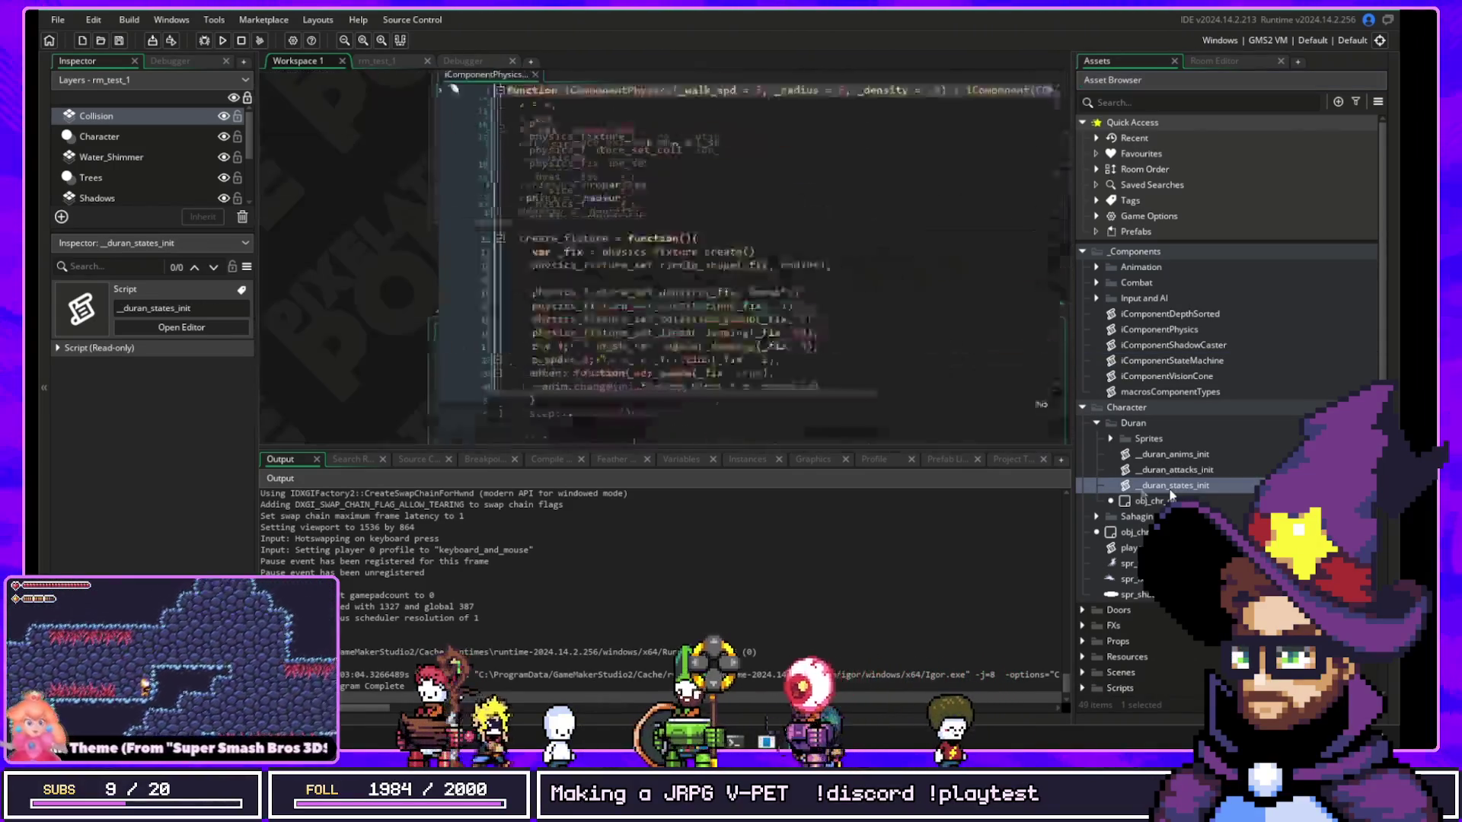
{"action": "left_click", "coordinate": [445, 332]}
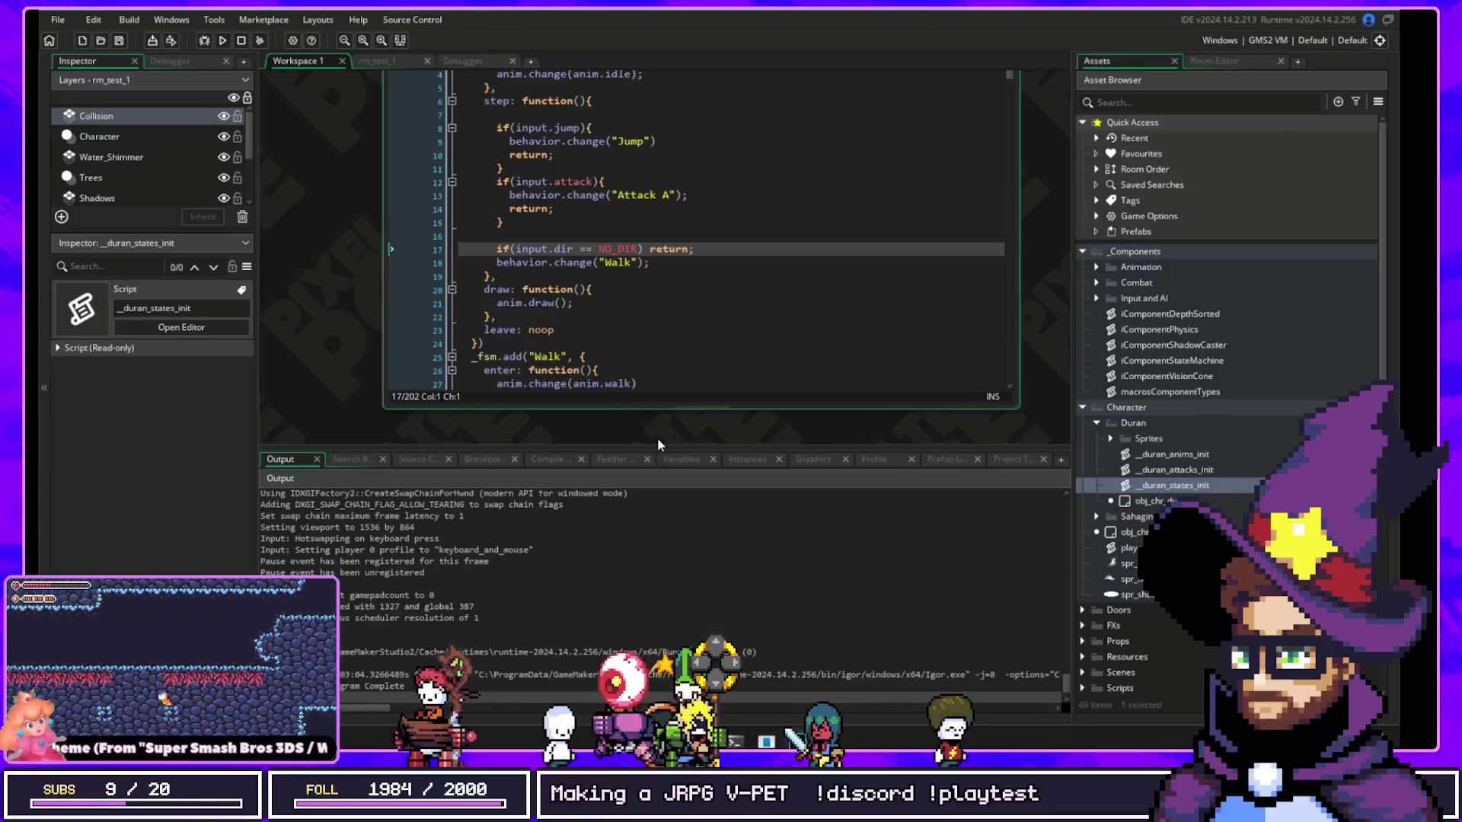
{"action": "key", "text": "ctrl+shift+g"}
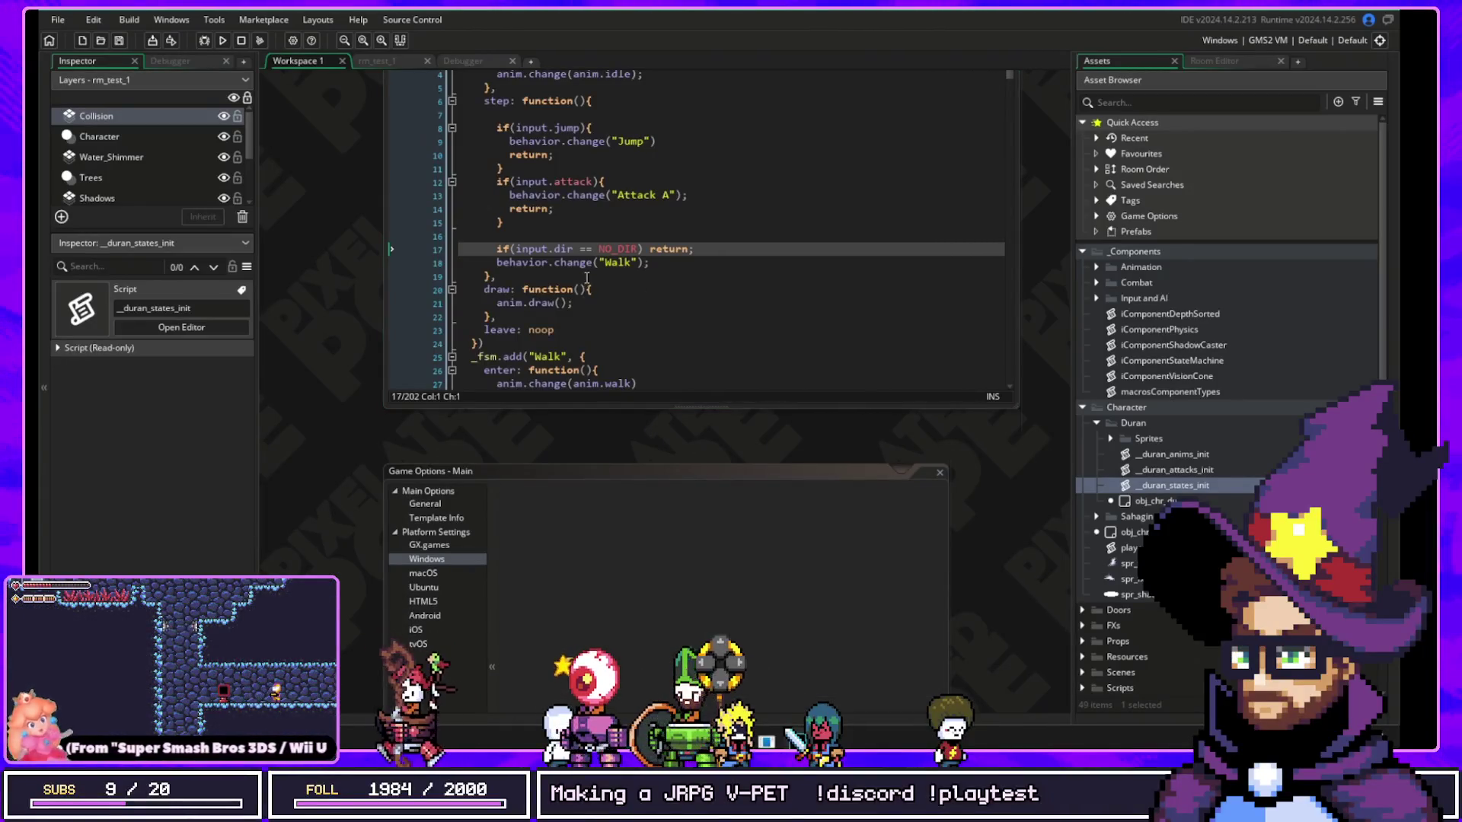
{"action": "scroll", "coordinate": [344, 242], "scroll_direction": "up", "scroll_amount": 3}
{"action": "double_click", "coordinate": [531, 256]}
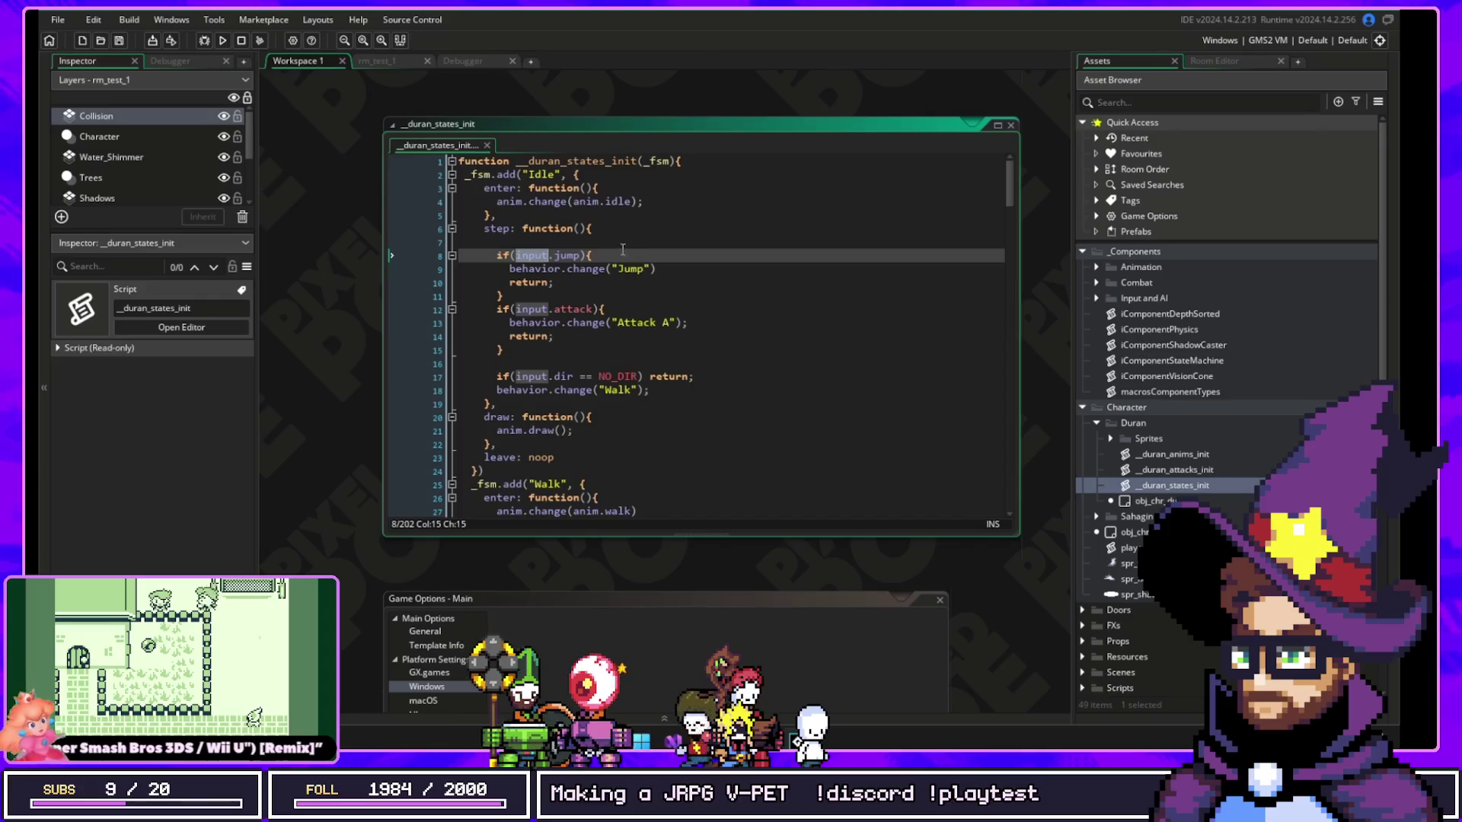
{"action": "double_click", "coordinate": [533, 257]}
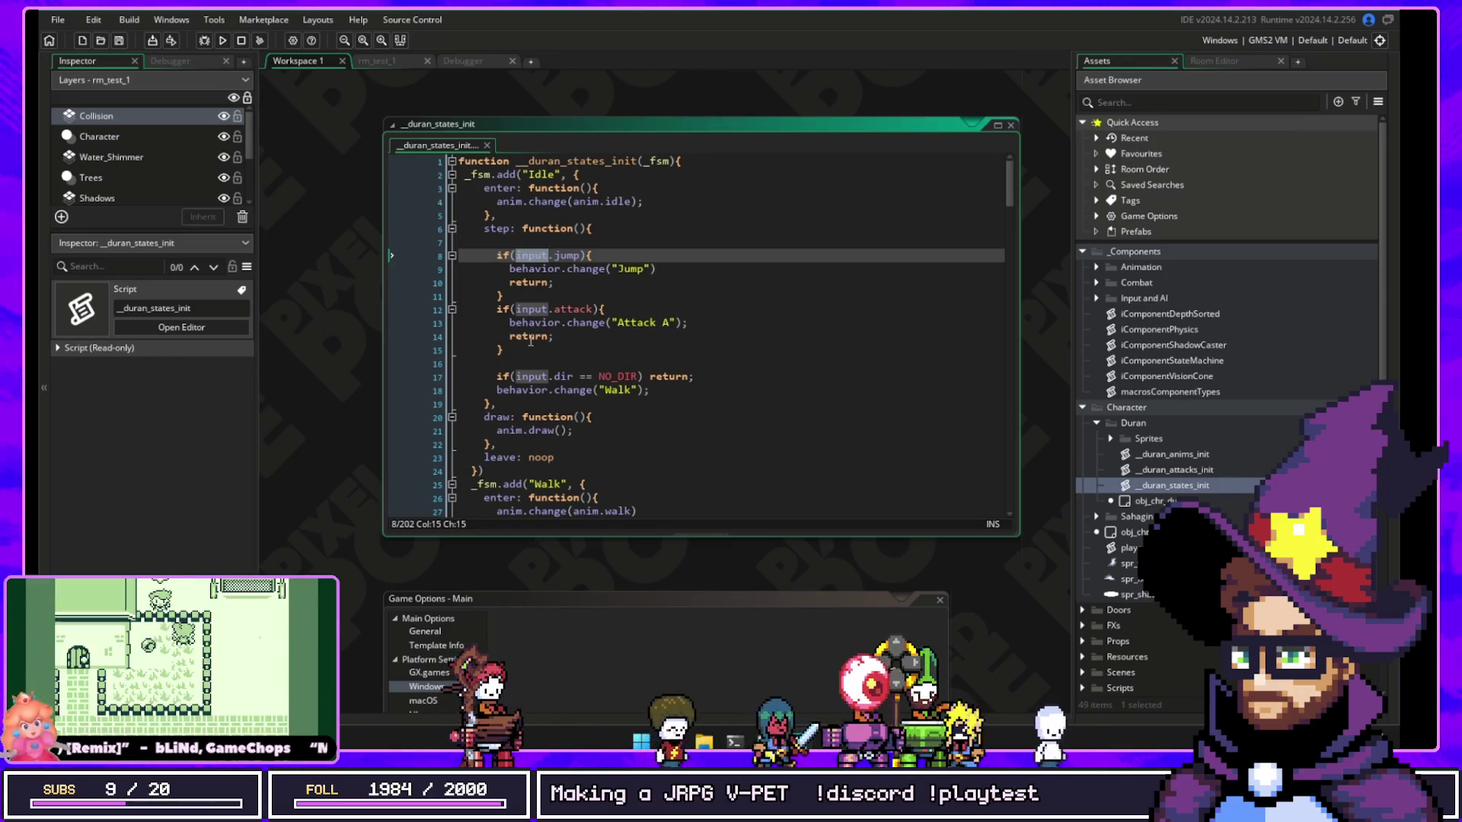
{"action": "scroll", "coordinate": [533, 336], "scroll_direction": "down", "scroll_amount": 6}
{"action": "scroll", "coordinate": [556, 373], "scroll_direction": "down", "scroll_amount": 3}
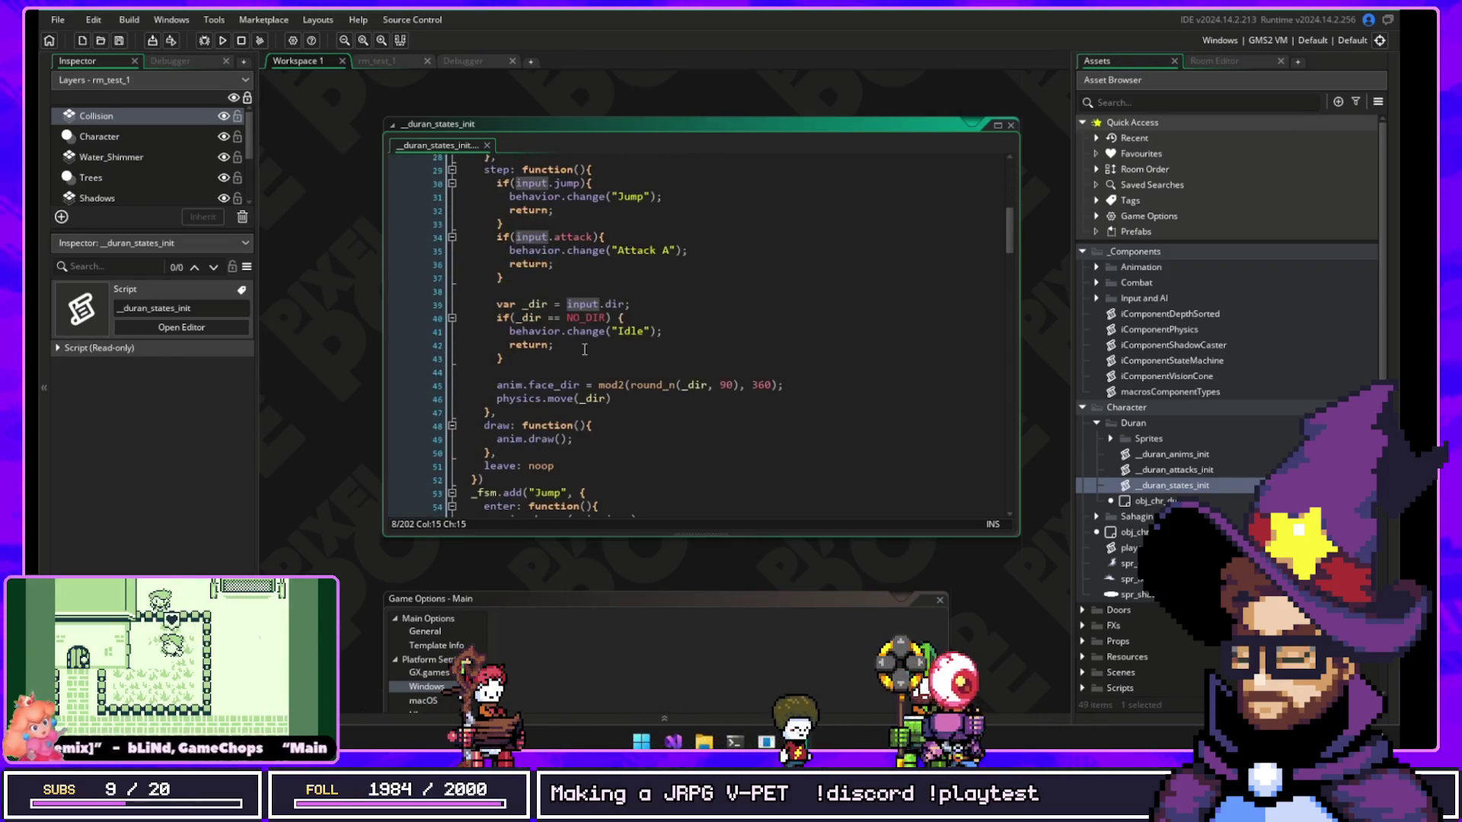
{"action": "double_click", "coordinate": [509, 385]}
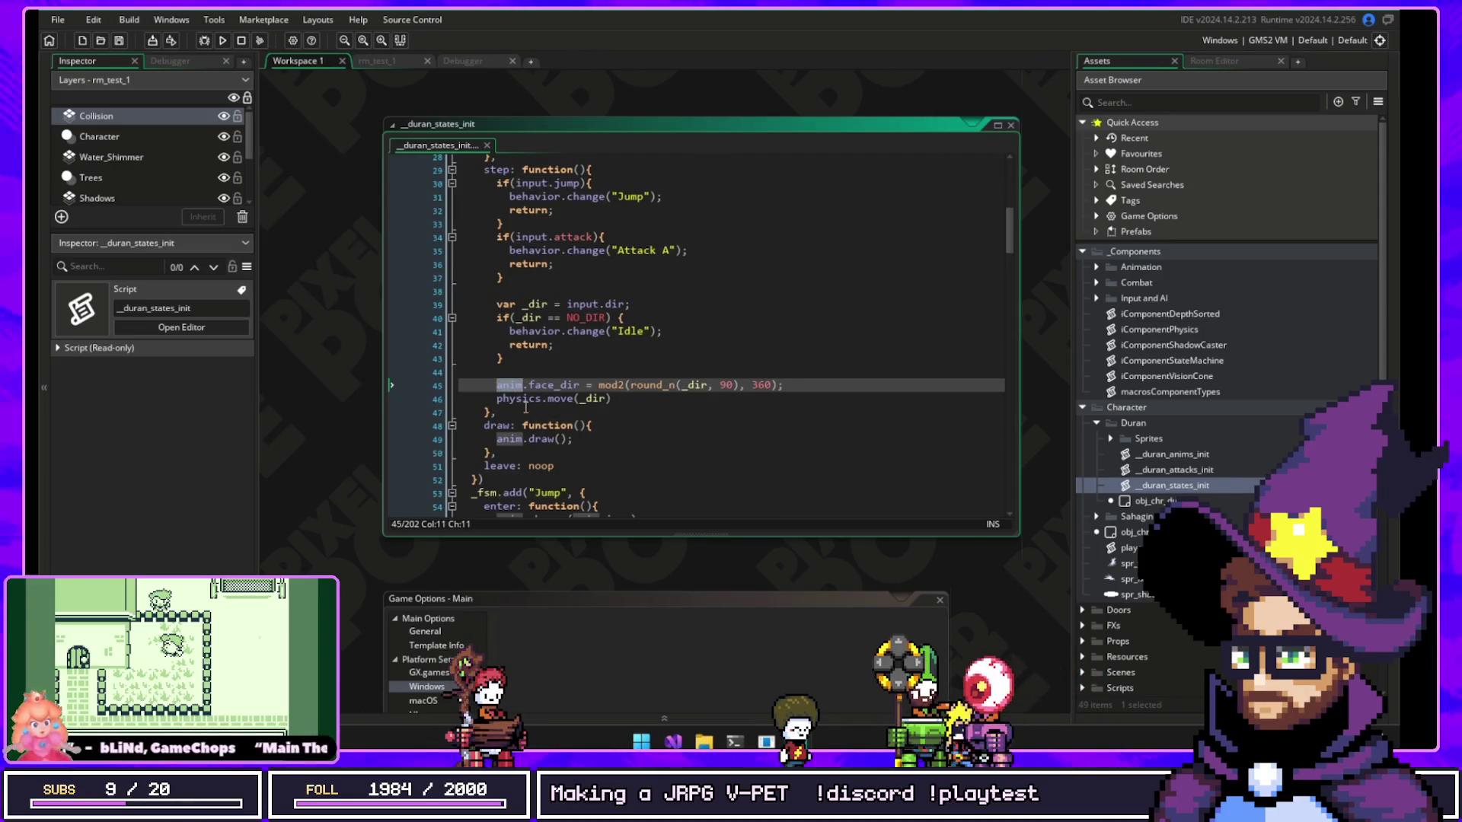
{"action": "double_click", "coordinate": [521, 399]}
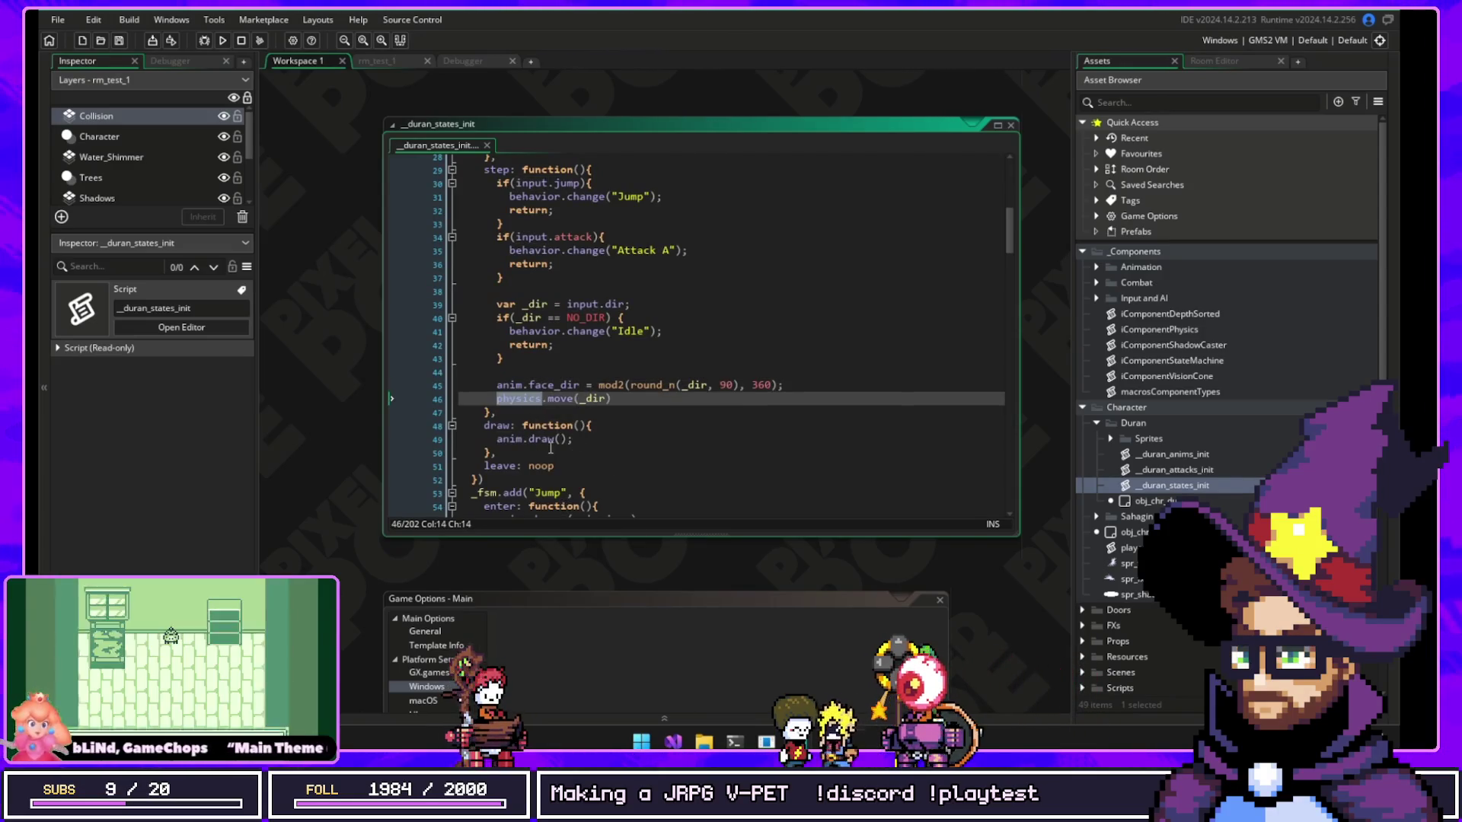
{"action": "scroll", "coordinate": [567, 441], "scroll_direction": "up", "scroll_amount": 4}
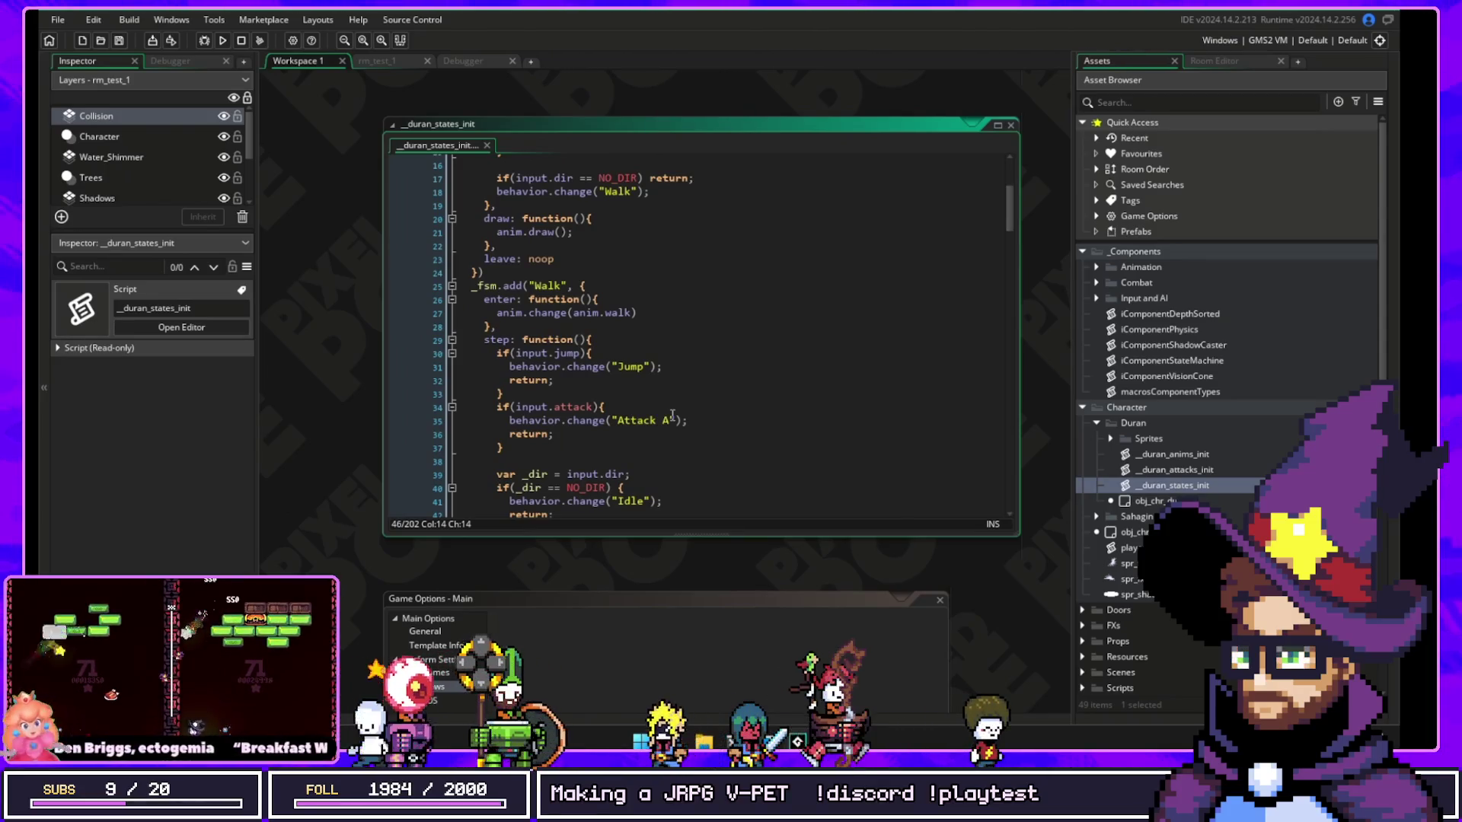
Step: Pan the workspace and open obj_chr_duran to view its parent and Create code
{"action": "left_click_drag", "start_coordinate": [306, 115], "coordinate": [543, 254]}
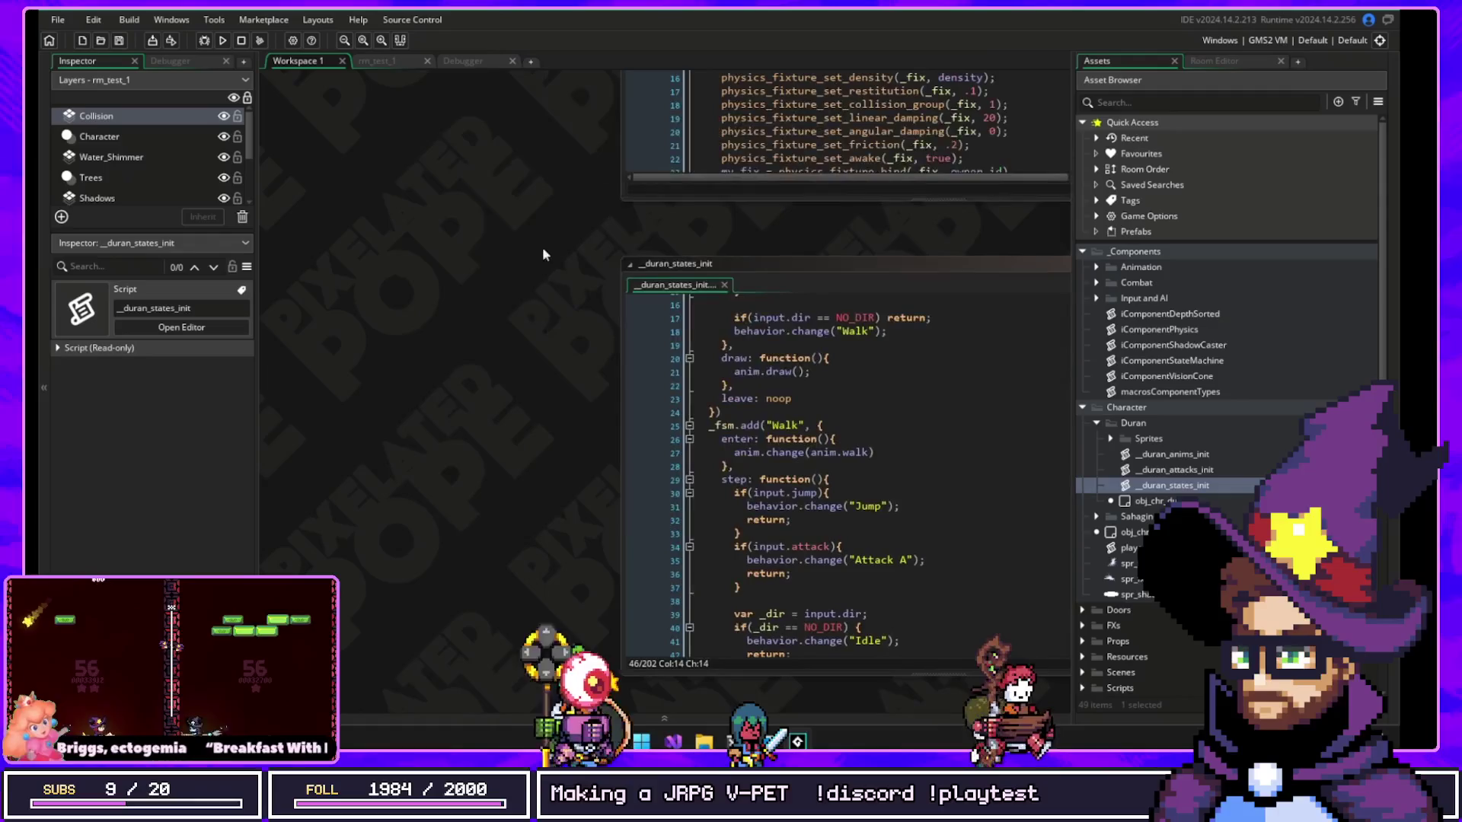
{"action": "scroll", "coordinate": [533, 305], "scroll_direction": "up", "scroll_amount": 5}
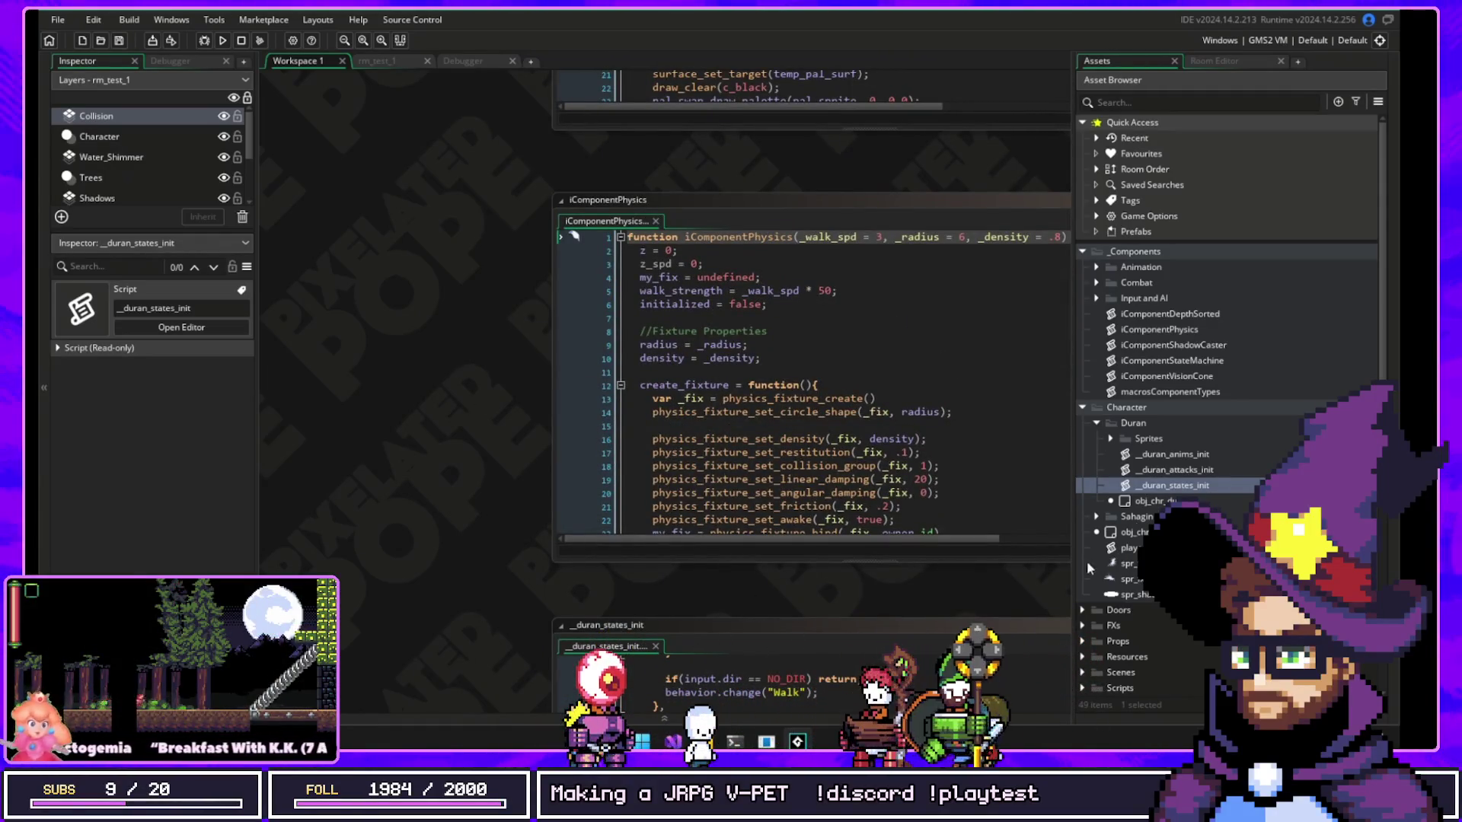
{"action": "double_click", "coordinate": [1146, 501]}
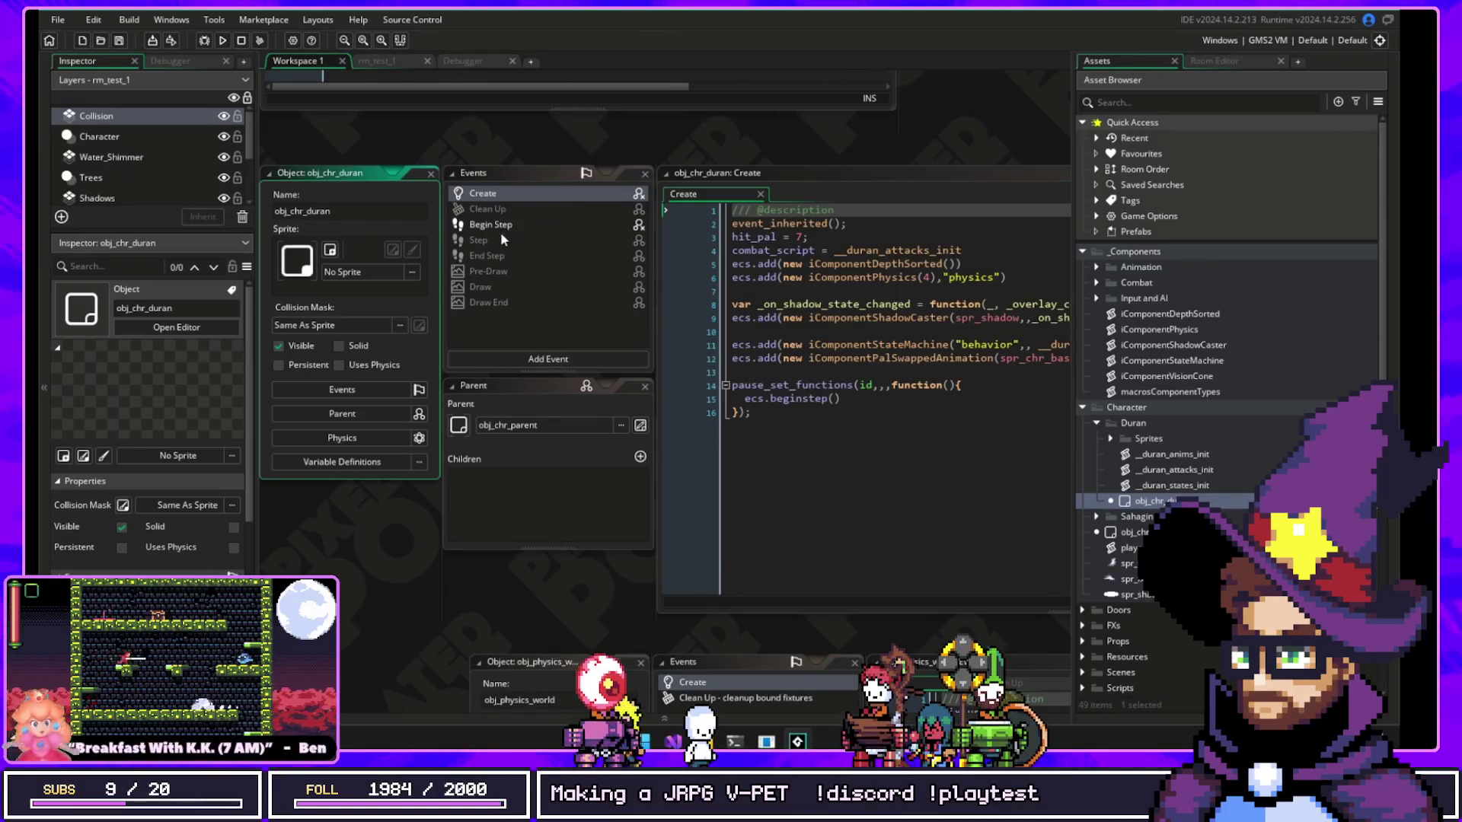
Step: Show the Step event code of obj_chr_duran
{"action": "left_click", "coordinate": [500, 237]}
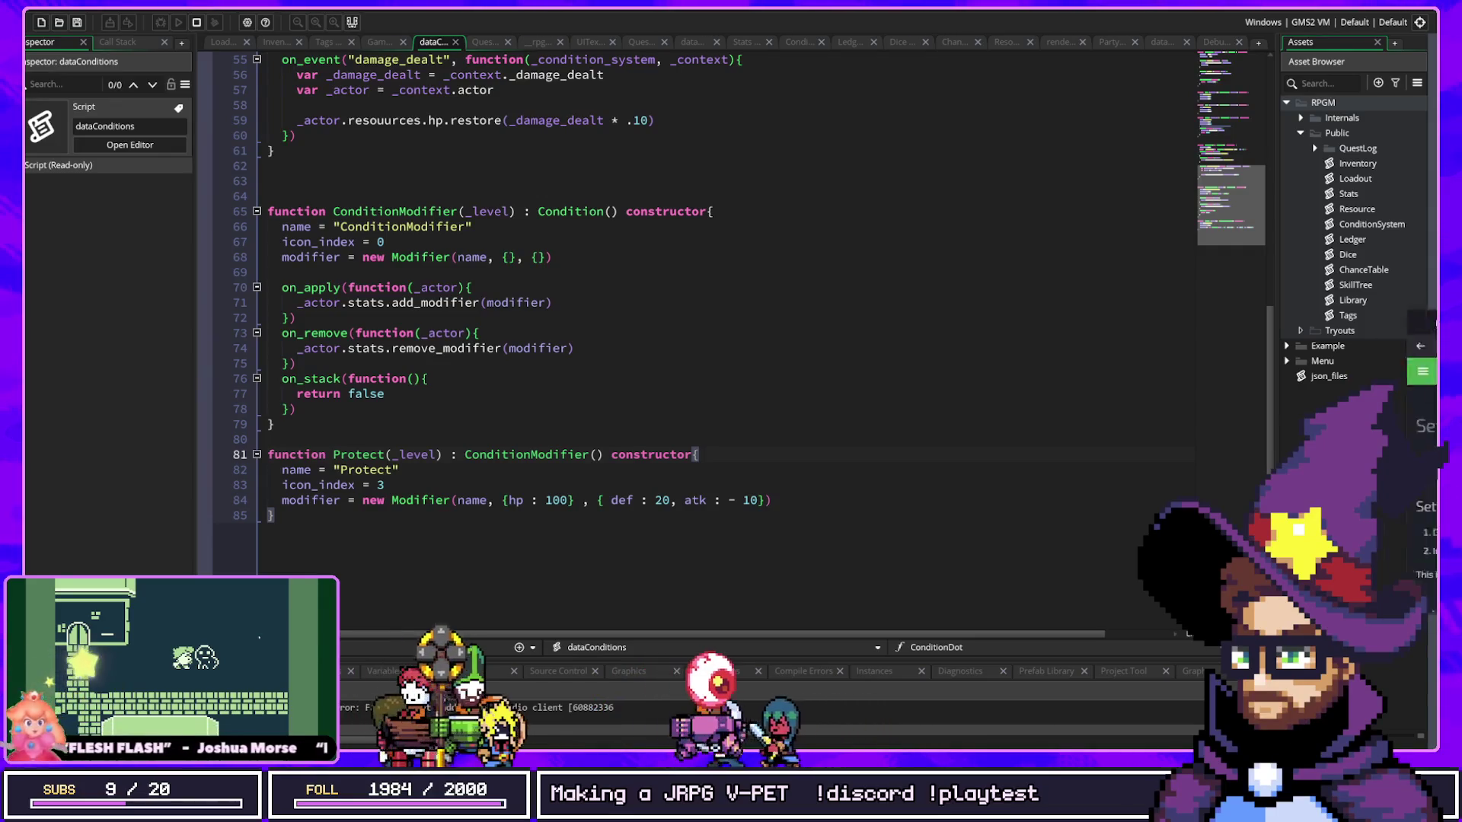
Step: Switch from GameMaker to the browser showing the gooey Setup documentation
{"action": "key", "text": "alt+Tab"}
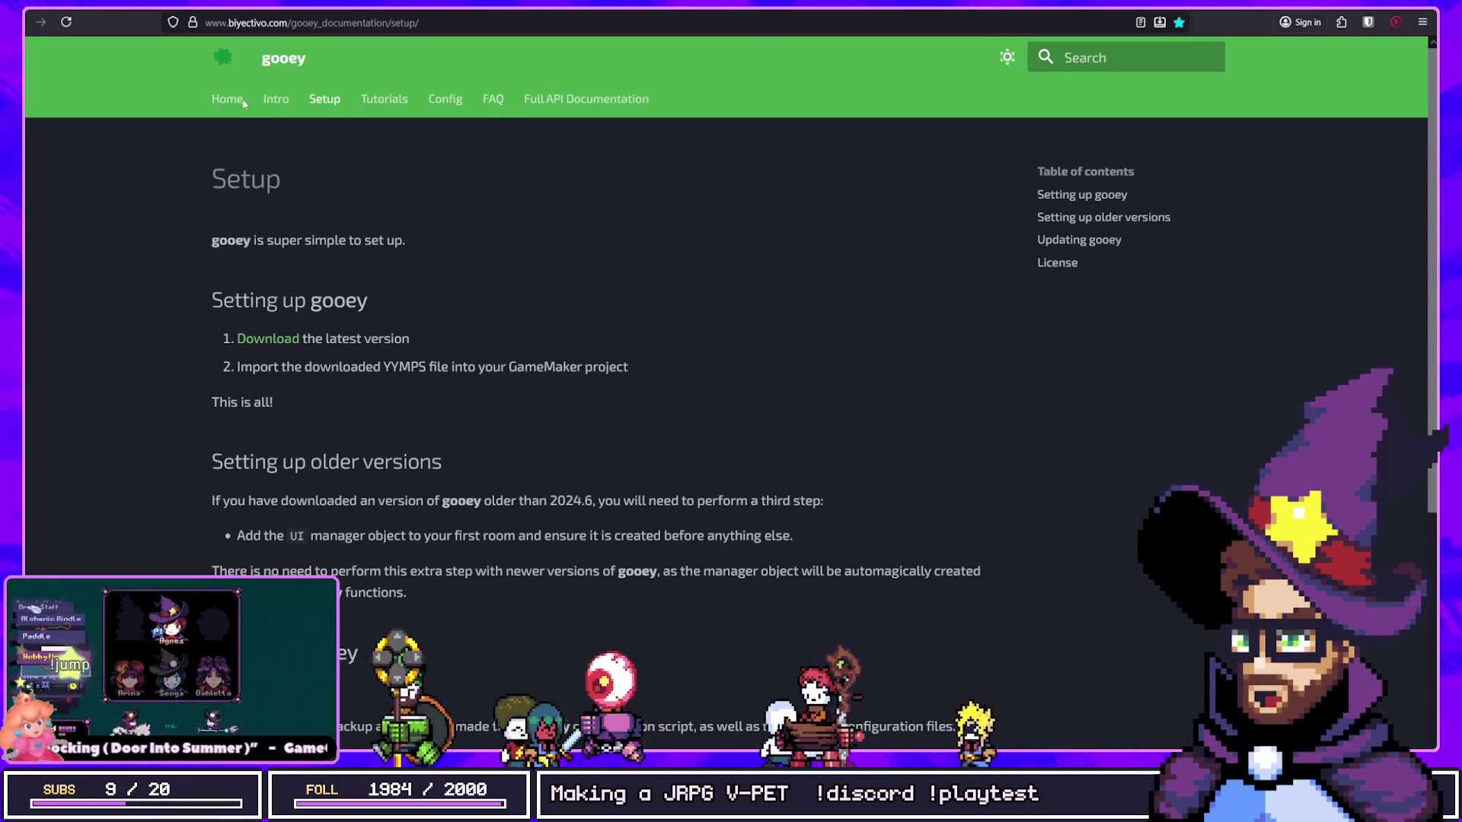
Step: Open gooey's Intro to Buttons tutorial and inspect the UIButton _height parameter
{"action": "left_click", "coordinate": [382, 99]}
{"action": "scroll", "coordinate": [380, 518], "scroll_direction": "down", "scroll_amount": 3}
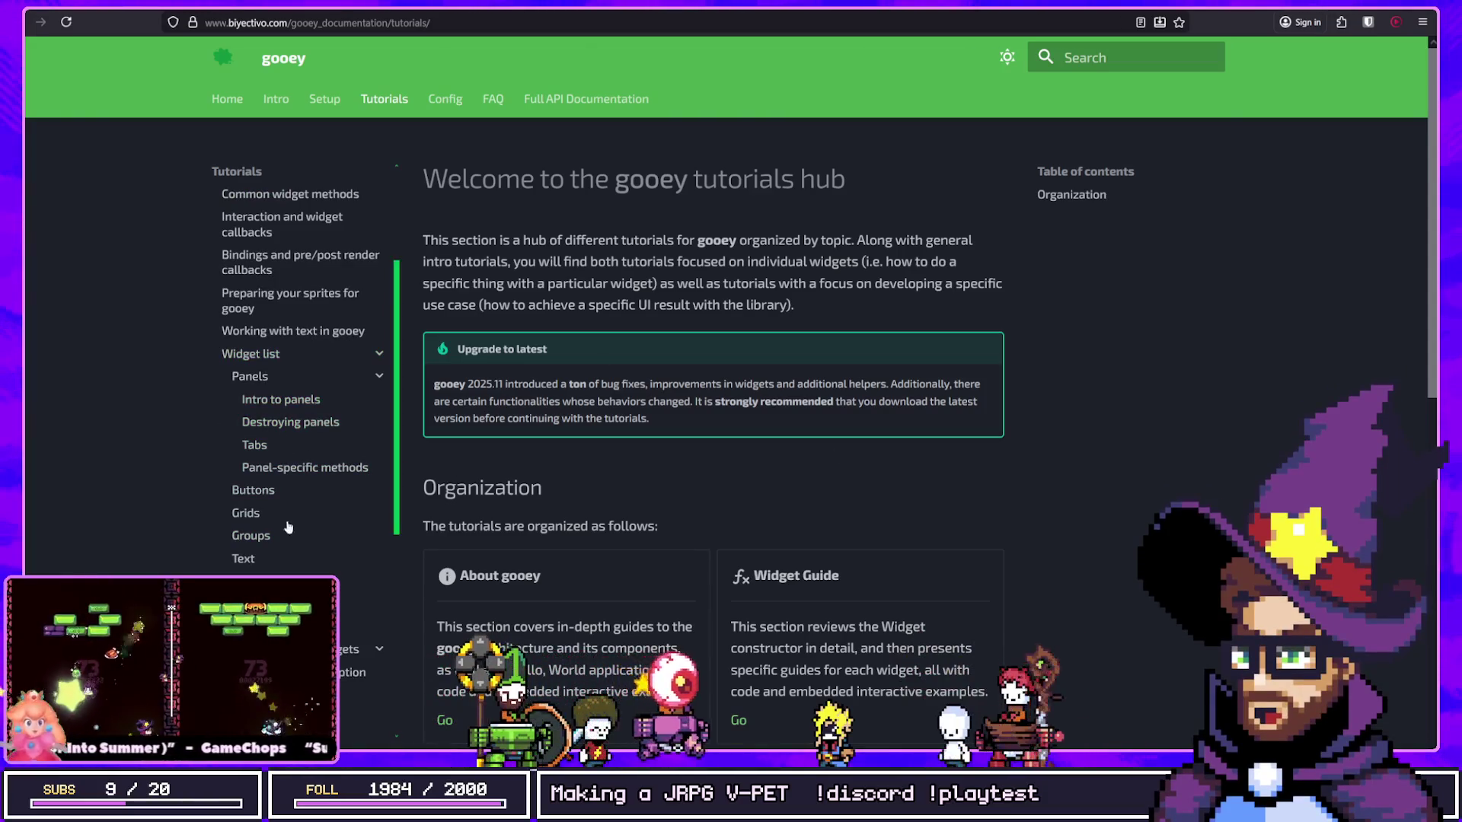
{"action": "left_click", "coordinate": [252, 491]}
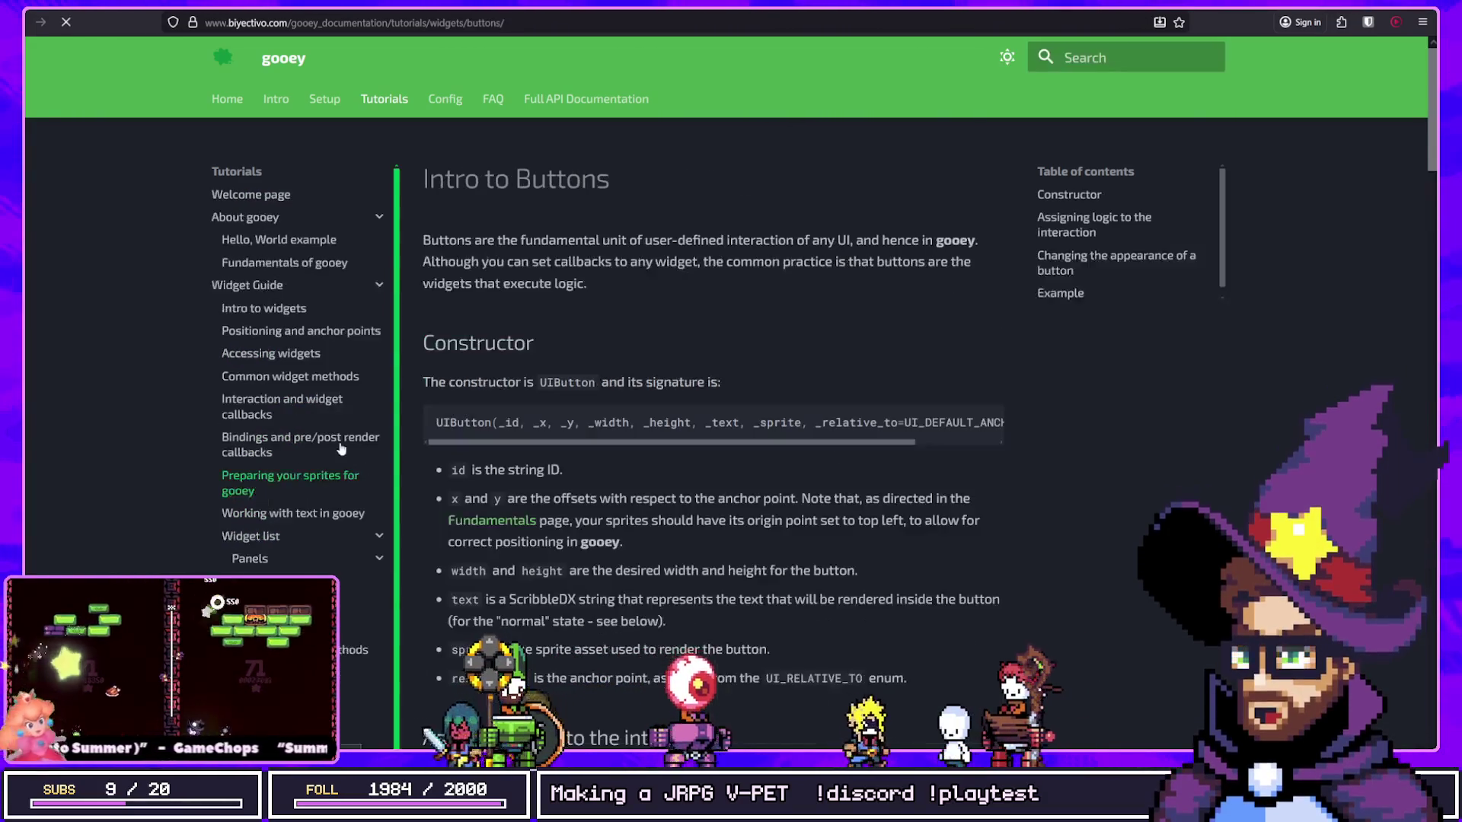
{"action": "double_click", "coordinate": [664, 423]}
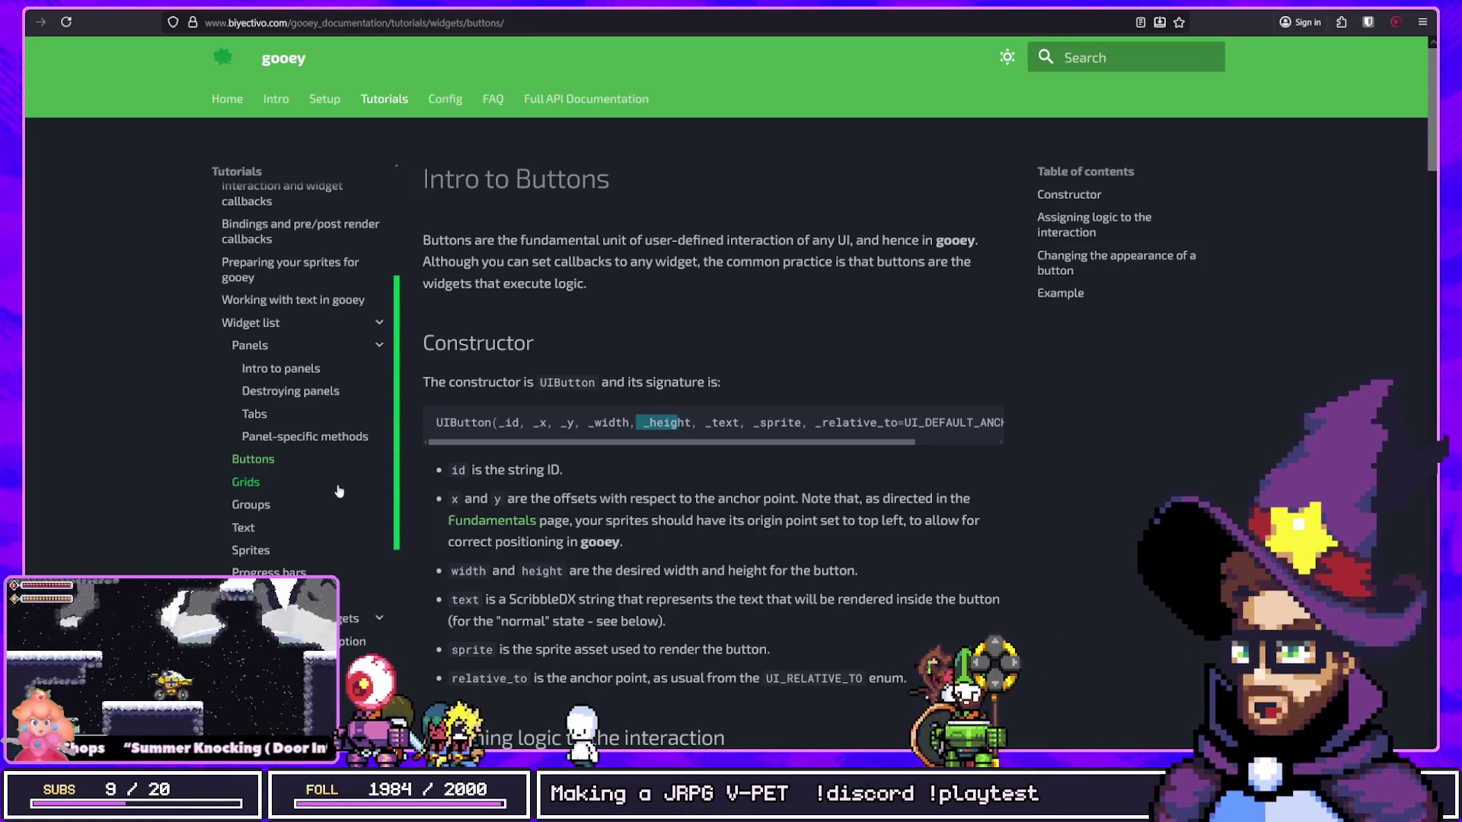
{"action": "key", "text": "alt+Tab"}
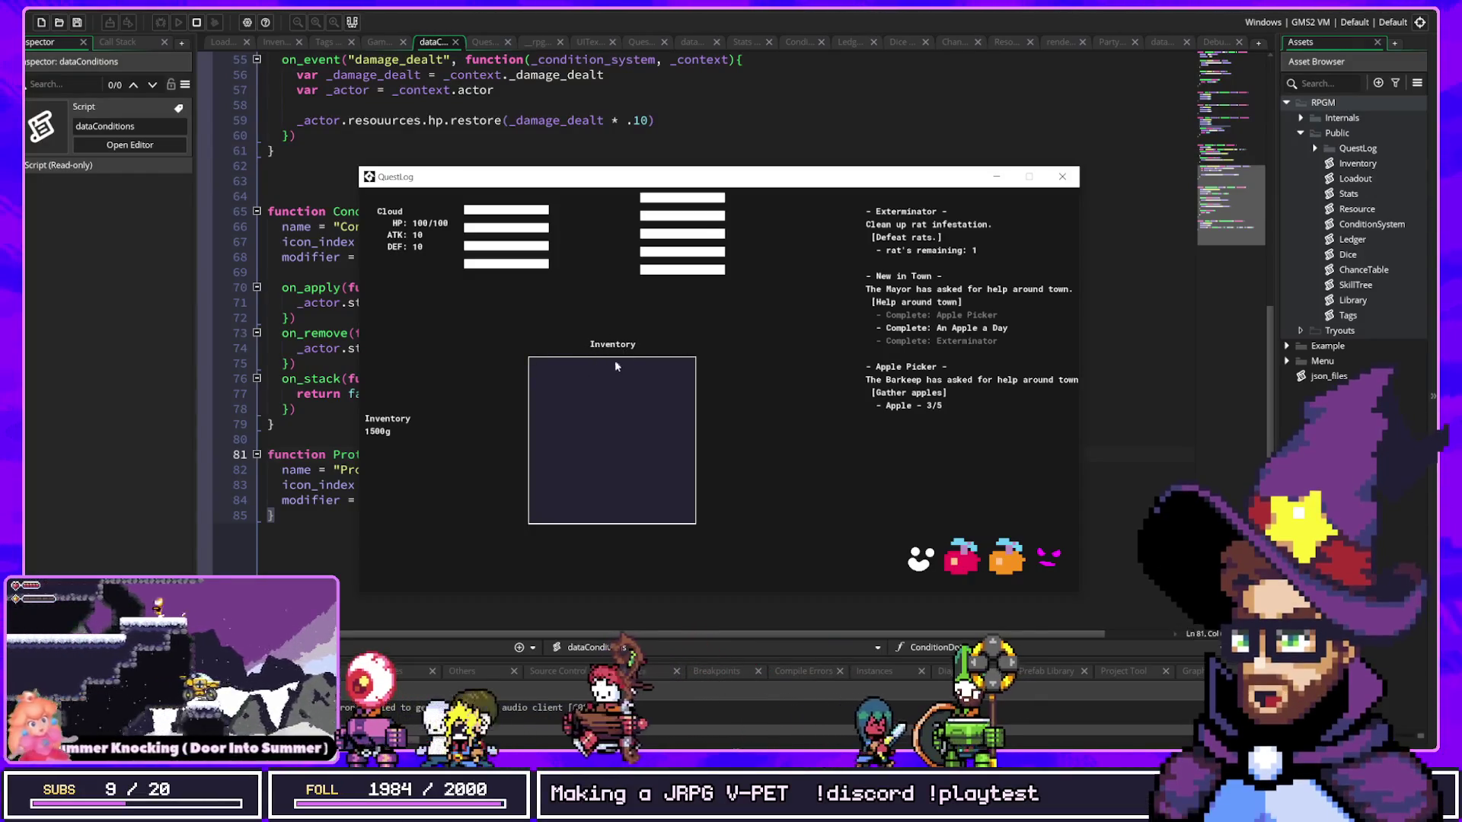
Step: Collect five apples and an orange in QuestLog, then give the fruit to the barkeep
{"action": "left_click", "coordinate": [964, 562]}
{"action": "left_click", "coordinate": [965, 563]}
{"action": "left_click", "coordinate": [966, 564]}
{"action": "left_click", "coordinate": [967, 563]}
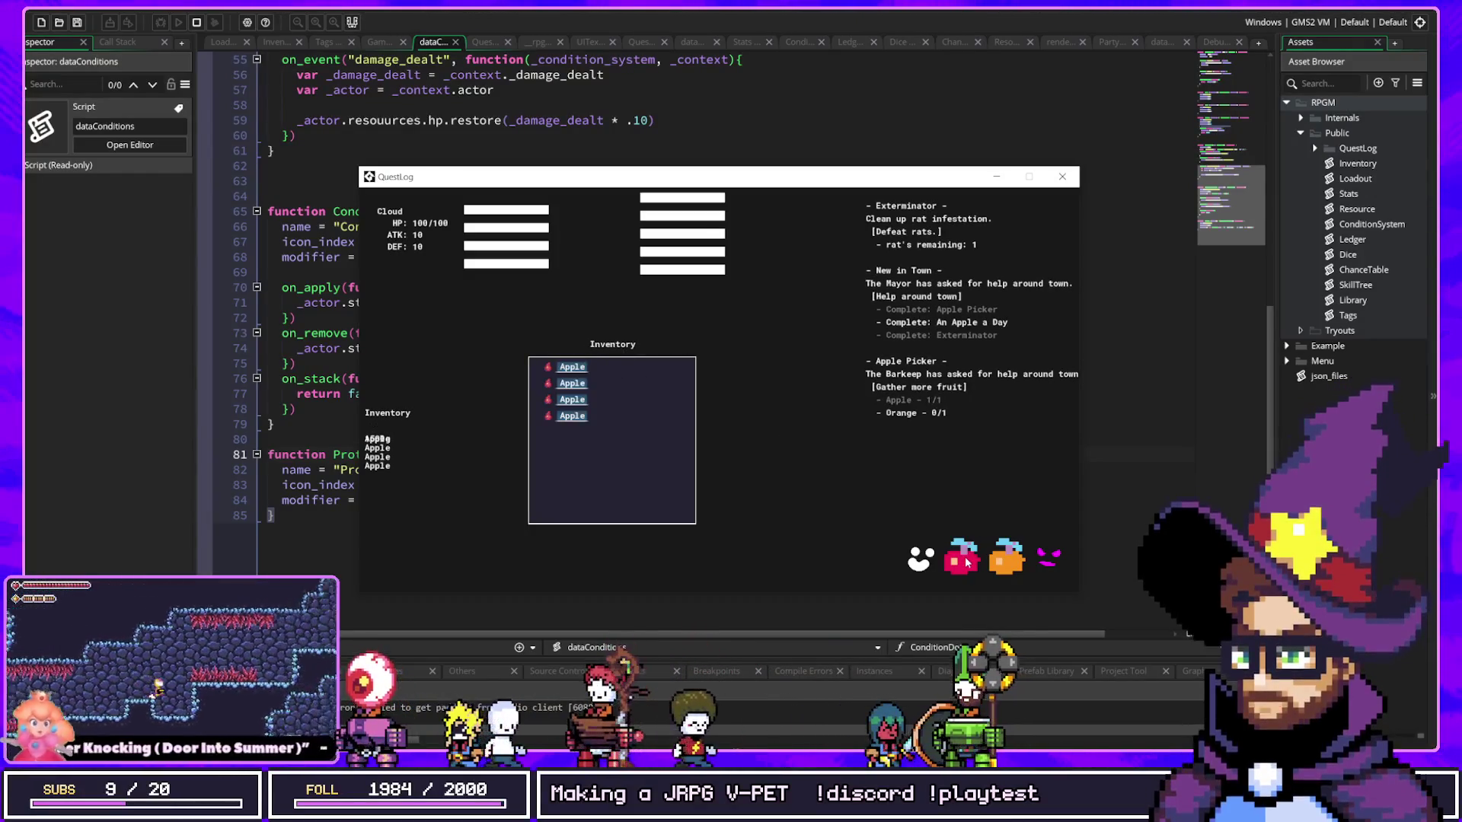
{"action": "left_click", "coordinate": [1005, 562]}
{"action": "left_click", "coordinate": [952, 562]}
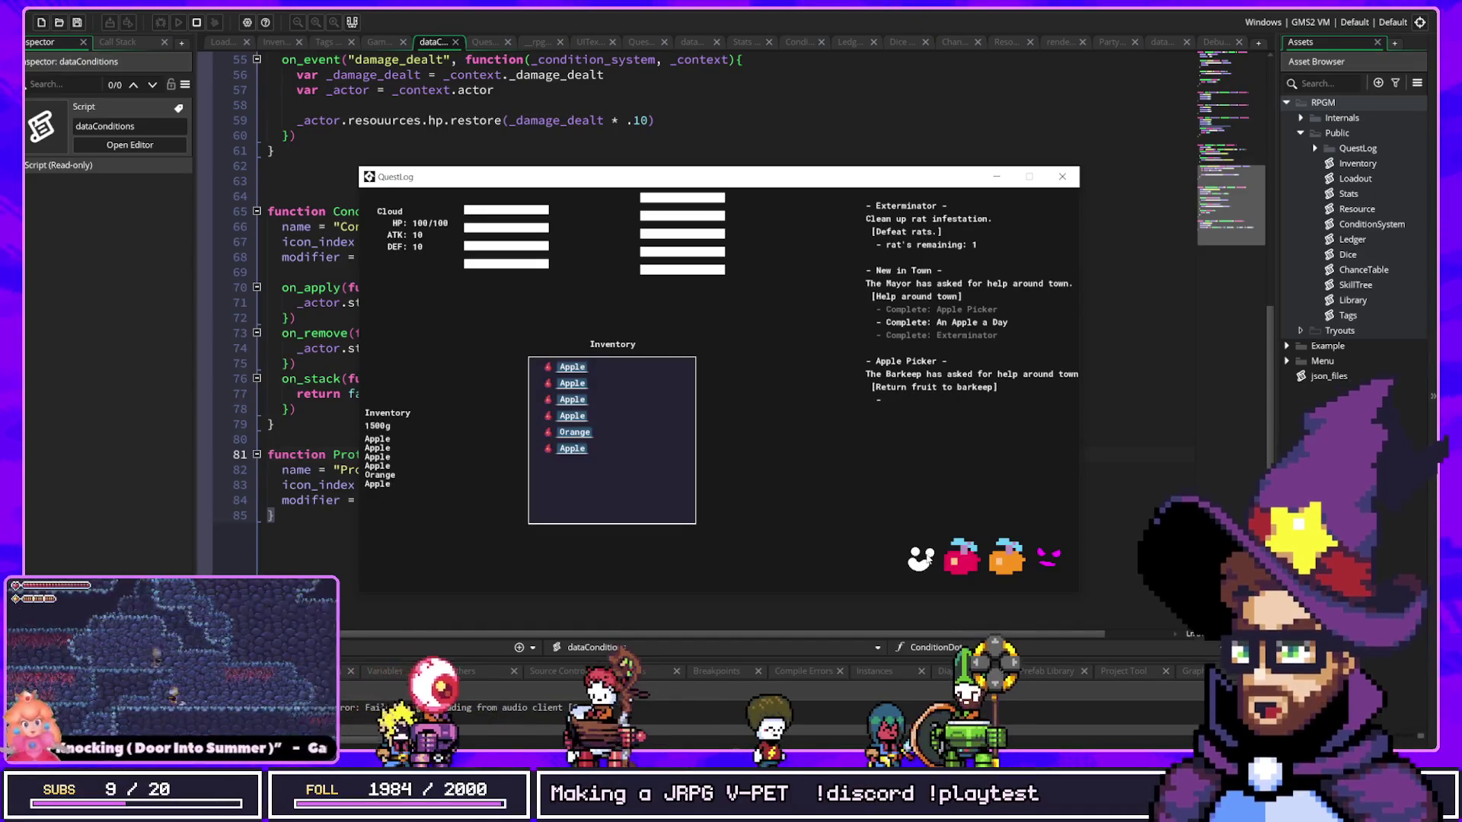
{"action": "left_click", "coordinate": [928, 561]}
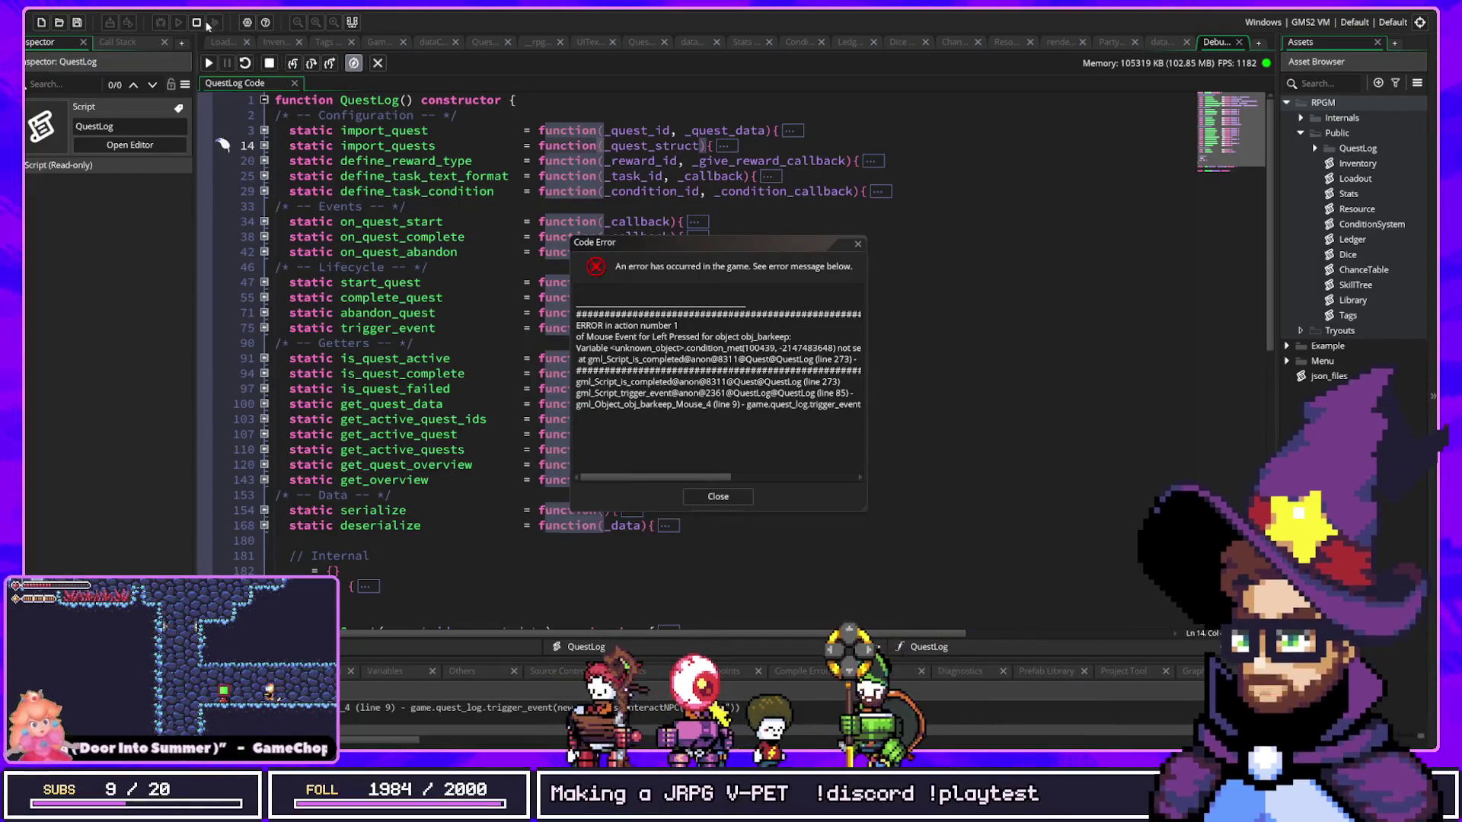
Step: Dismiss the barkeep Code Error and open sys_ui_manager's Create code from the Menu folder
{"action": "left_click", "coordinate": [719, 497]}
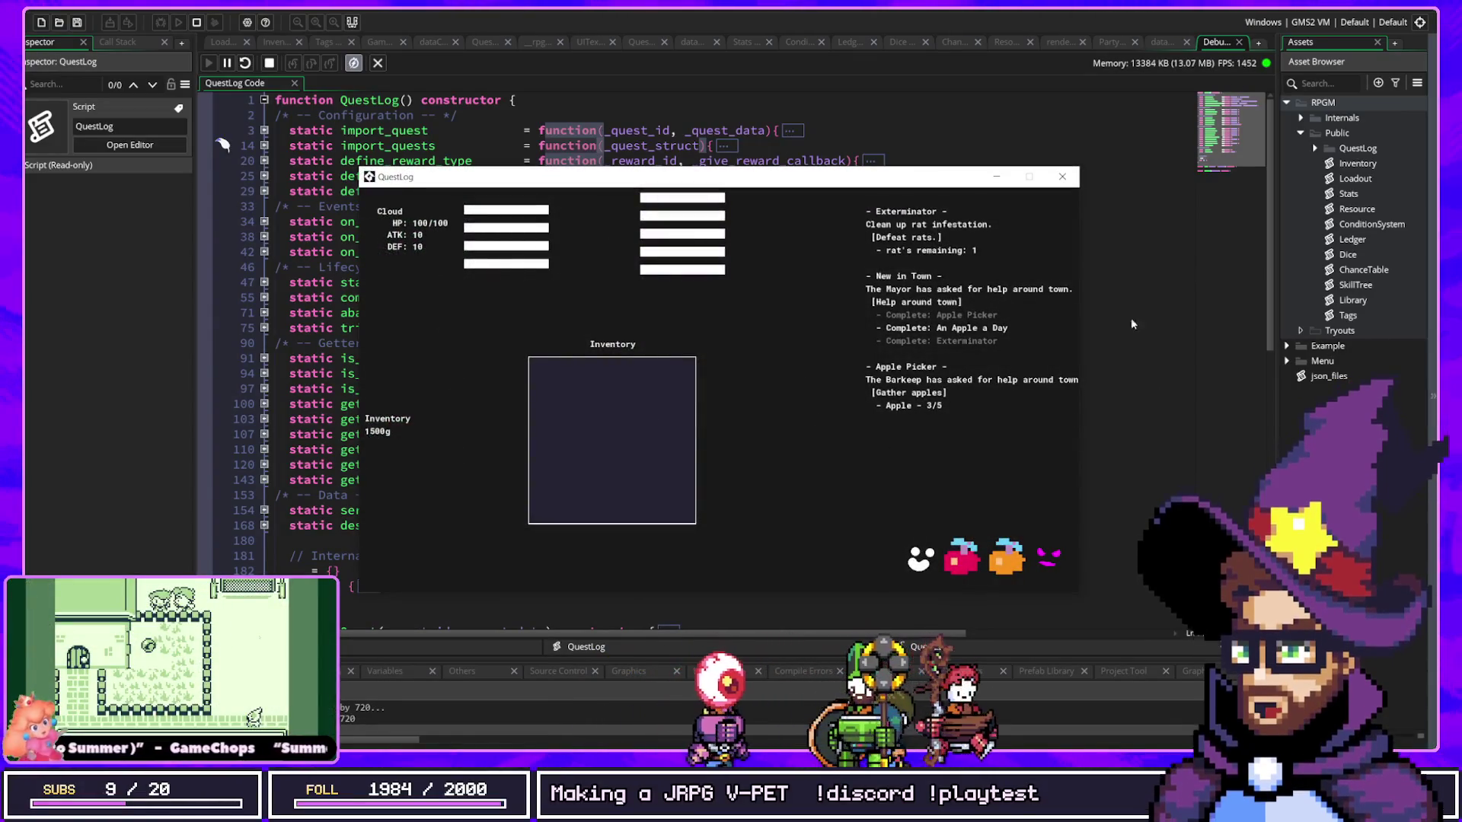
{"action": "left_click", "coordinate": [1286, 361]}
{"action": "double_click", "coordinate": [1357, 377]}
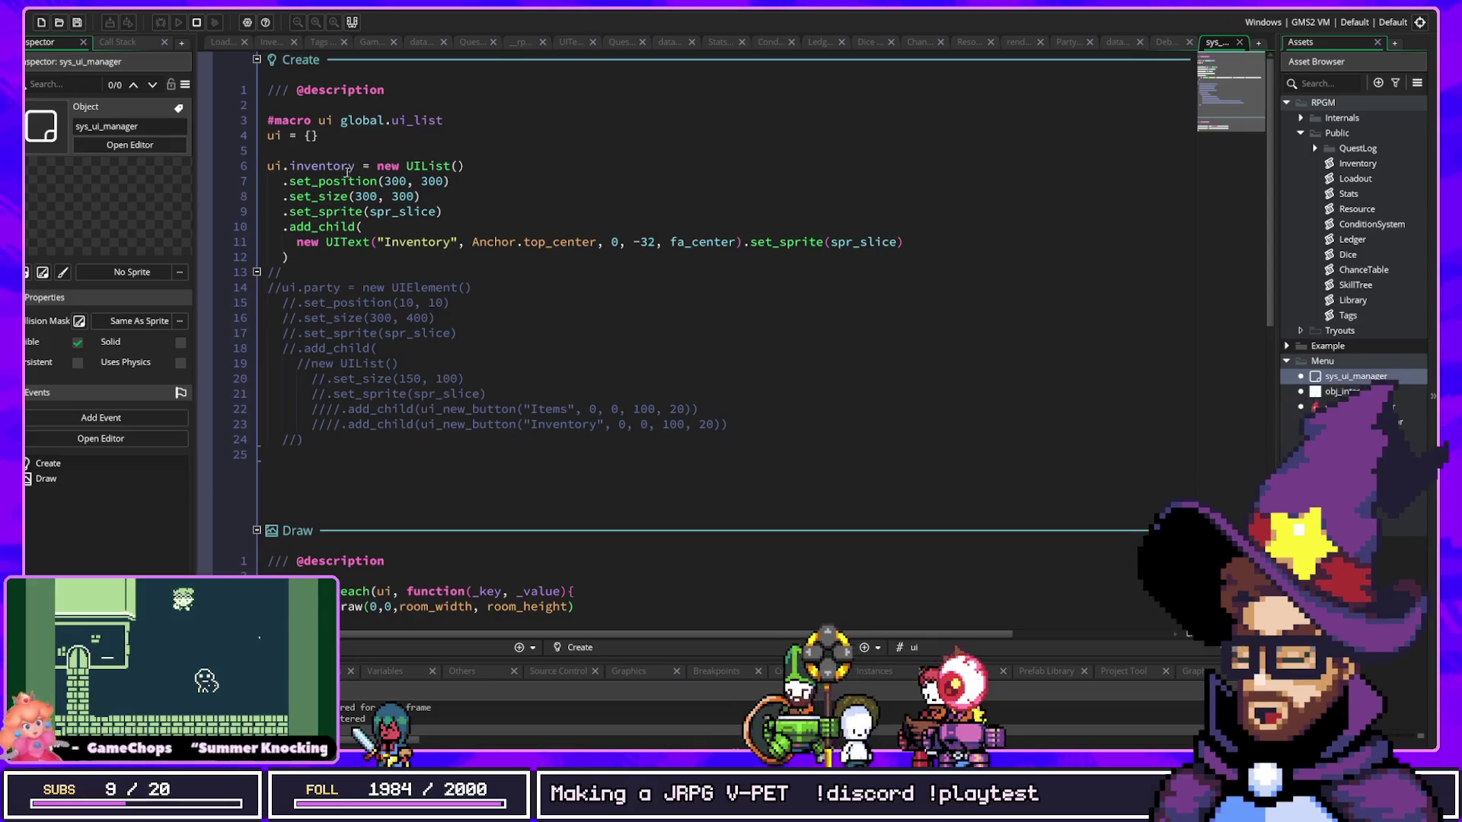
{"action": "key", "text": "alt+Tab"}
{"action": "left_click", "coordinate": [382, 120]}
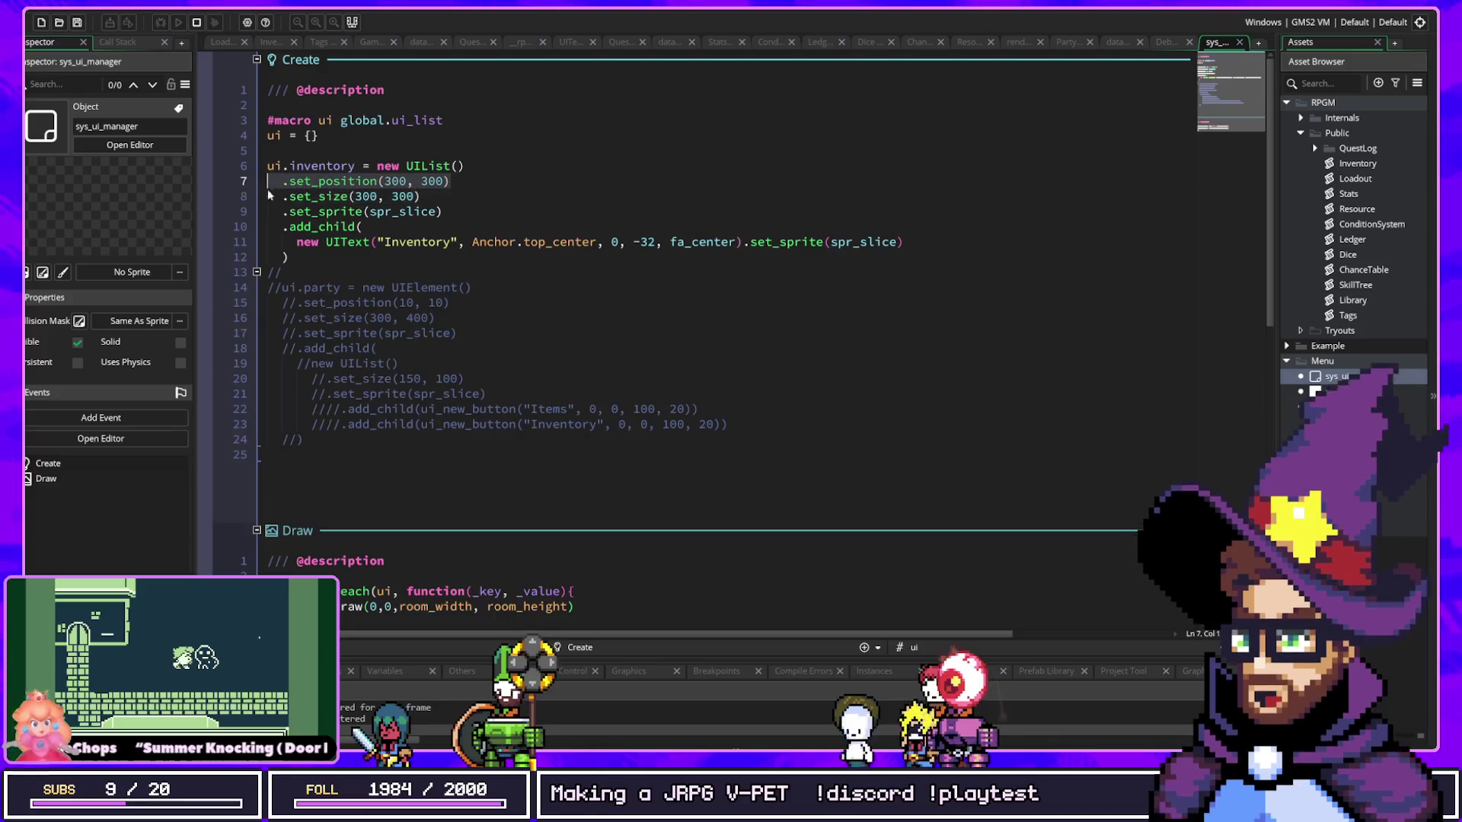
{"action": "left_click_drag", "start_coordinate": [441, 211], "coordinate": [268, 196]}
{"action": "left_click", "coordinate": [327, 211]}
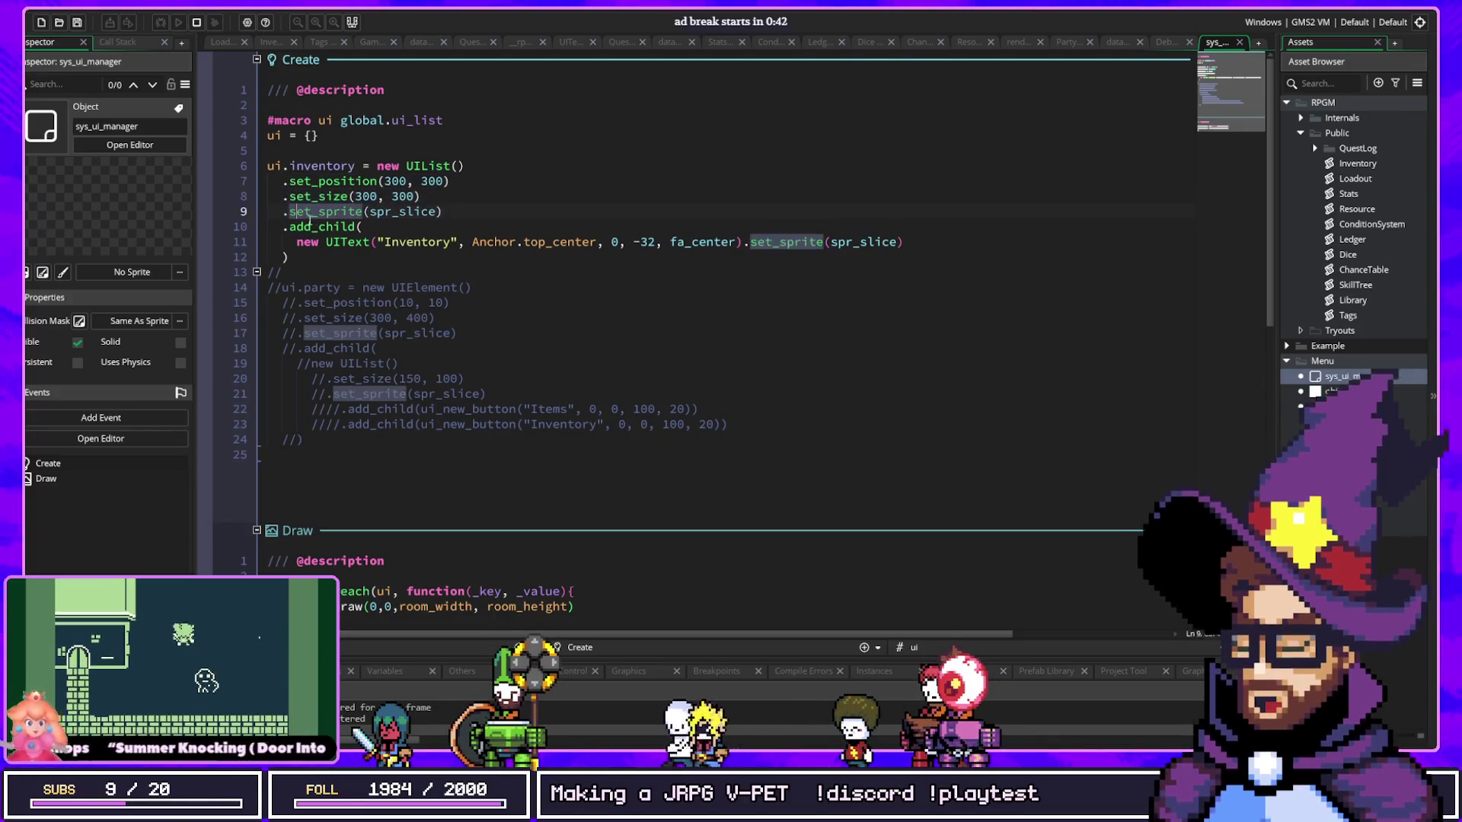
{"action": "left_click", "coordinate": [320, 227]}
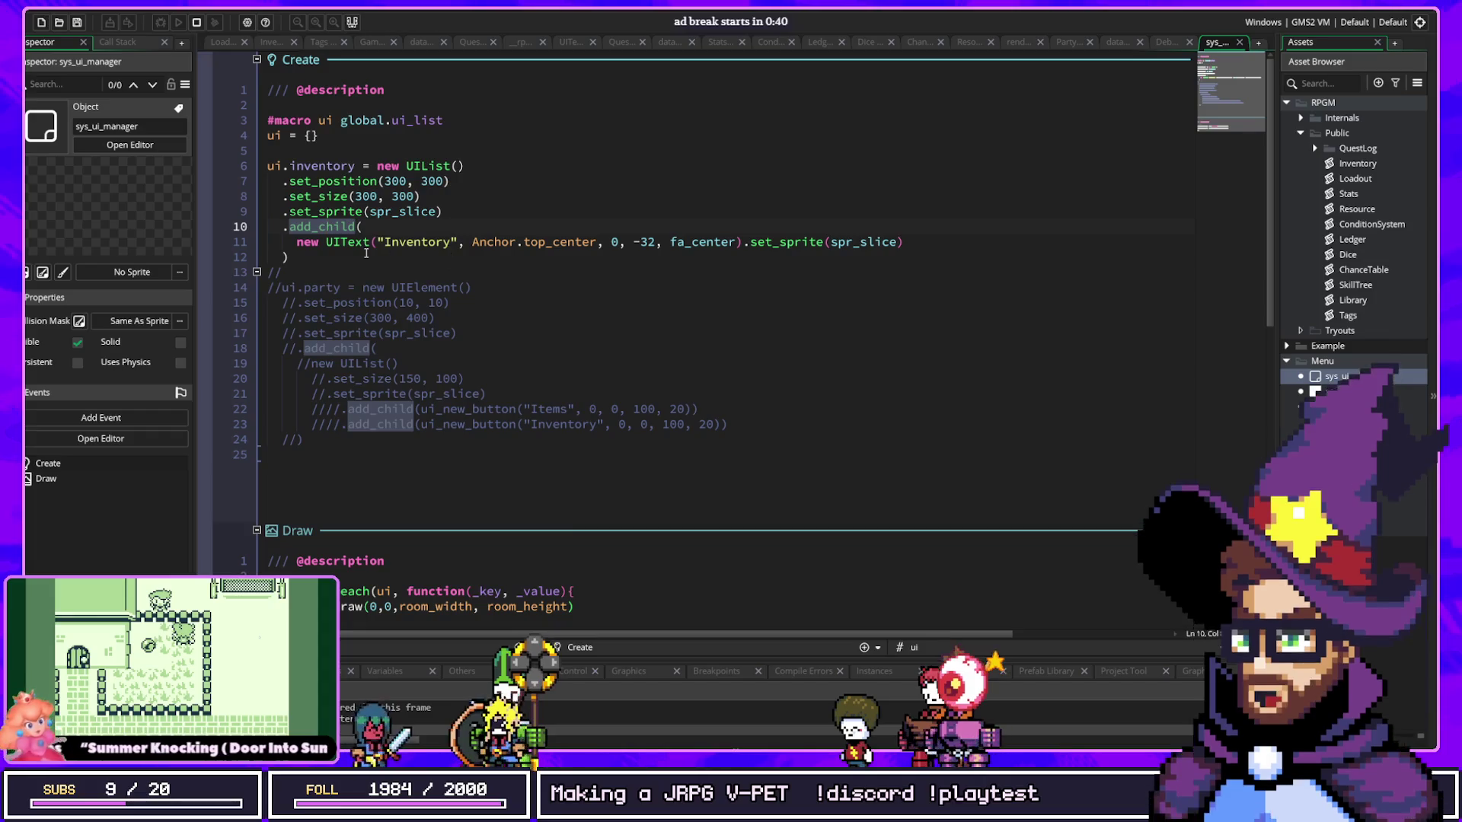
{"action": "left_click", "coordinate": [358, 238]}
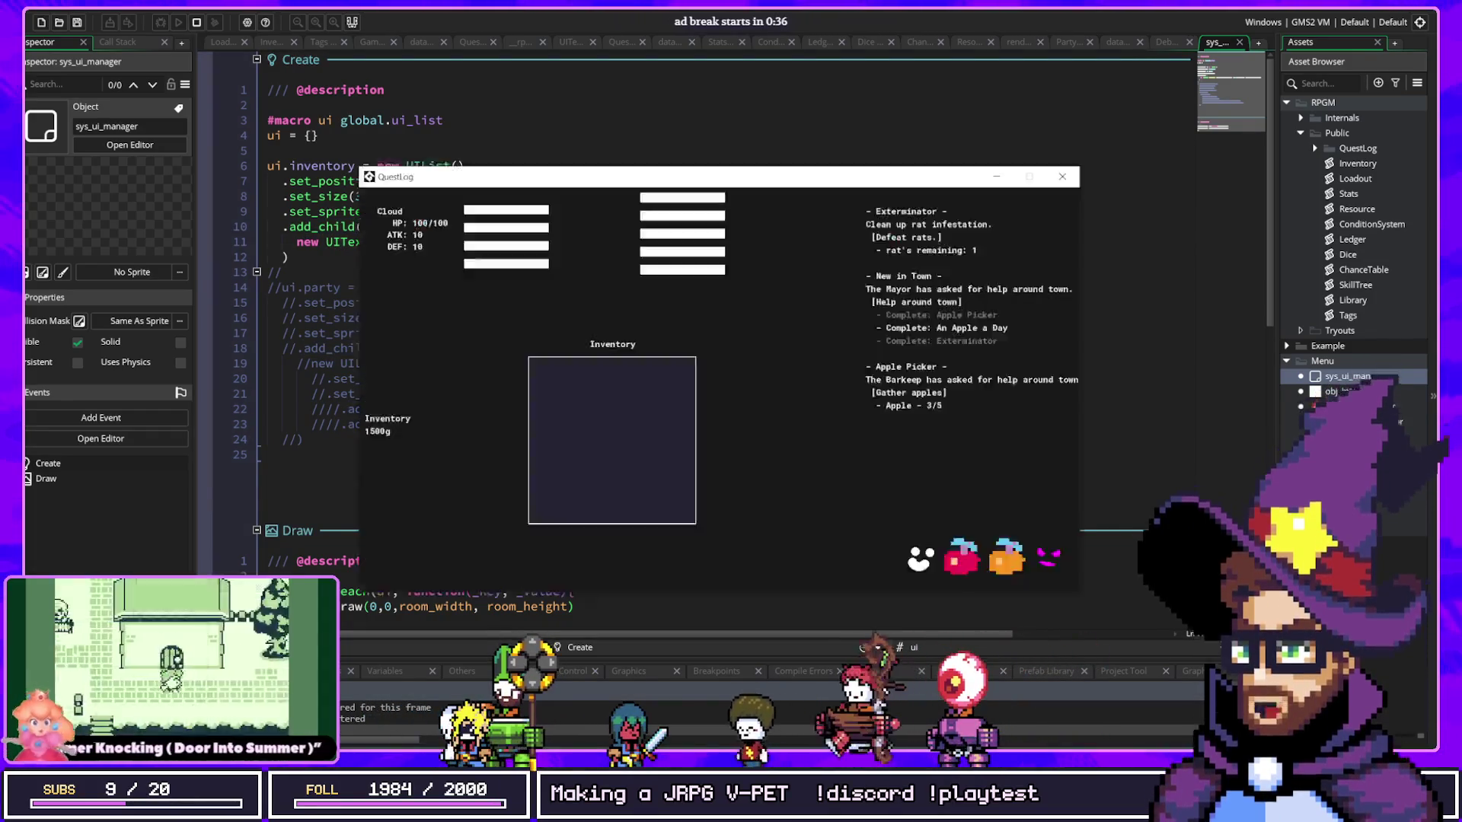
{"action": "mouse_move", "coordinate": [562, 162]}
{"action": "left_mouse_down"}
{"action": "mouse_move", "coordinate": [467, 364]}
{"action": "mouse_move", "coordinate": [493, 318]}
{"action": "mouse_move", "coordinate": [511, 318]}
{"action": "left_mouse_up"}
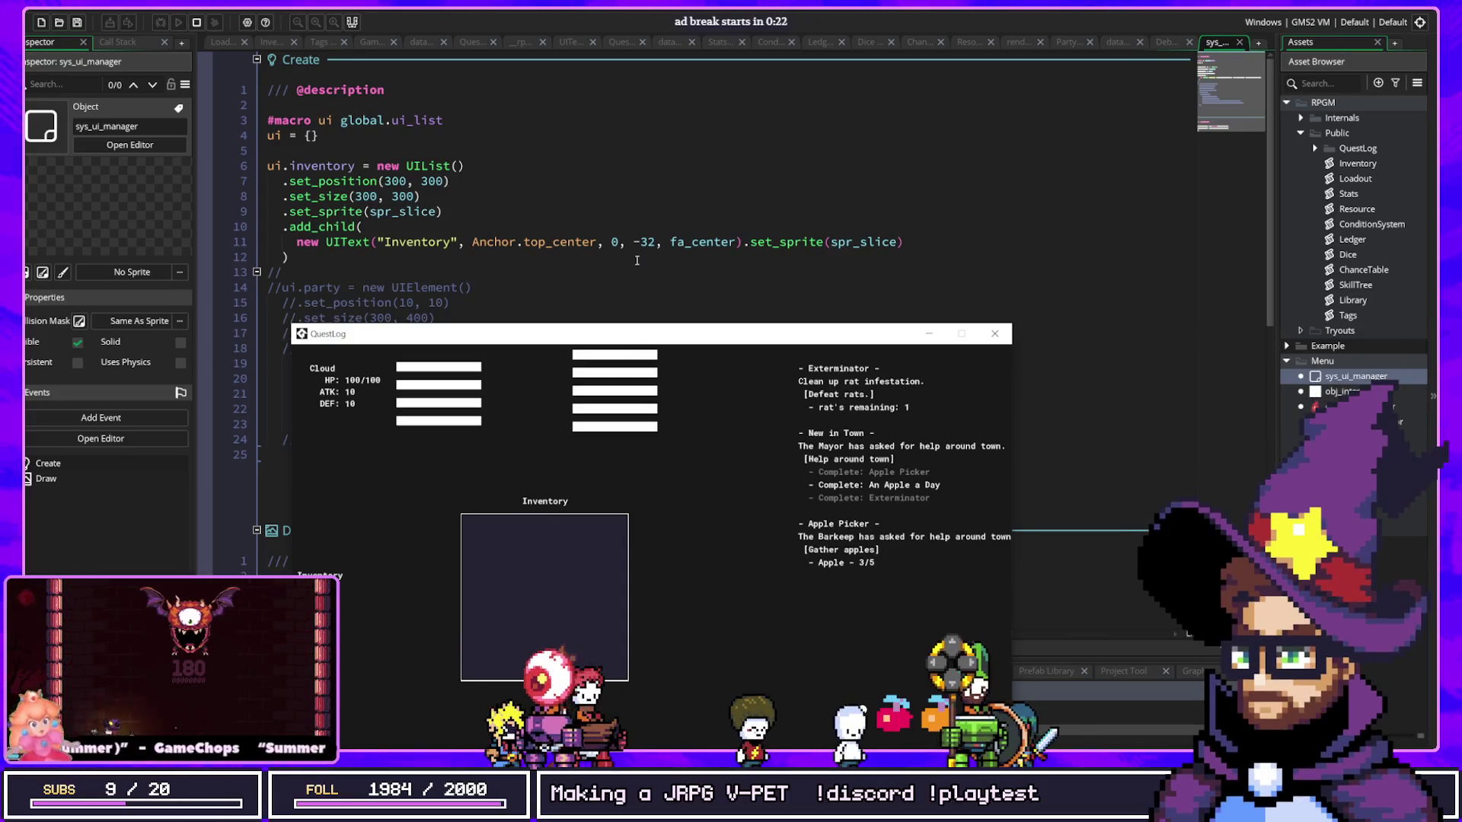
{"action": "left_click", "coordinate": [588, 245]}
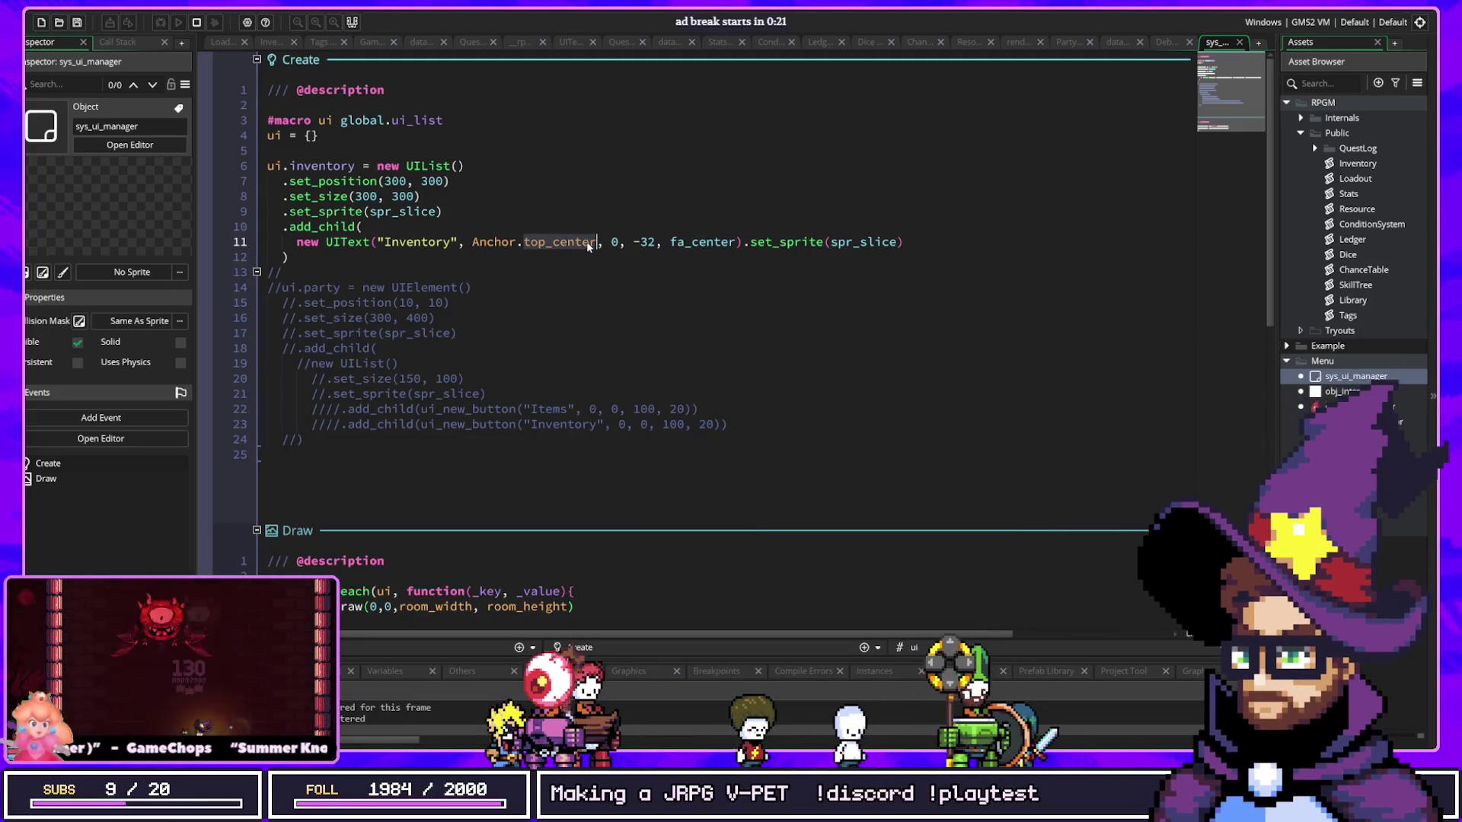
{"action": "type", "text": "bottom"}
{"action": "key", "text": "Return"}
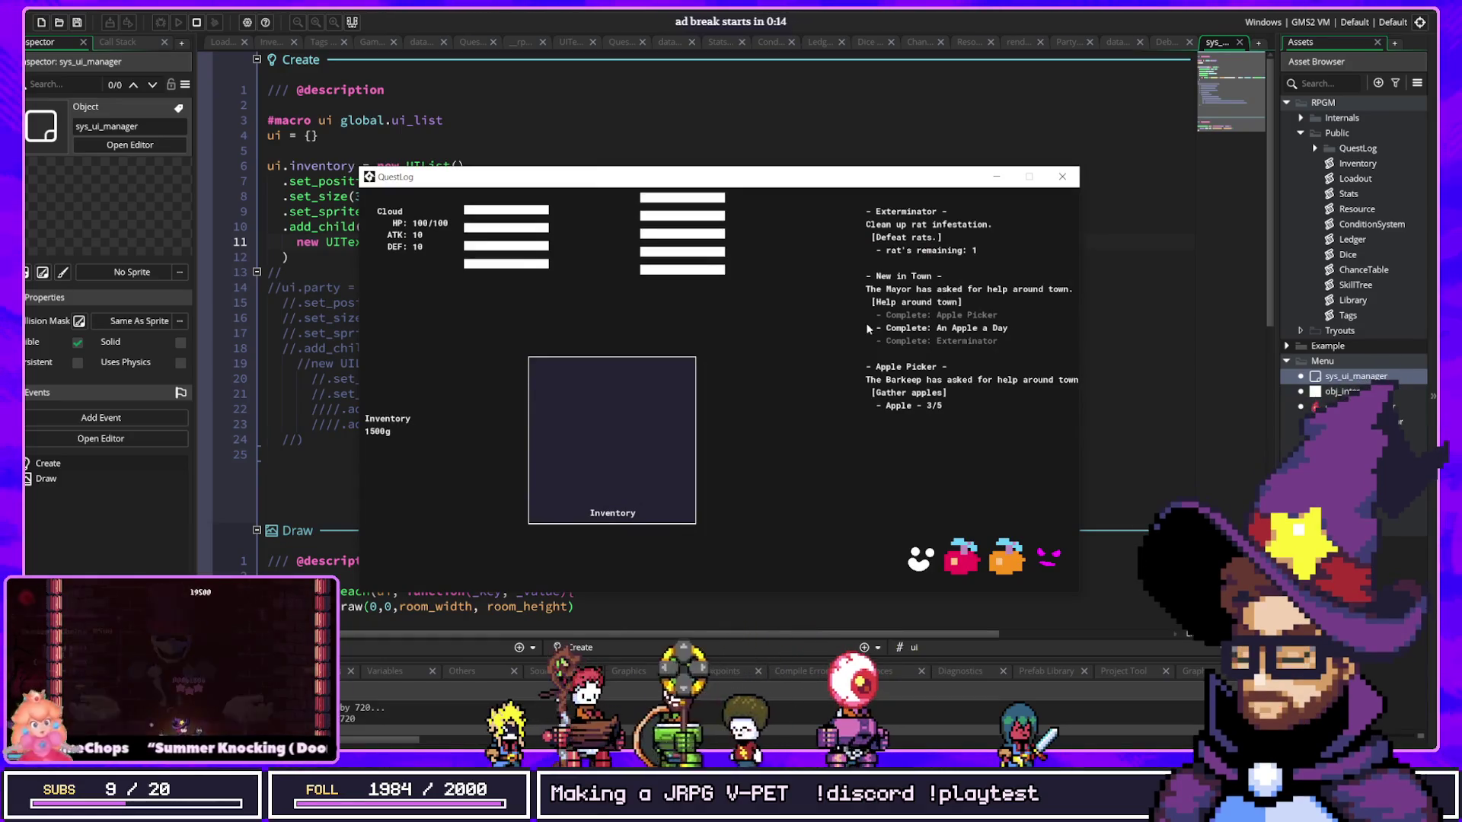
{"action": "left_click", "coordinate": [304, 150]}
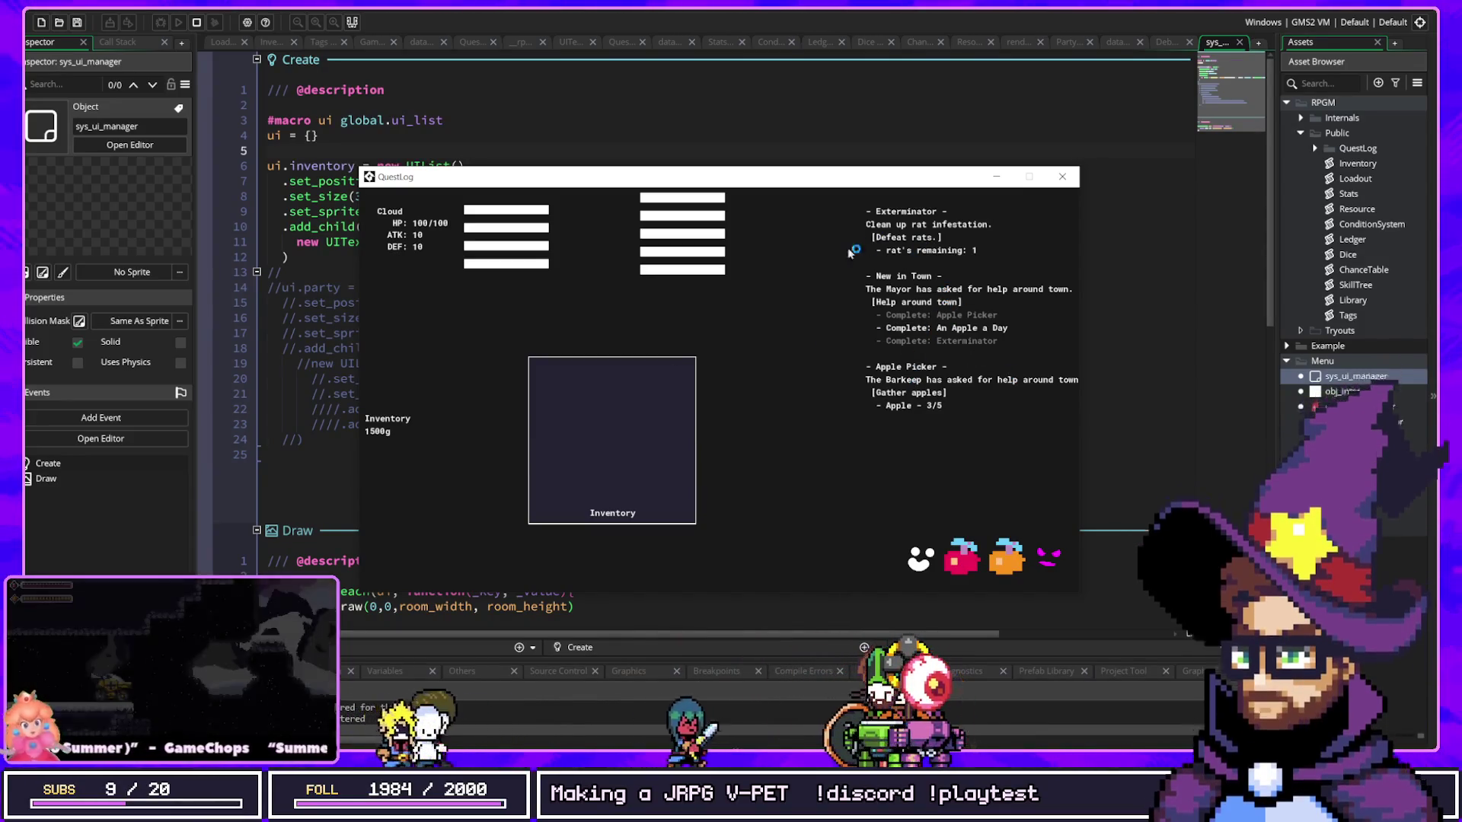
Step: Shift the running QuestLog game window slightly to the right
{"action": "left_click_drag", "start_coordinate": [802, 181], "coordinate": [816, 177]}
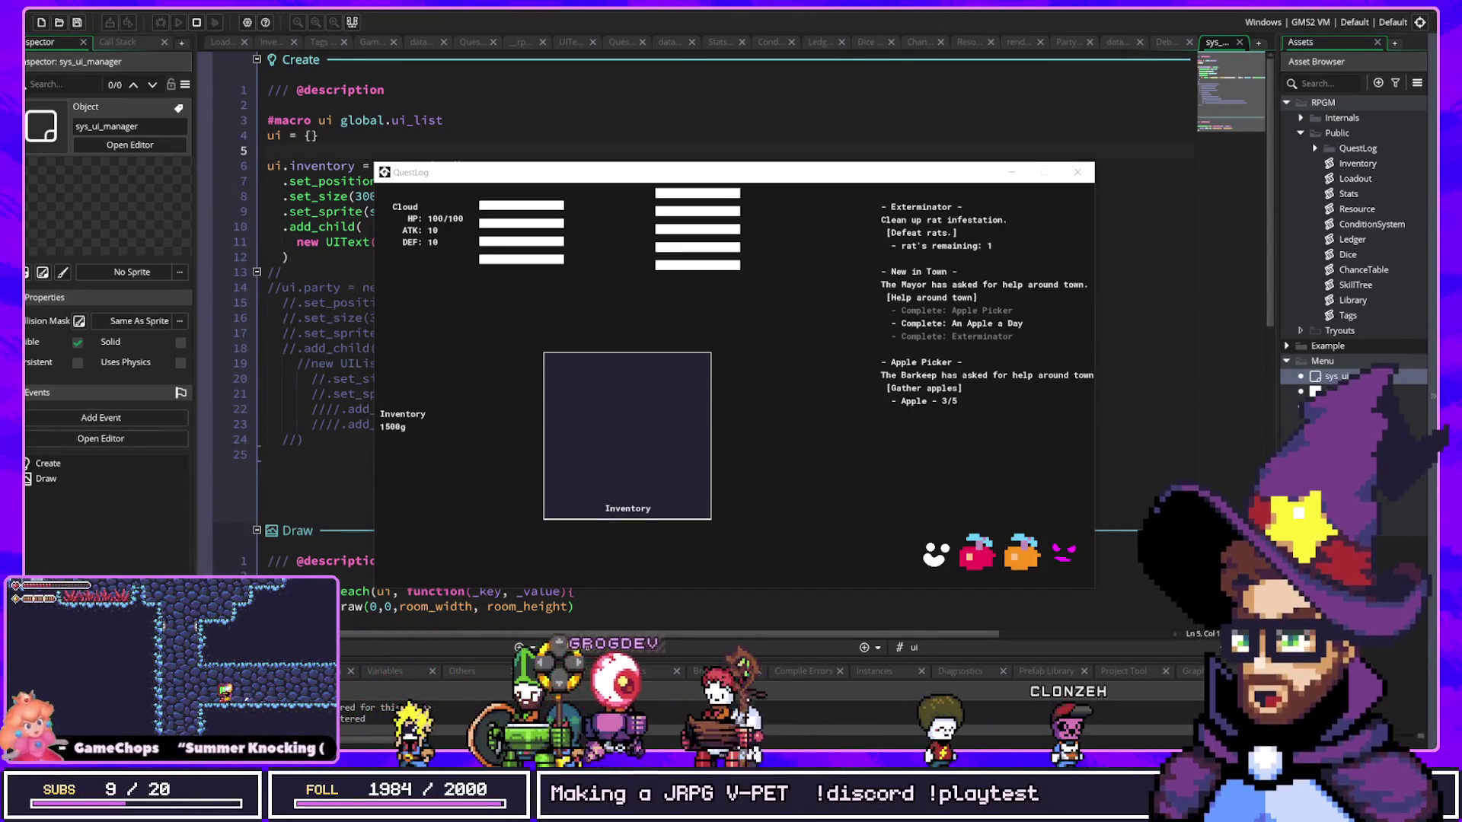
{"action": "key", "text": "alt+Tab"}
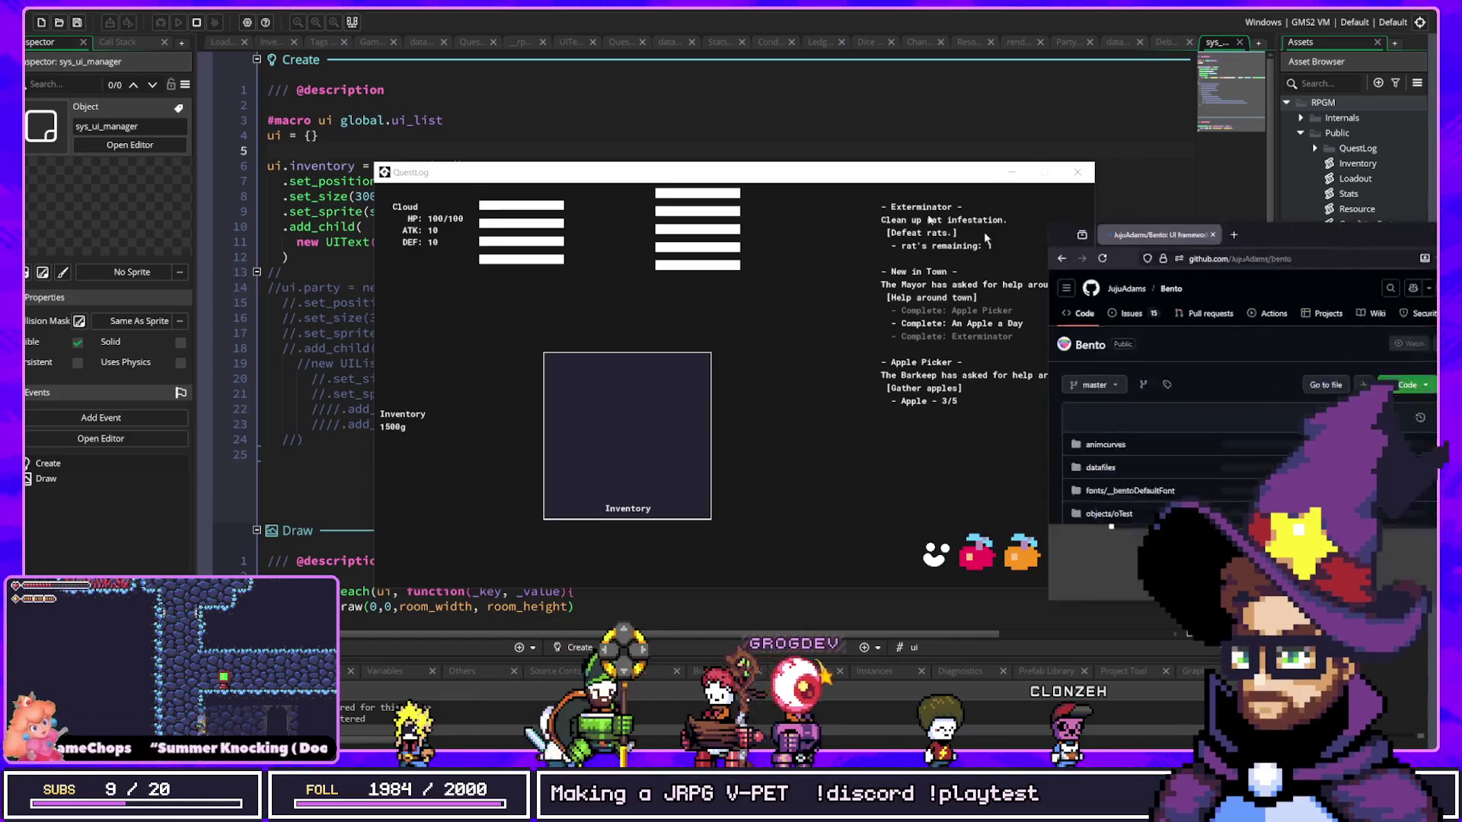
Step: Browse the Bento README and the PXLUI readme, then open the YUI repository
{"action": "scroll", "coordinate": [663, 562], "scroll_direction": "down", "scroll_amount": 5}
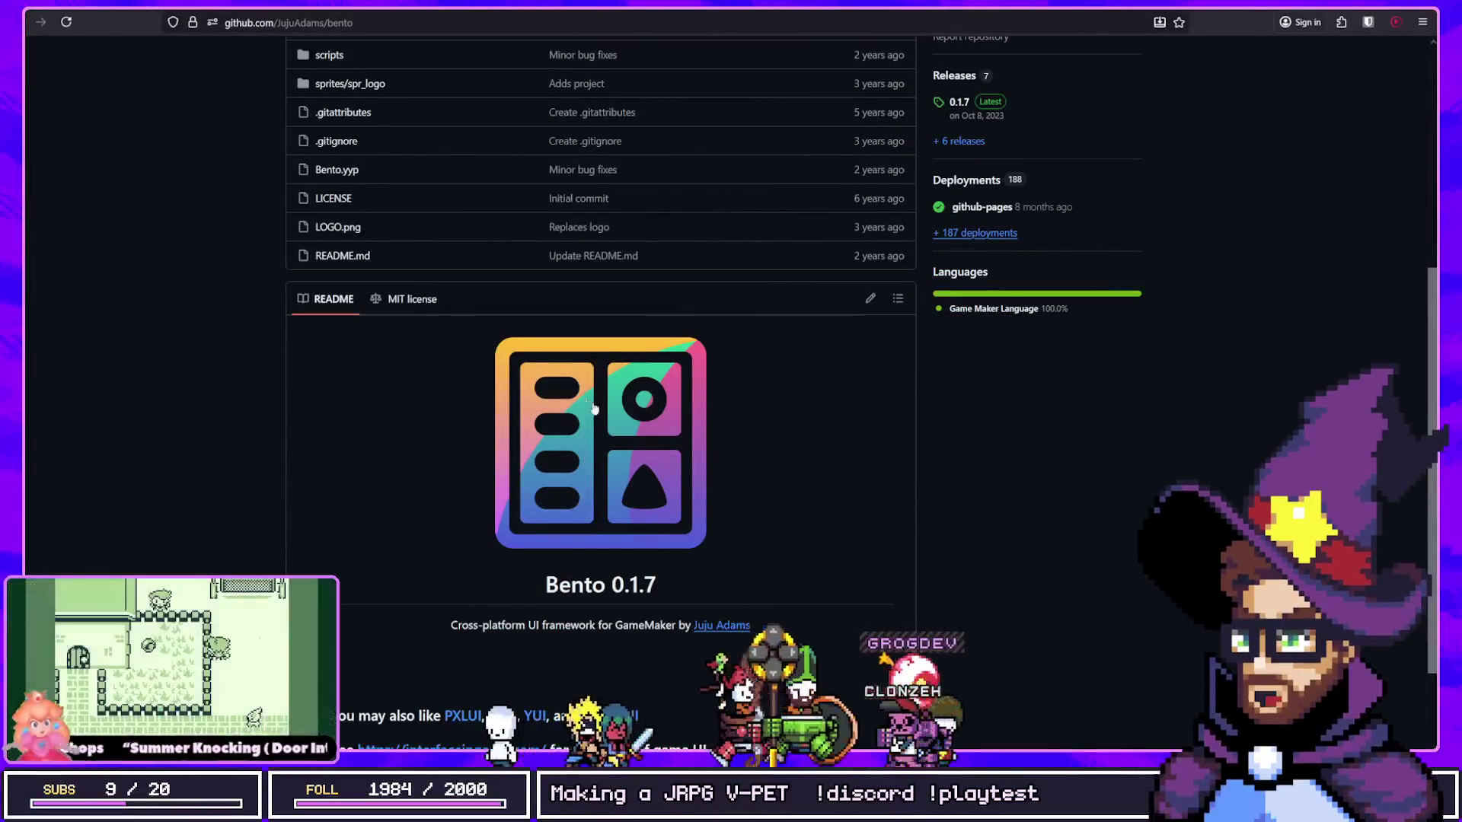
{"action": "scroll", "coordinate": [631, 395], "scroll_direction": "down", "scroll_amount": 3}
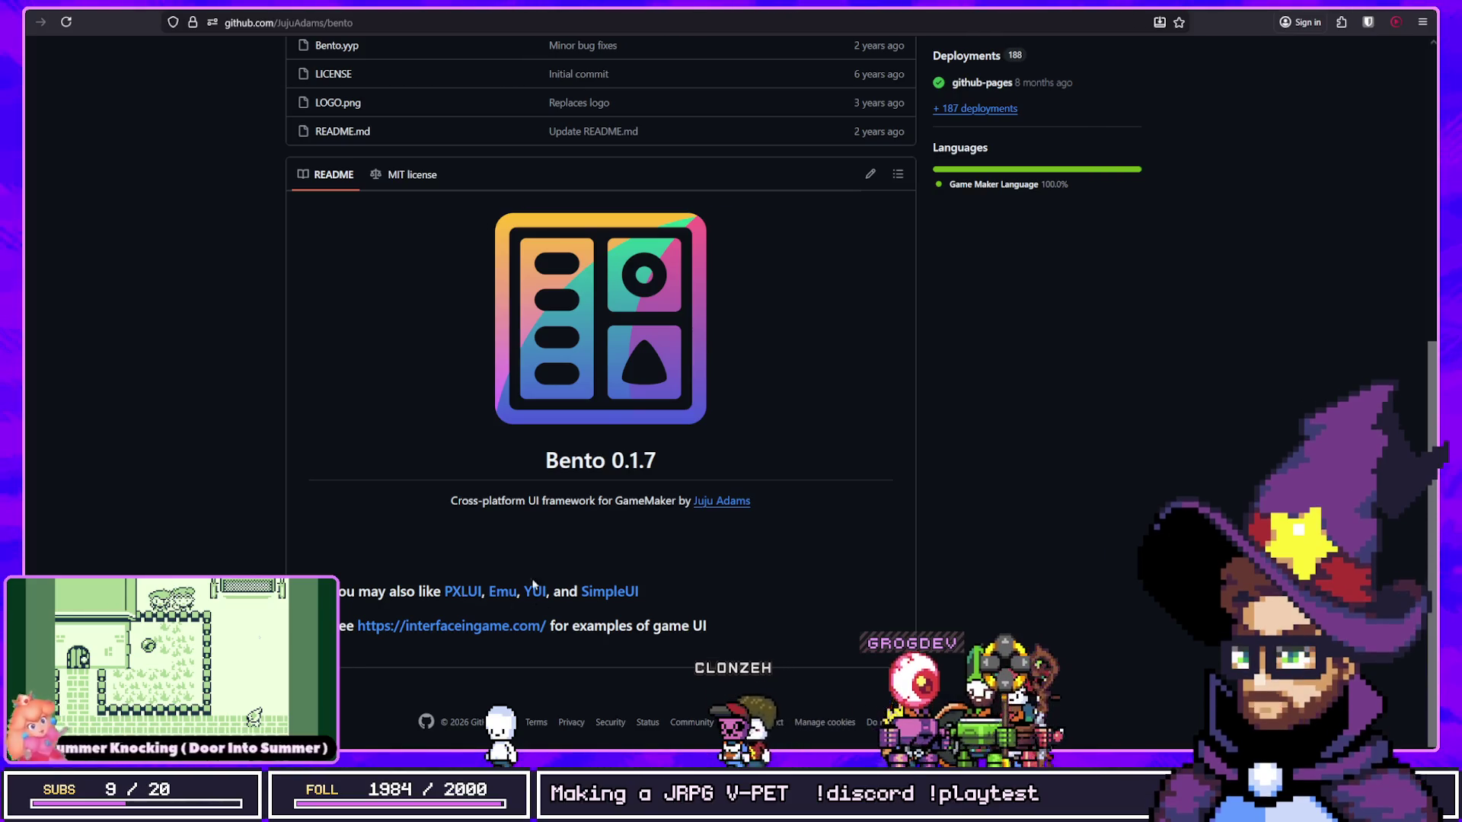
{"action": "left_click", "coordinate": [462, 592]}
{"action": "scroll", "coordinate": [711, 281], "scroll_direction": "down", "scroll_amount": 10}
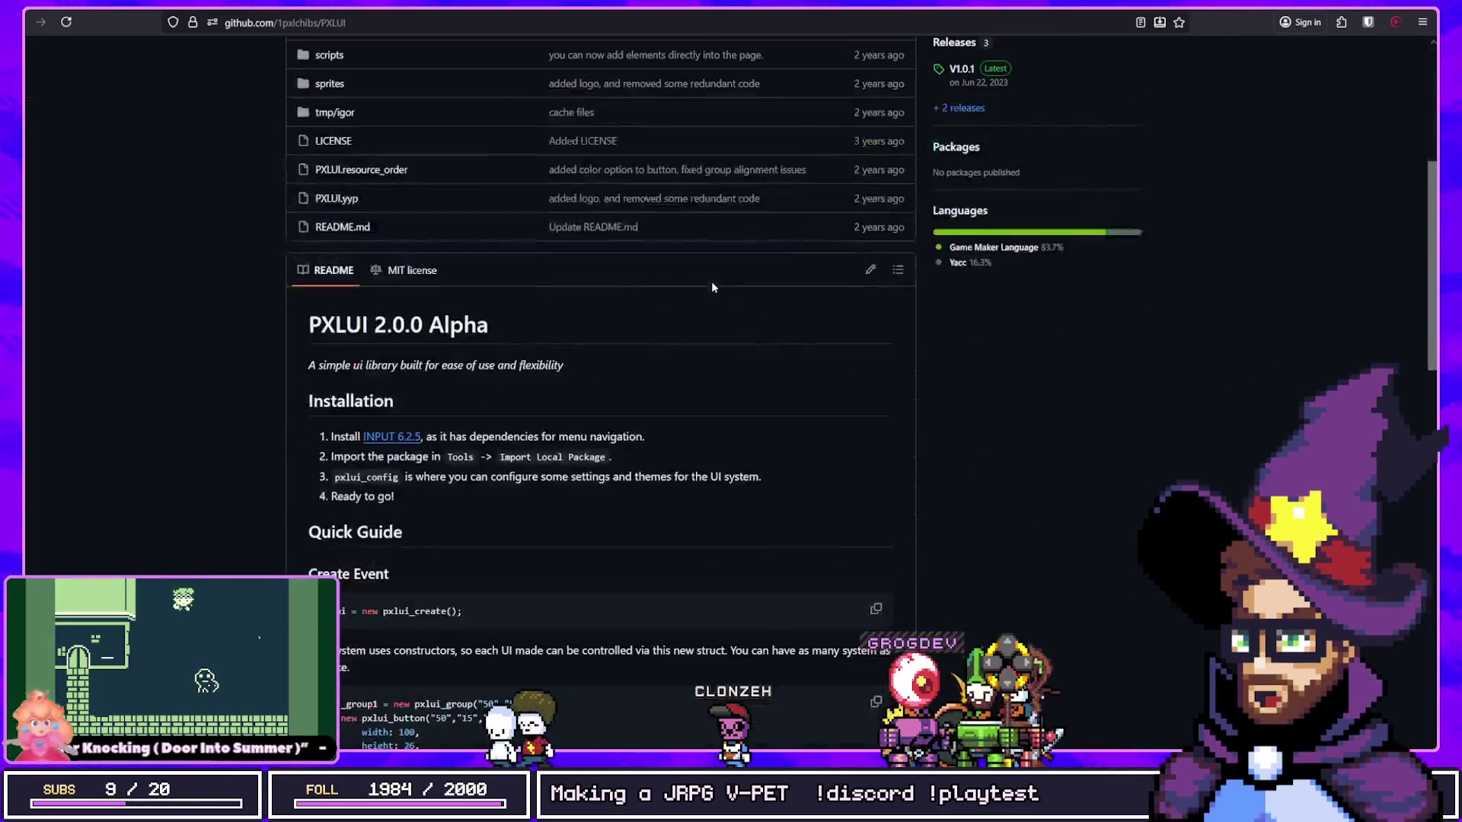
{"action": "scroll", "coordinate": [713, 282], "scroll_direction": "down", "scroll_amount": 1}
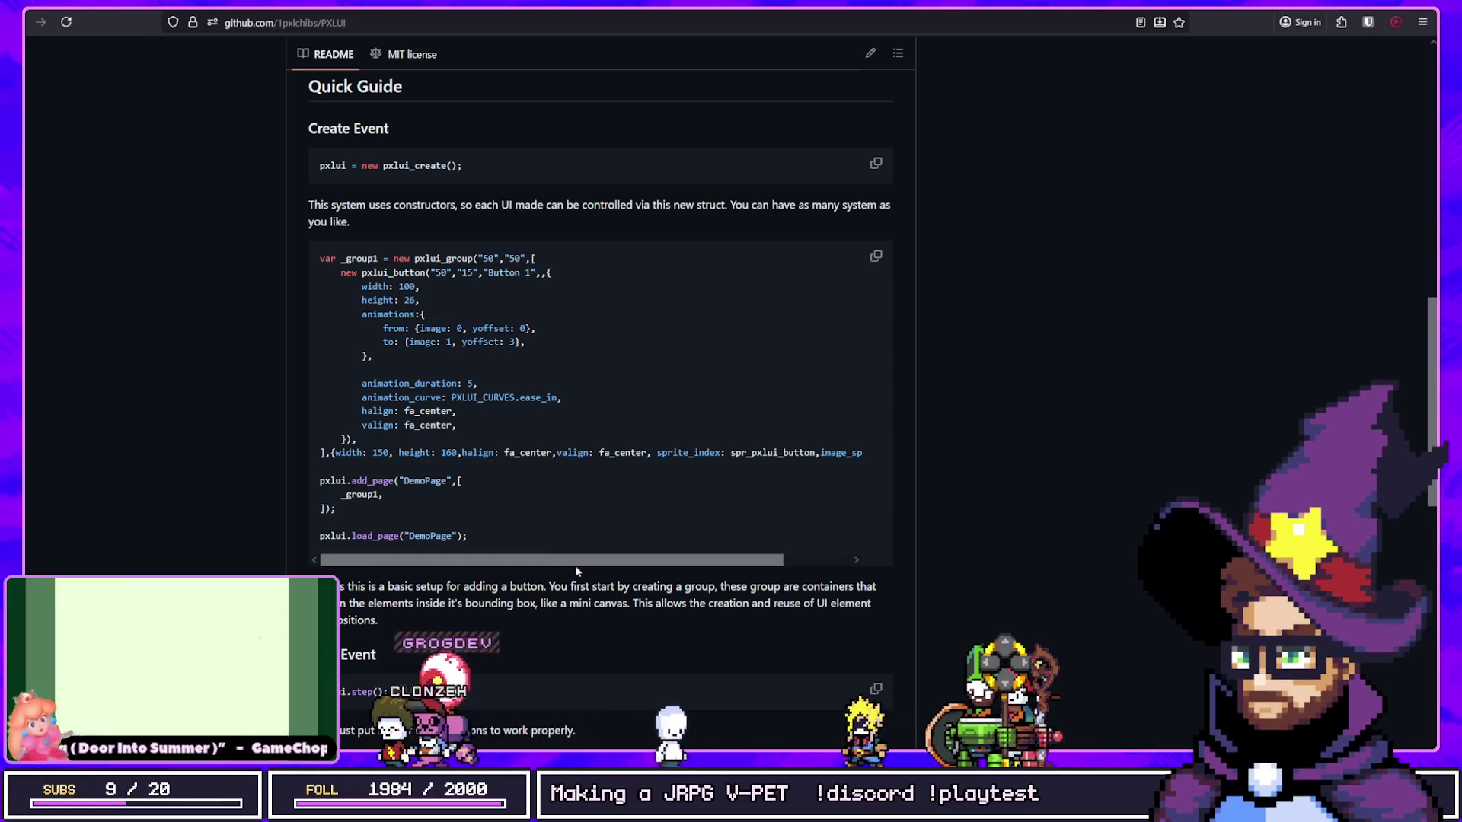
{"action": "scroll", "coordinate": [574, 565], "scroll_direction": "down", "scroll_amount": 7}
{"action": "scroll", "coordinate": [570, 580], "scroll_direction": "down", "scroll_amount": 3}
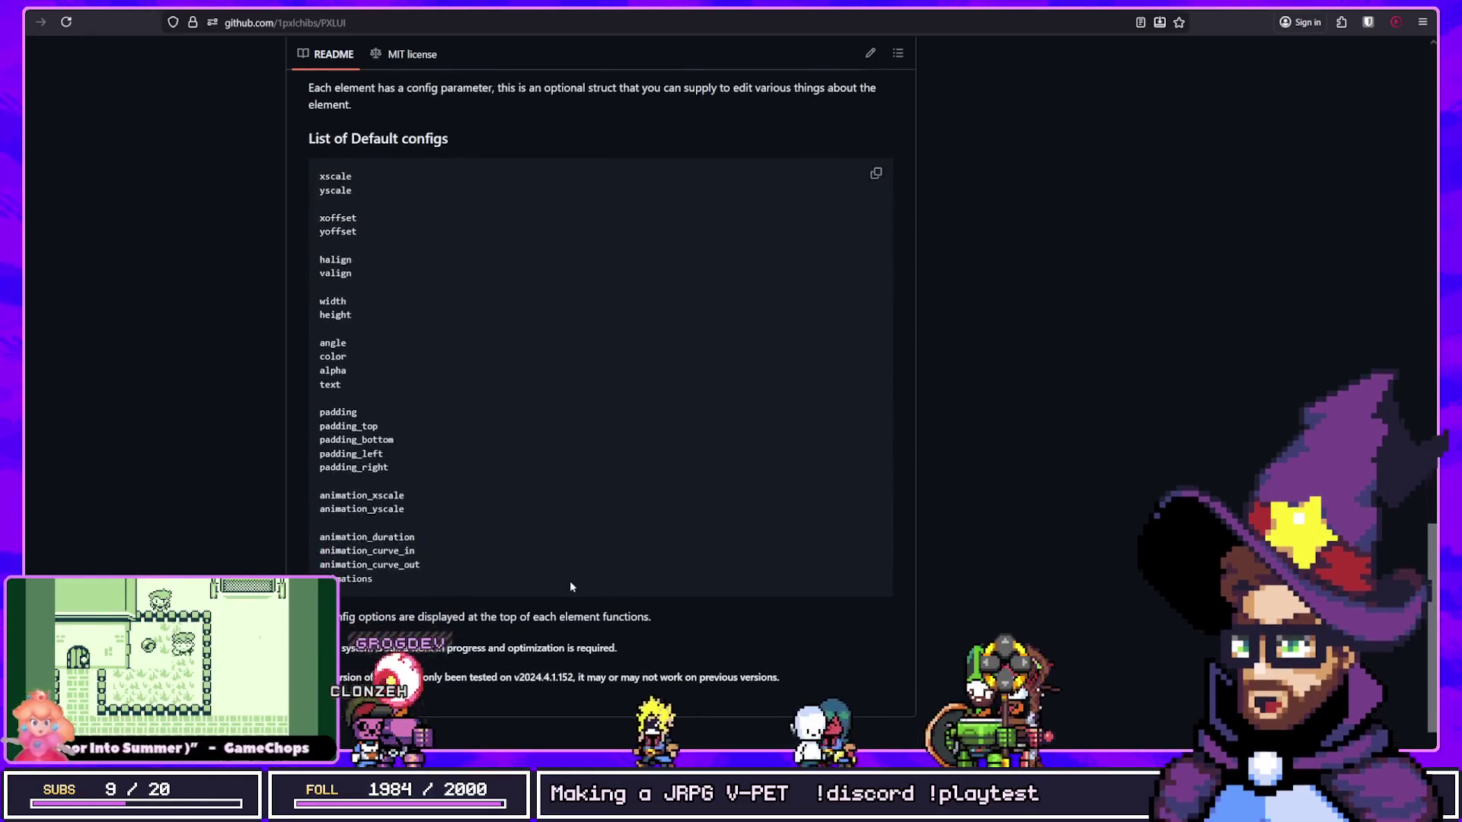
{"action": "scroll", "coordinate": [570, 580], "scroll_direction": "up", "scroll_amount": 9}
{"action": "key", "text": "alt+Left"}
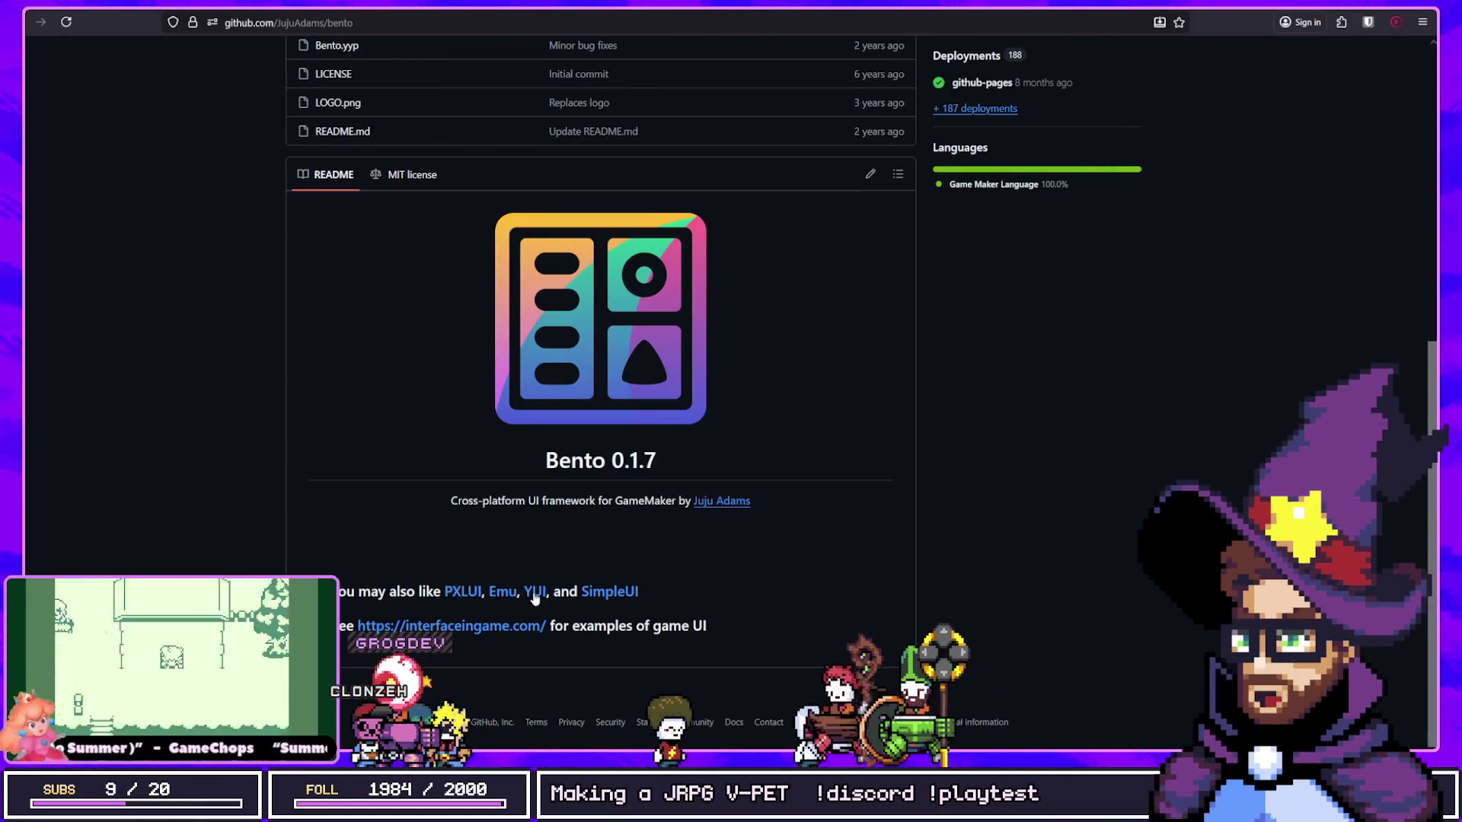
{"action": "left_click", "coordinate": [535, 594]}
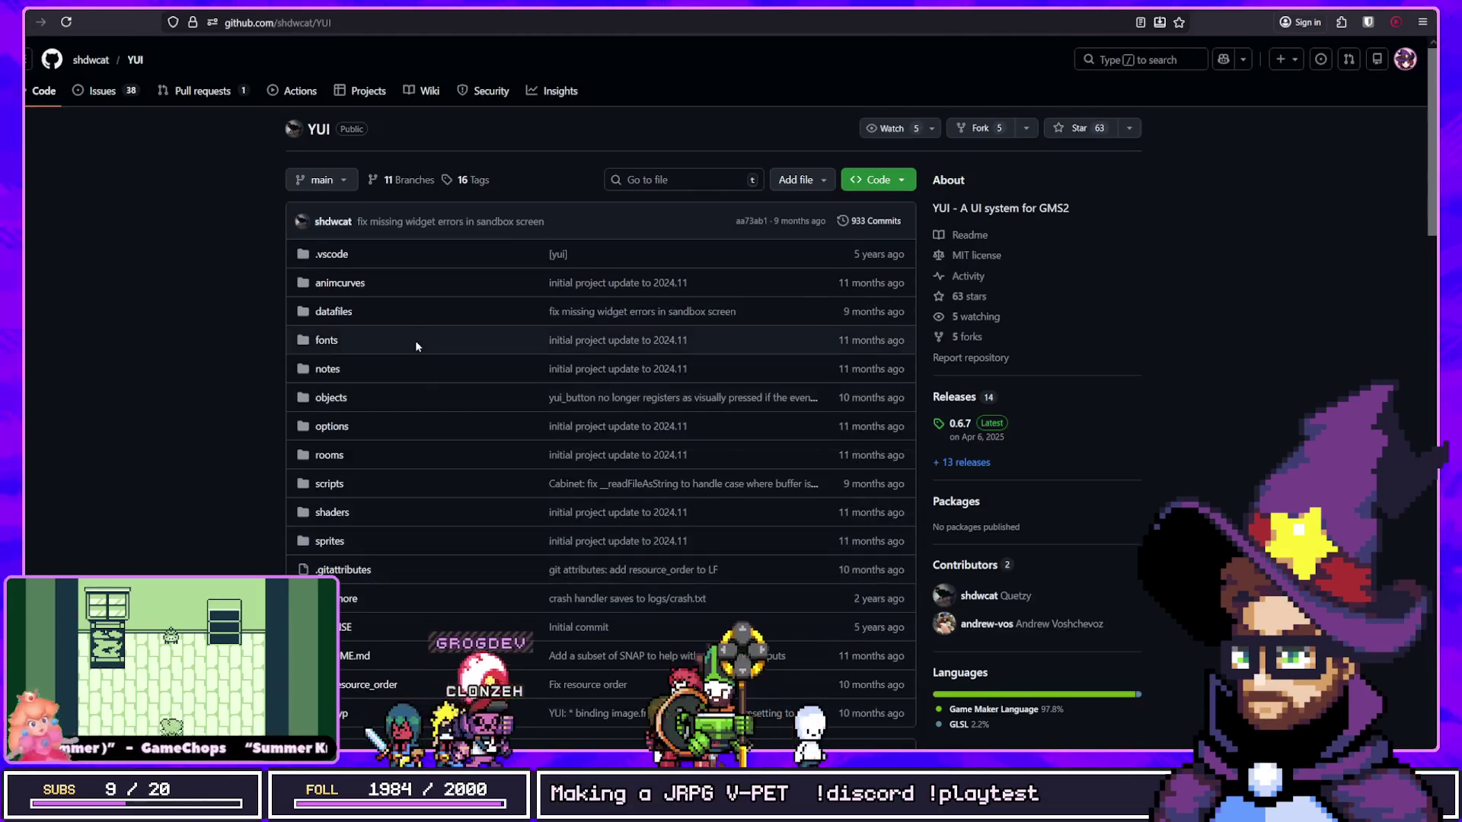
Step: View the YUI README and its code screenshot, then move the QuestLog window aside in GameMaker
{"action": "scroll", "coordinate": [524, 268], "scroll_direction": "down", "scroll_amount": 3}
{"action": "scroll", "coordinate": [525, 271], "scroll_direction": "down", "scroll_amount": 5}
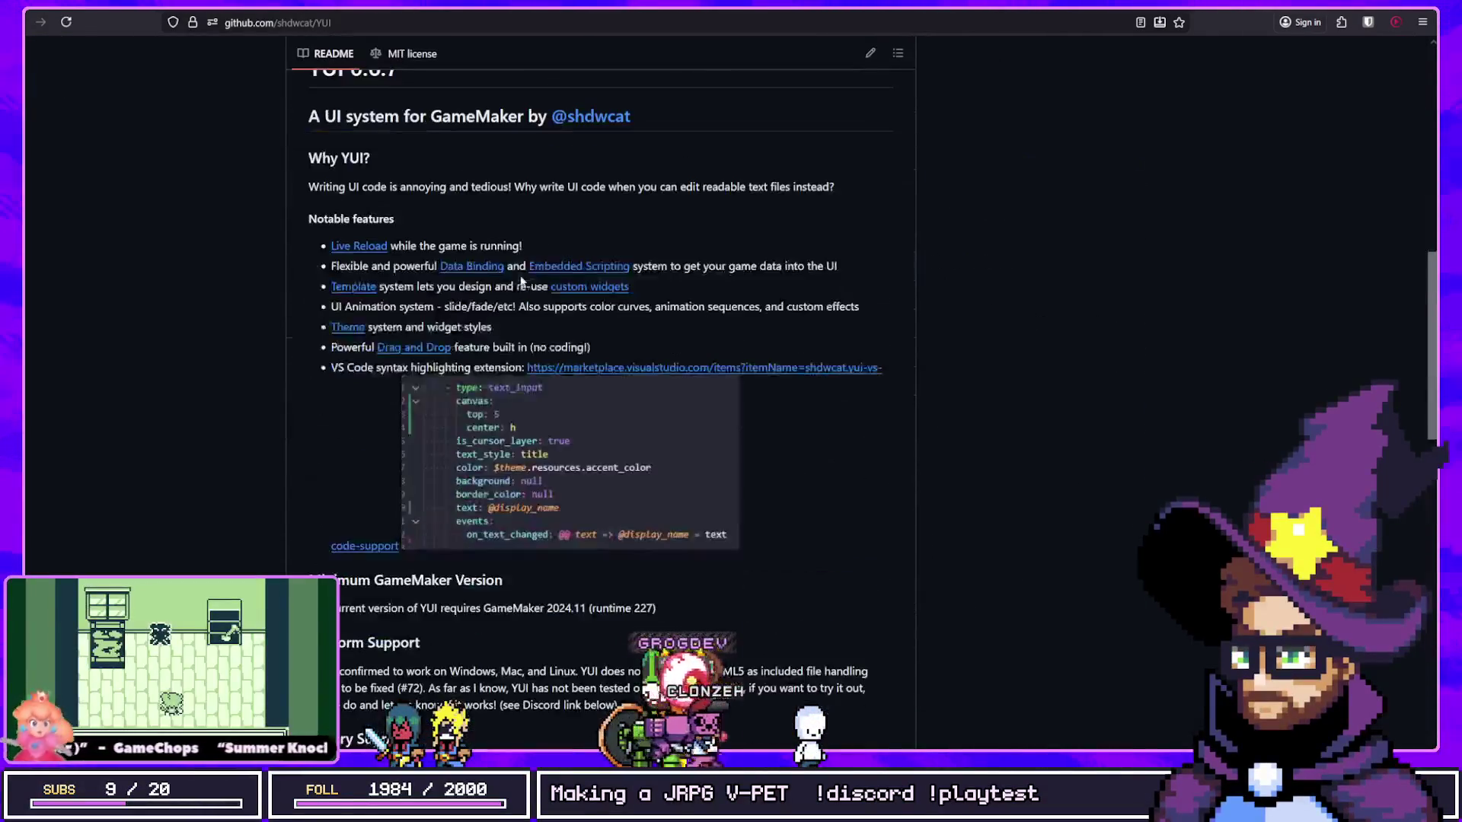
{"action": "left_click", "coordinate": [541, 470]}
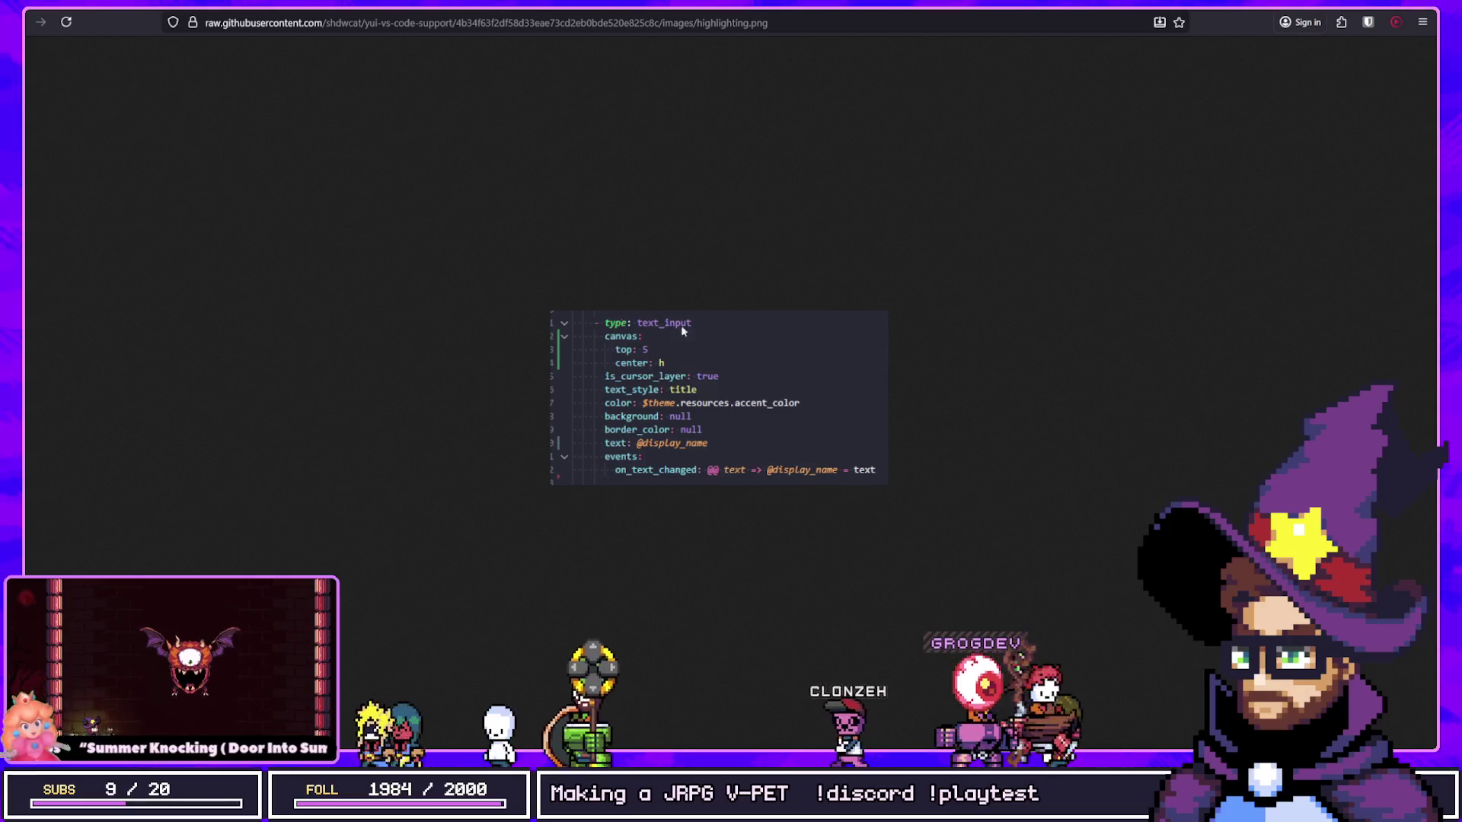
{"action": "left_click", "coordinate": [122, 6]}
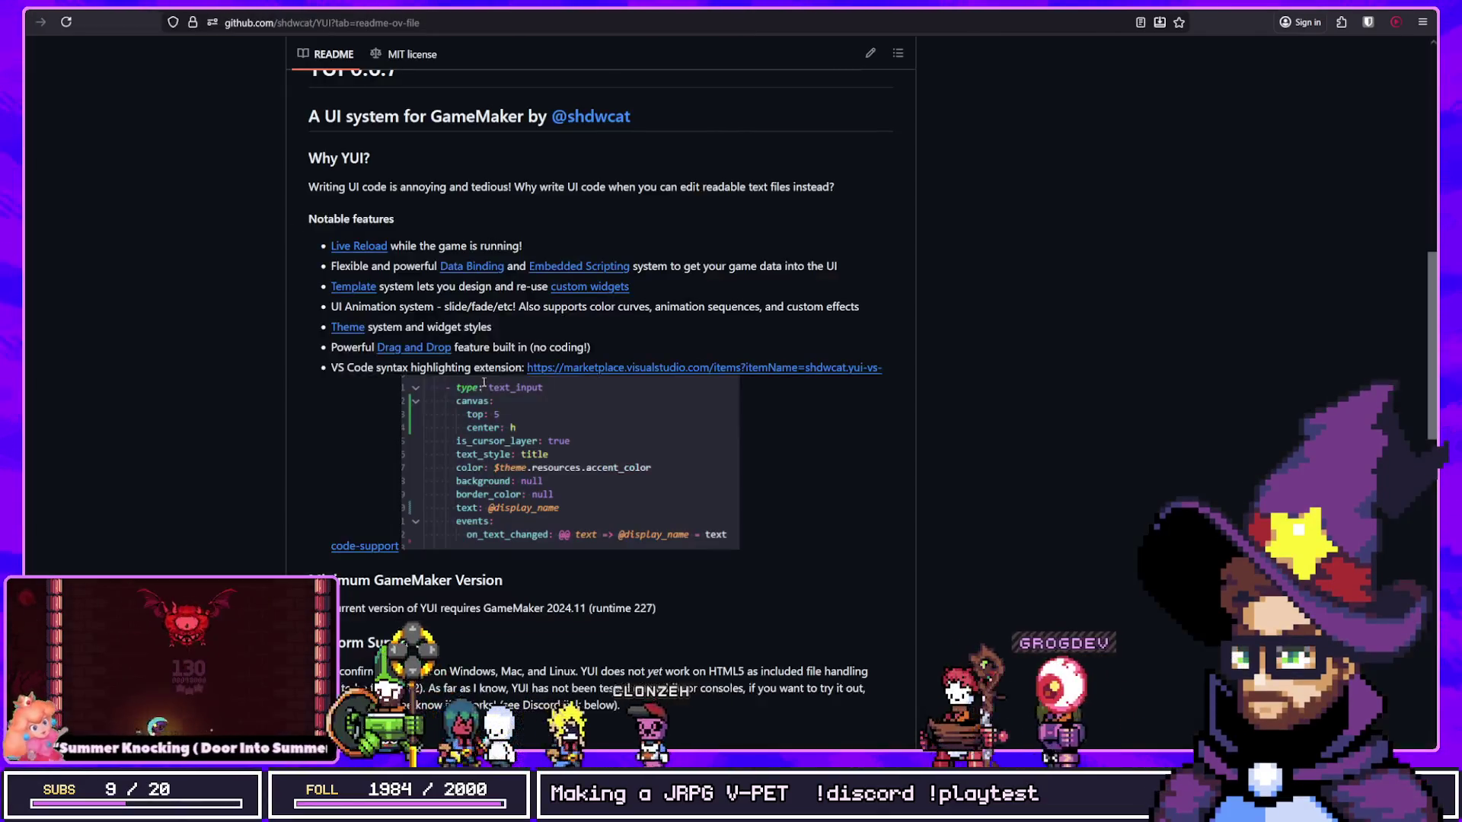
{"action": "scroll", "coordinate": [602, 380], "scroll_direction": "down", "scroll_amount": 6}
{"action": "key", "text": "alt+Tab"}
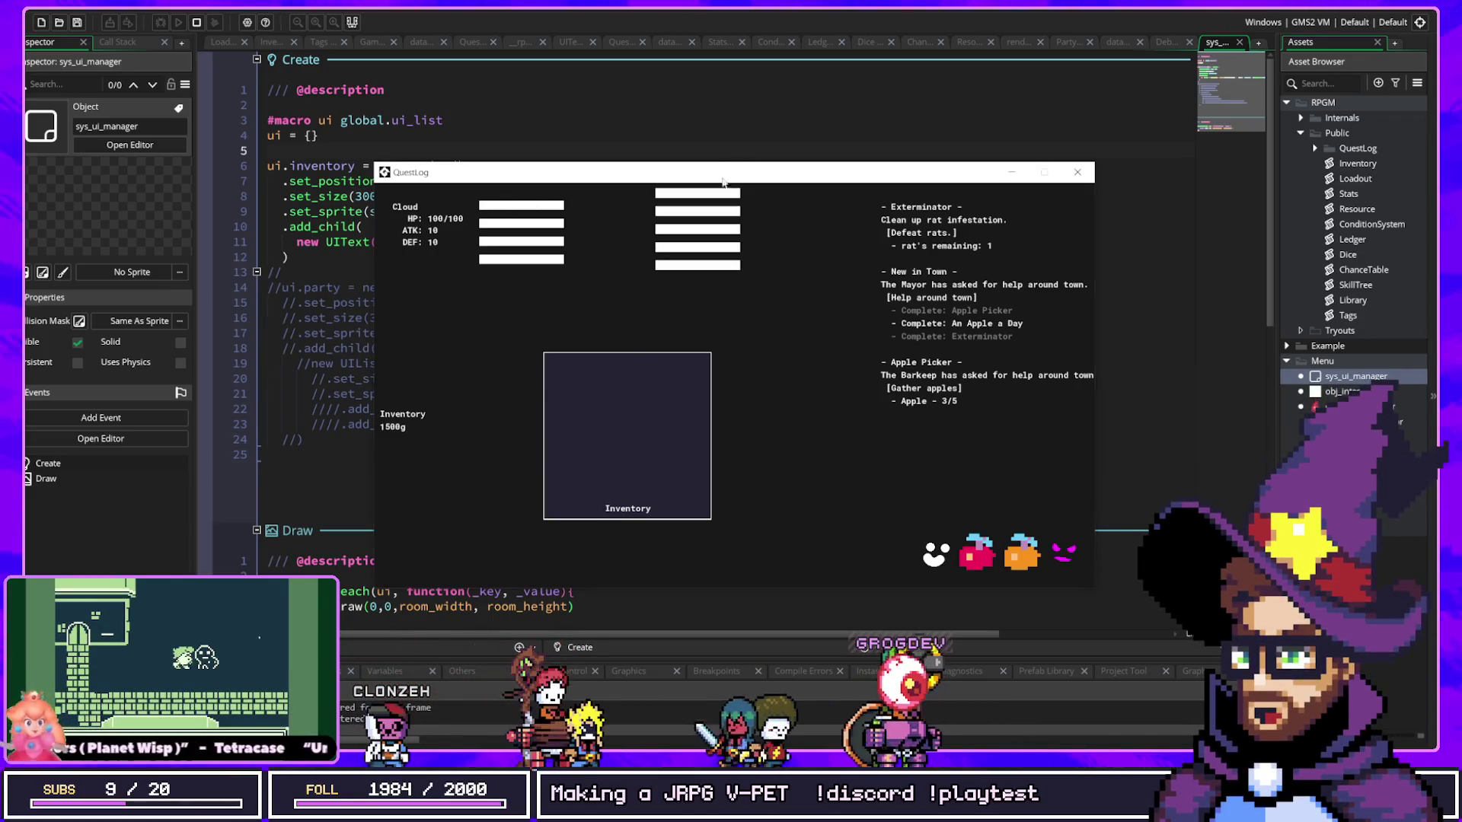
{"action": "left_click_drag", "start_coordinate": [789, 168], "coordinate": [1461, 156]}
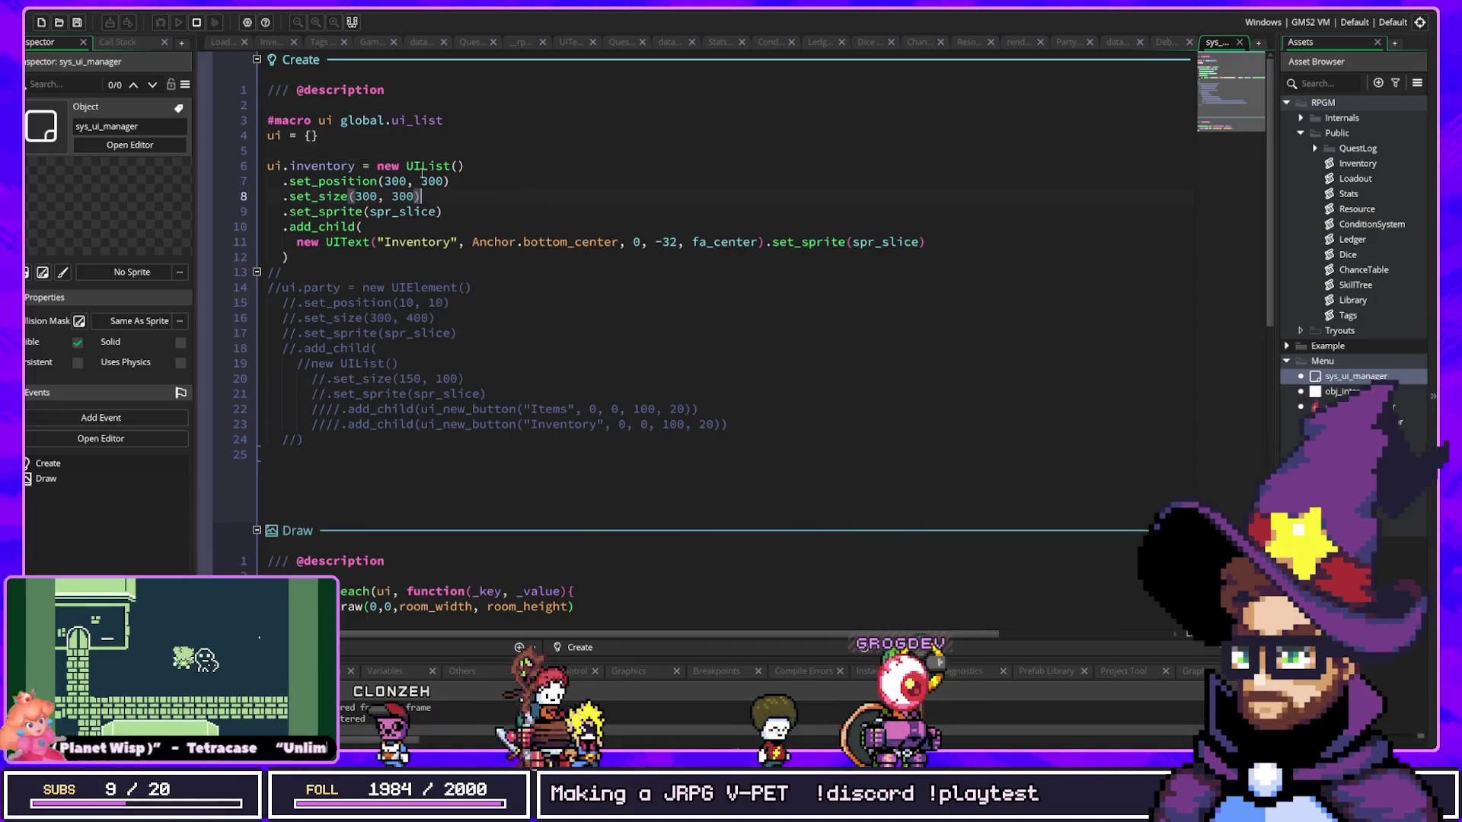
Step: Jump from UIList into the UIText script and browse UIElement's add_child and other functions
{"action": "left_click", "coordinate": [432, 164]}
{"action": "middle_click", "coordinate": [433, 164]}
{"action": "scroll", "coordinate": [431, 159], "scroll_direction": "up", "scroll_amount": 20}
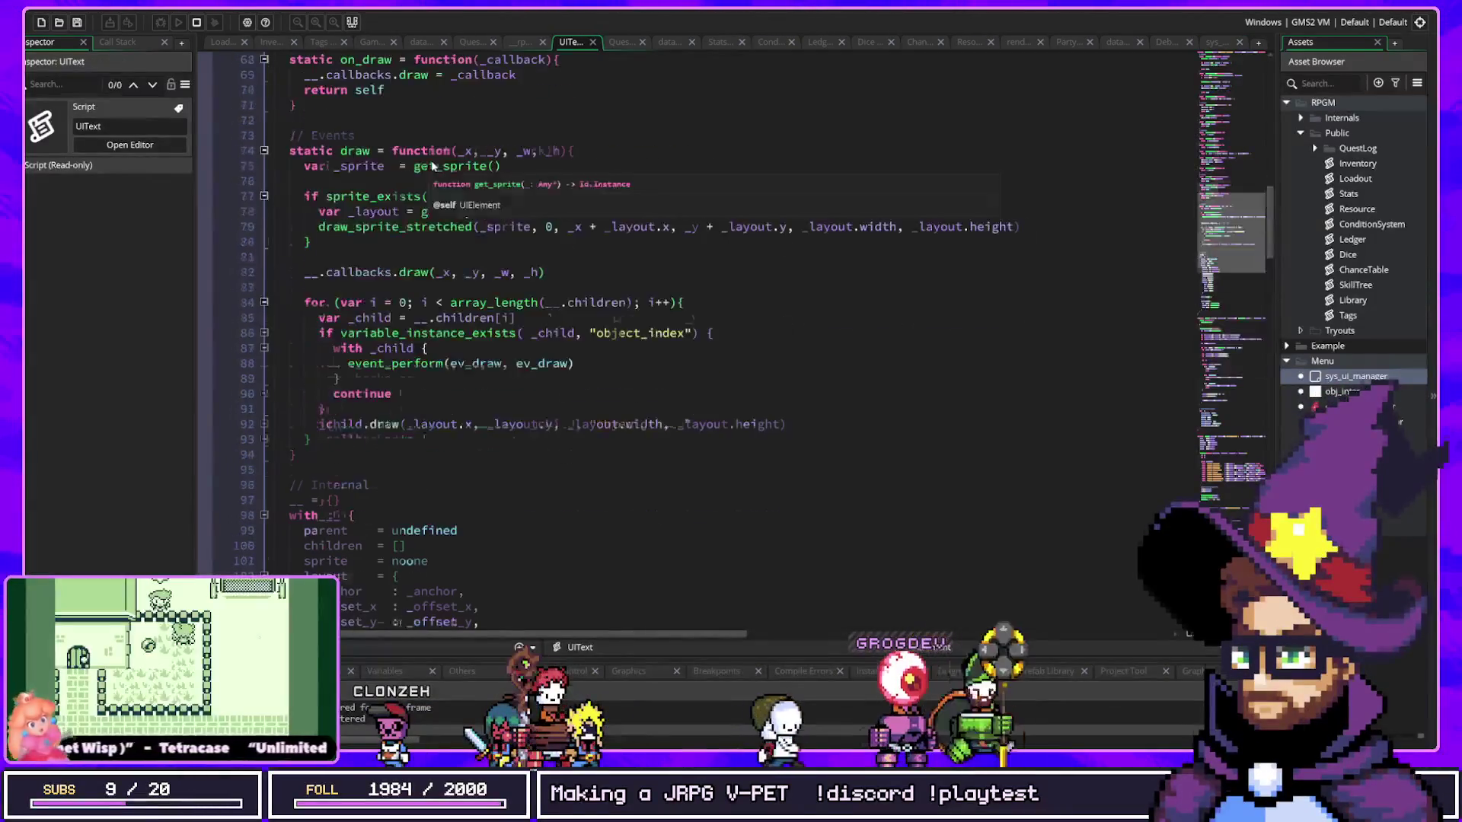
{"action": "left_click", "coordinate": [376, 59]}
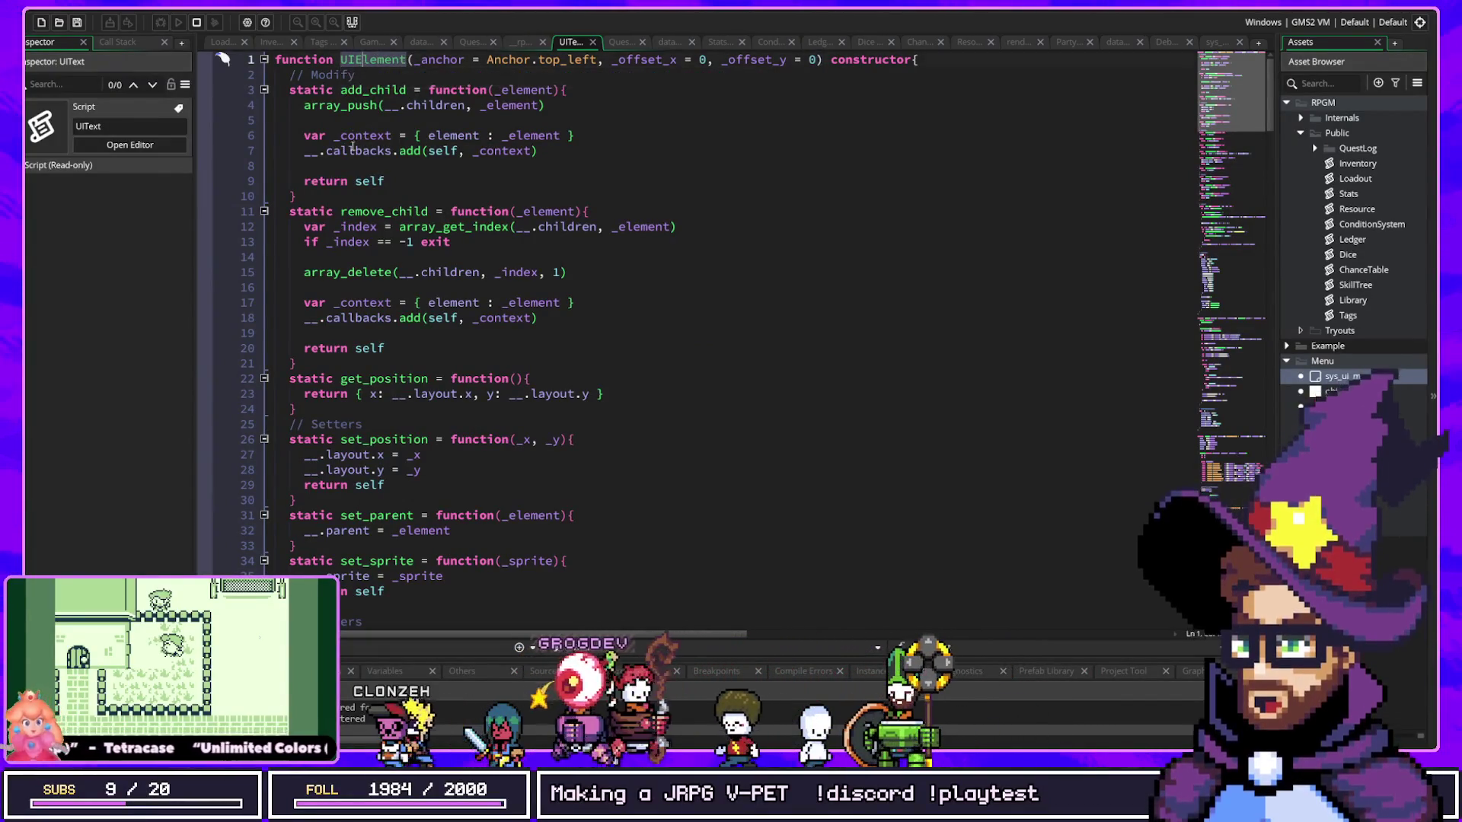
{"action": "left_click", "coordinate": [373, 105]}
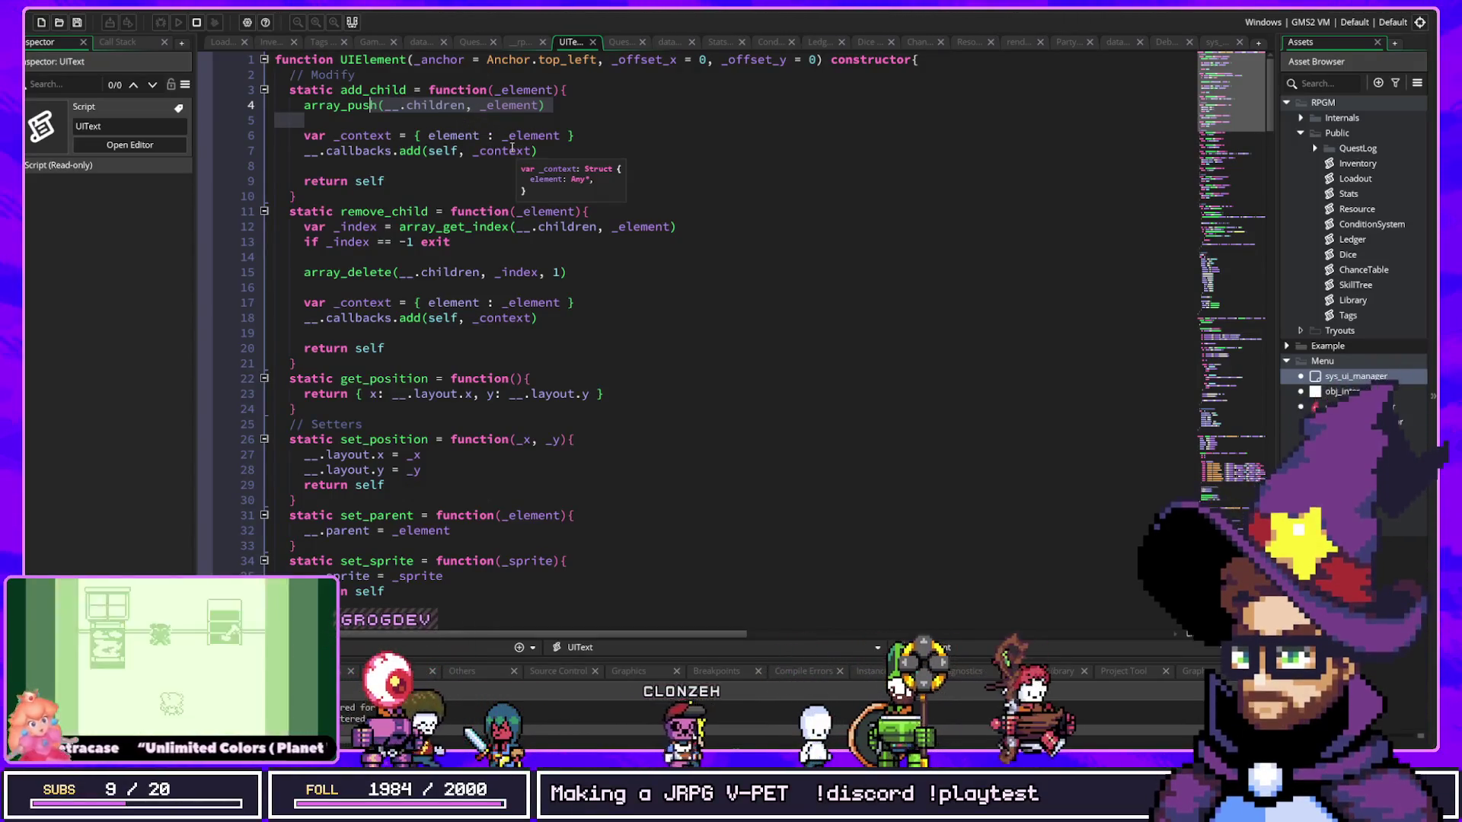
{"action": "key", "text": "Up"}
{"action": "key", "text": "Up"}
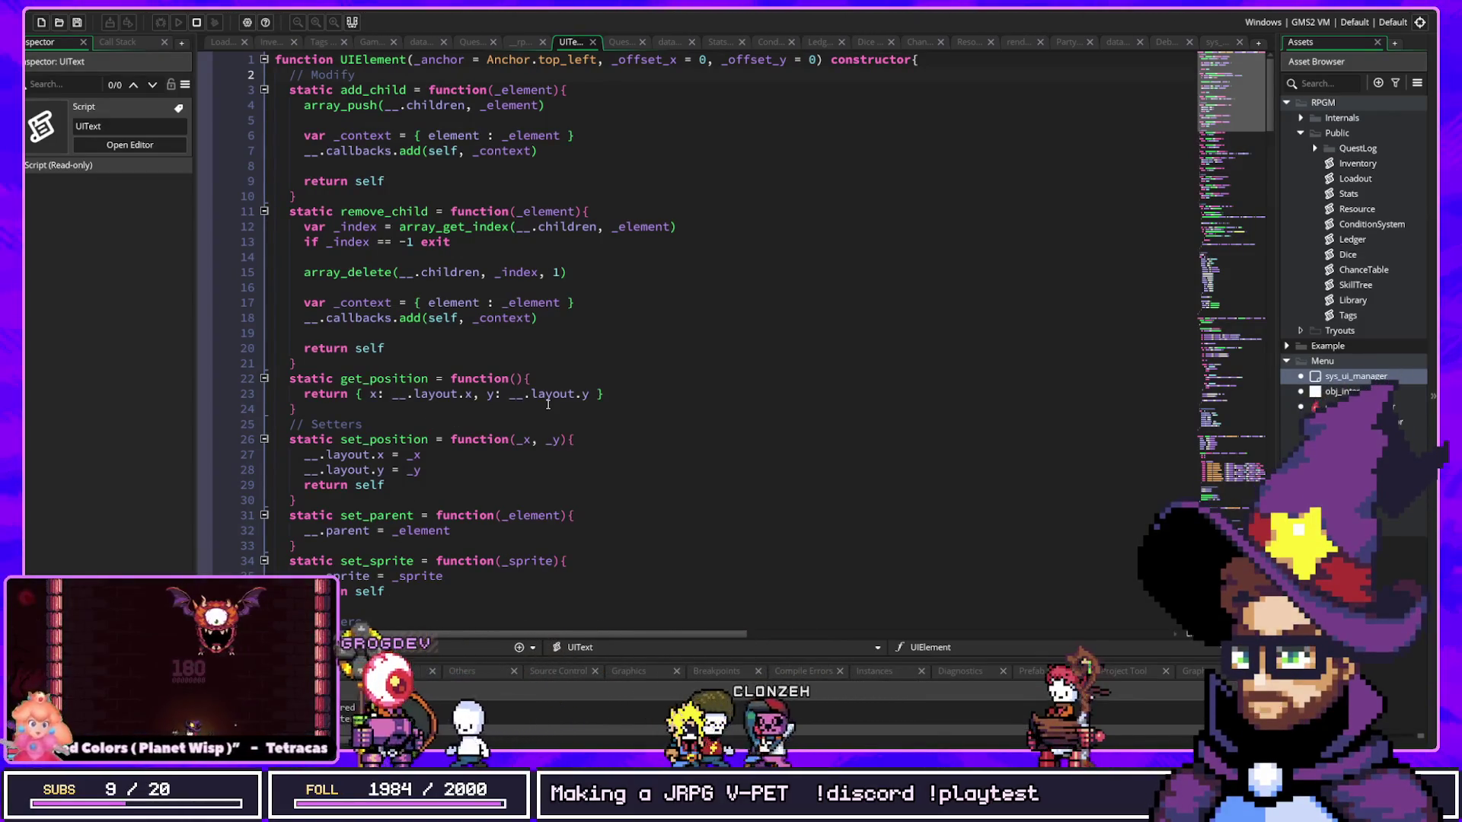
{"action": "left_click", "coordinate": [554, 319]}
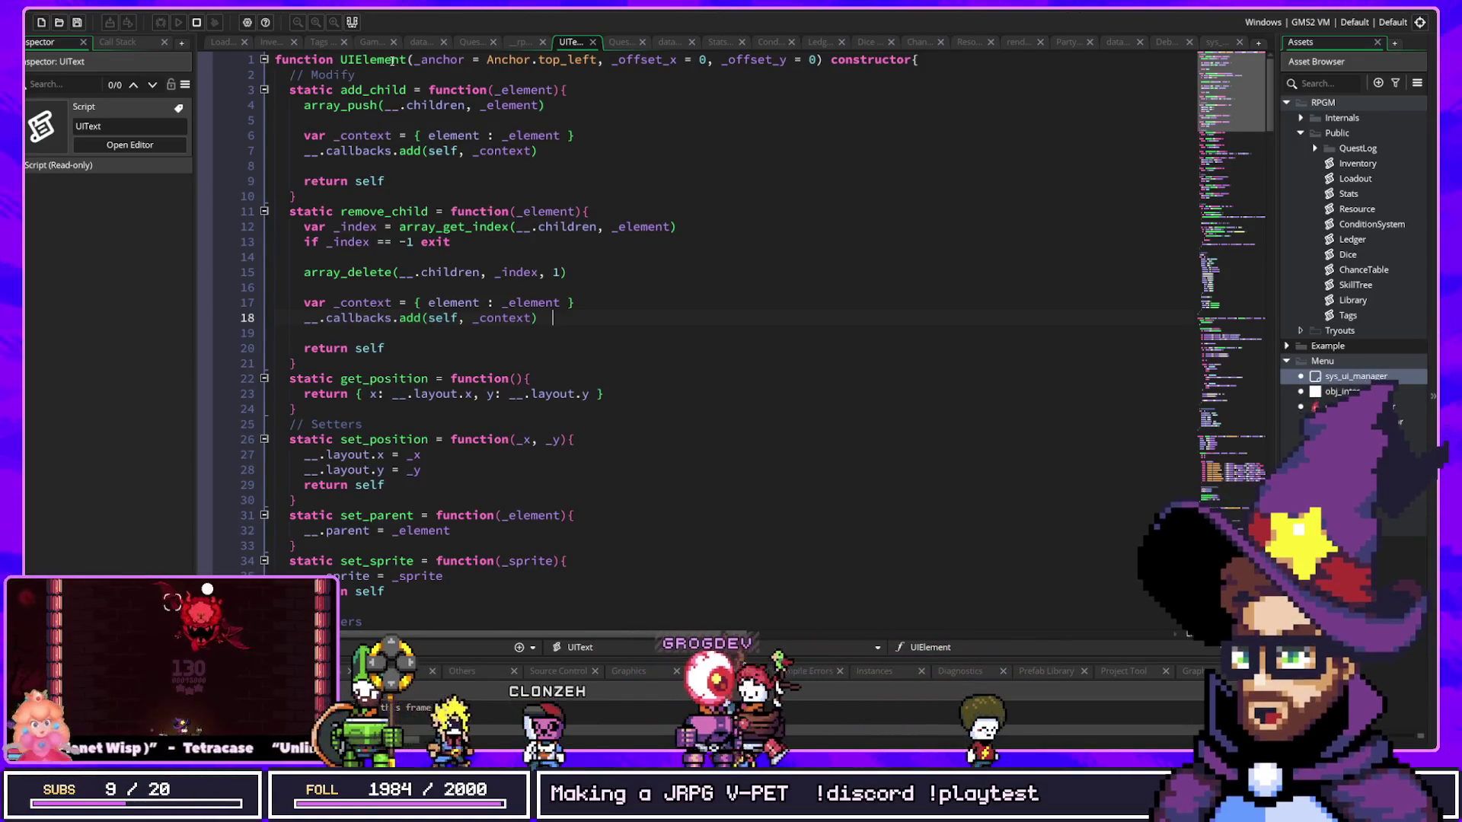
{"action": "scroll", "coordinate": [386, 520], "scroll_direction": "down", "scroll_amount": 8}
{"action": "scroll", "coordinate": [386, 520], "scroll_direction": "down", "scroll_amount": 6}
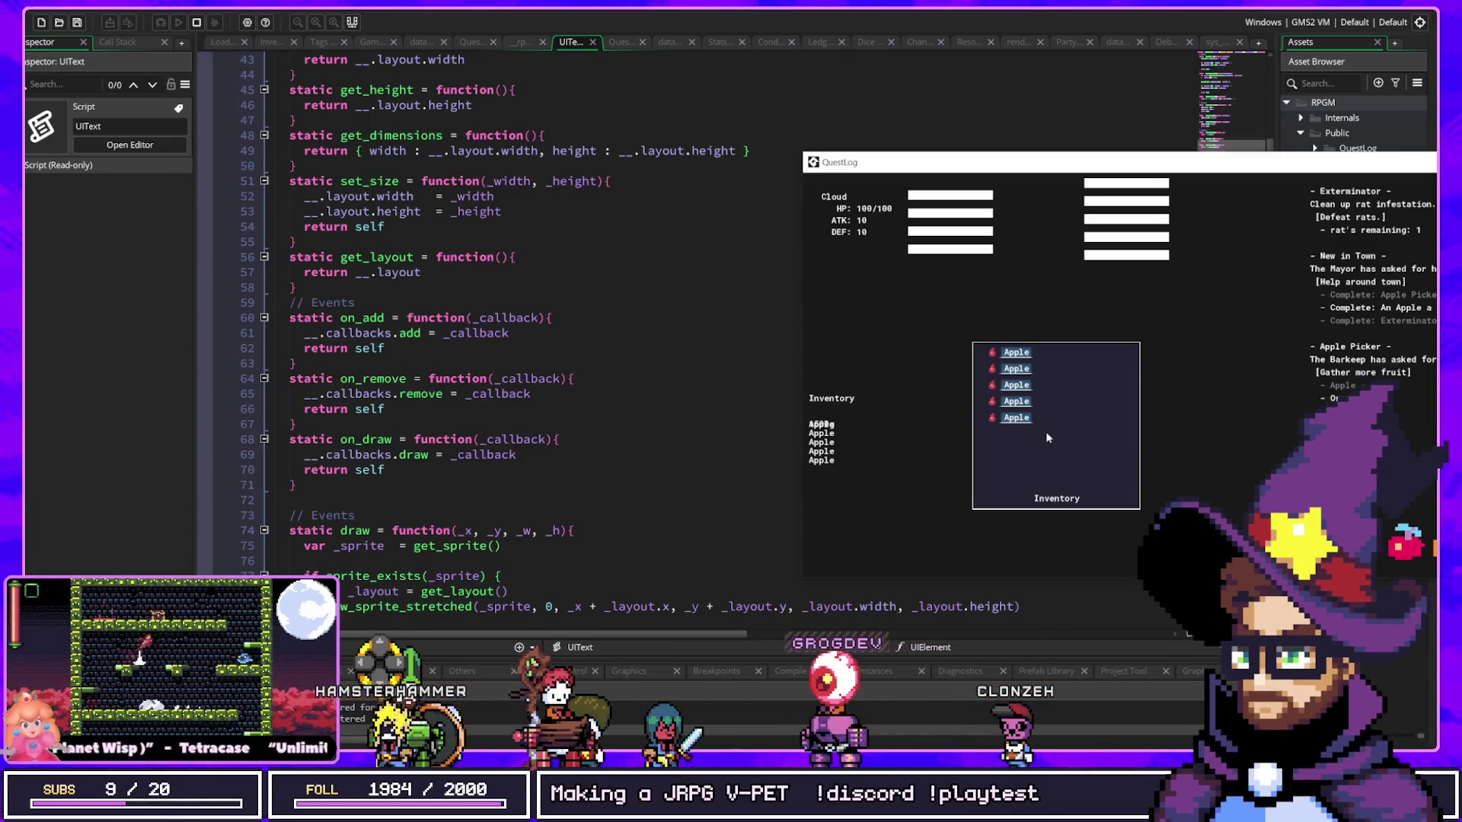
Step: Drag the QuestLog game window left to uncover the Asset Browser
{"action": "left_click_drag", "start_coordinate": [1072, 162], "coordinate": [748, 158]}
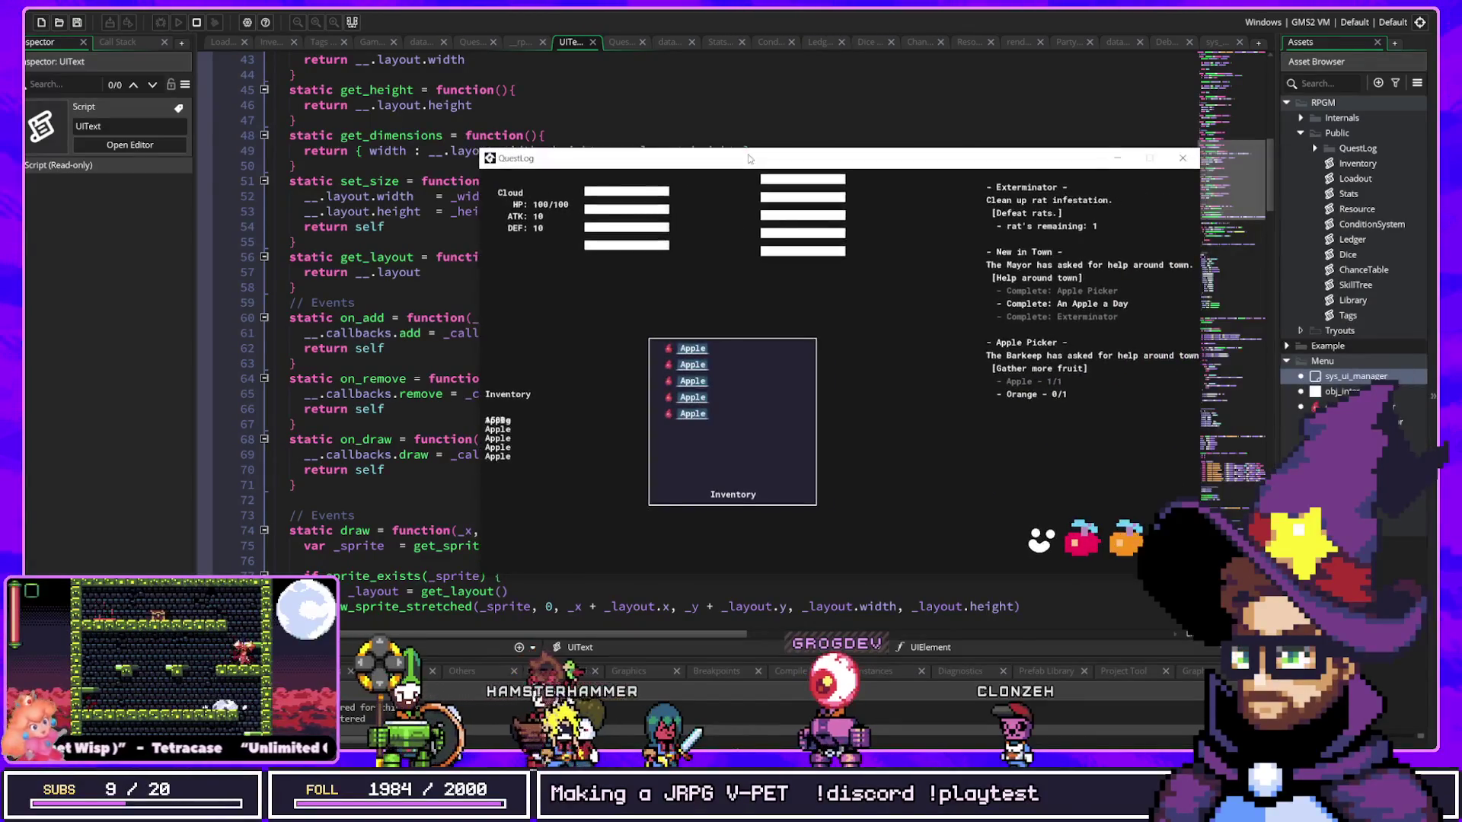
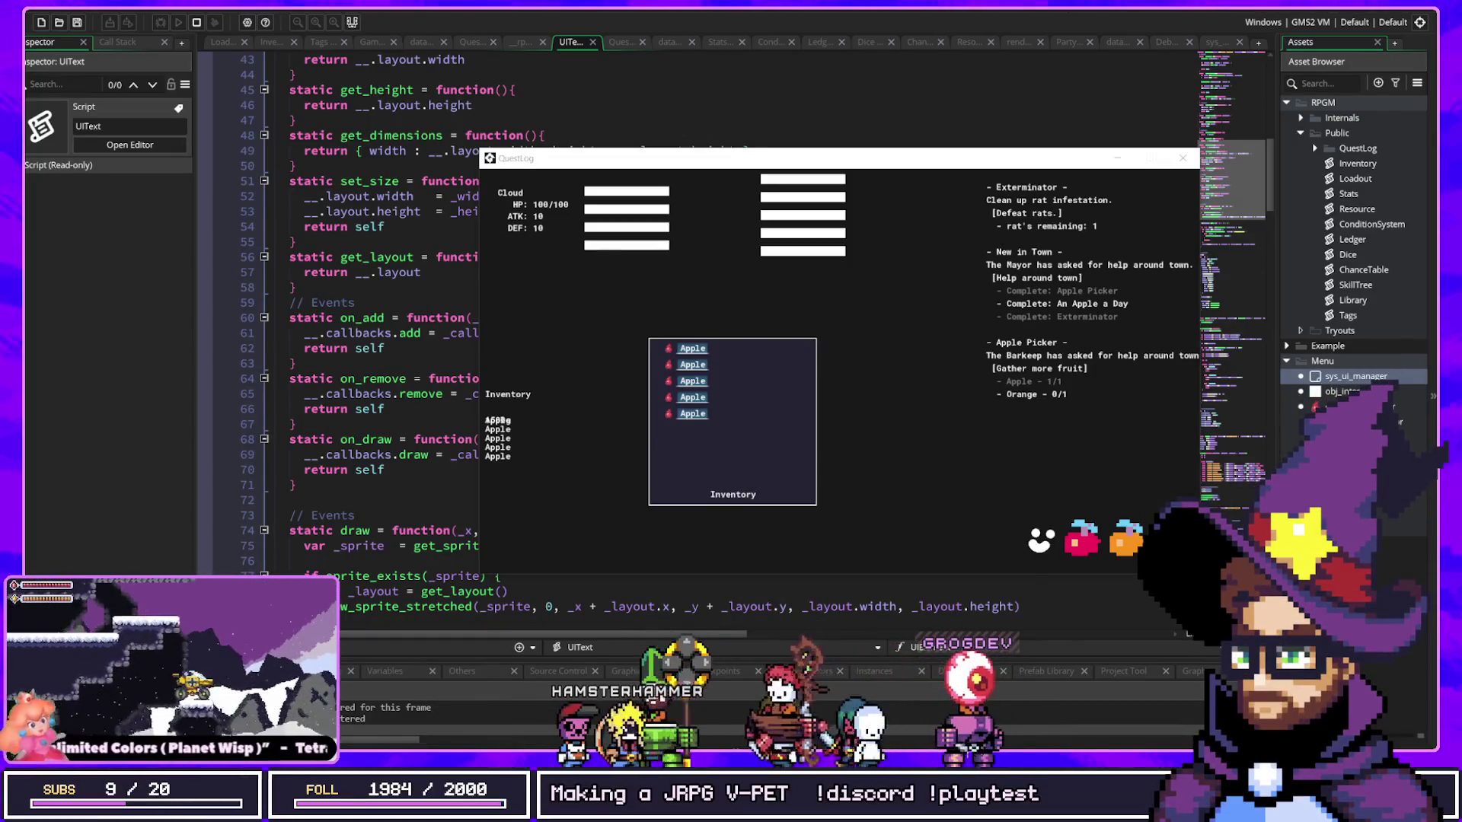
Step: Open the Menus, ConfigUIEvents, obj_interactable and sys_ui_manager assets to review their code
{"action": "double_click", "coordinate": [1340, 437]}
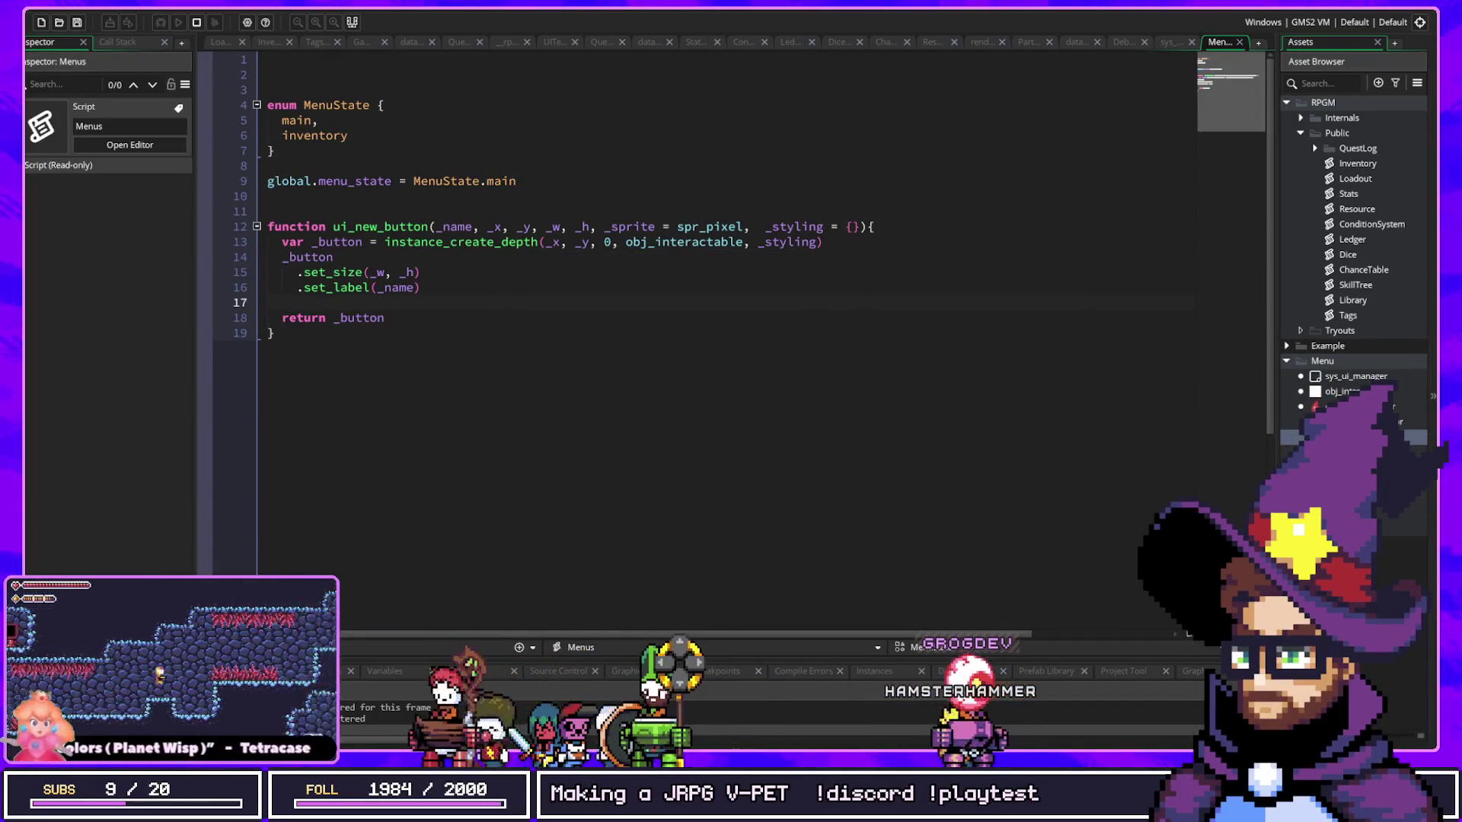
{"action": "double_click", "coordinate": [1340, 452]}
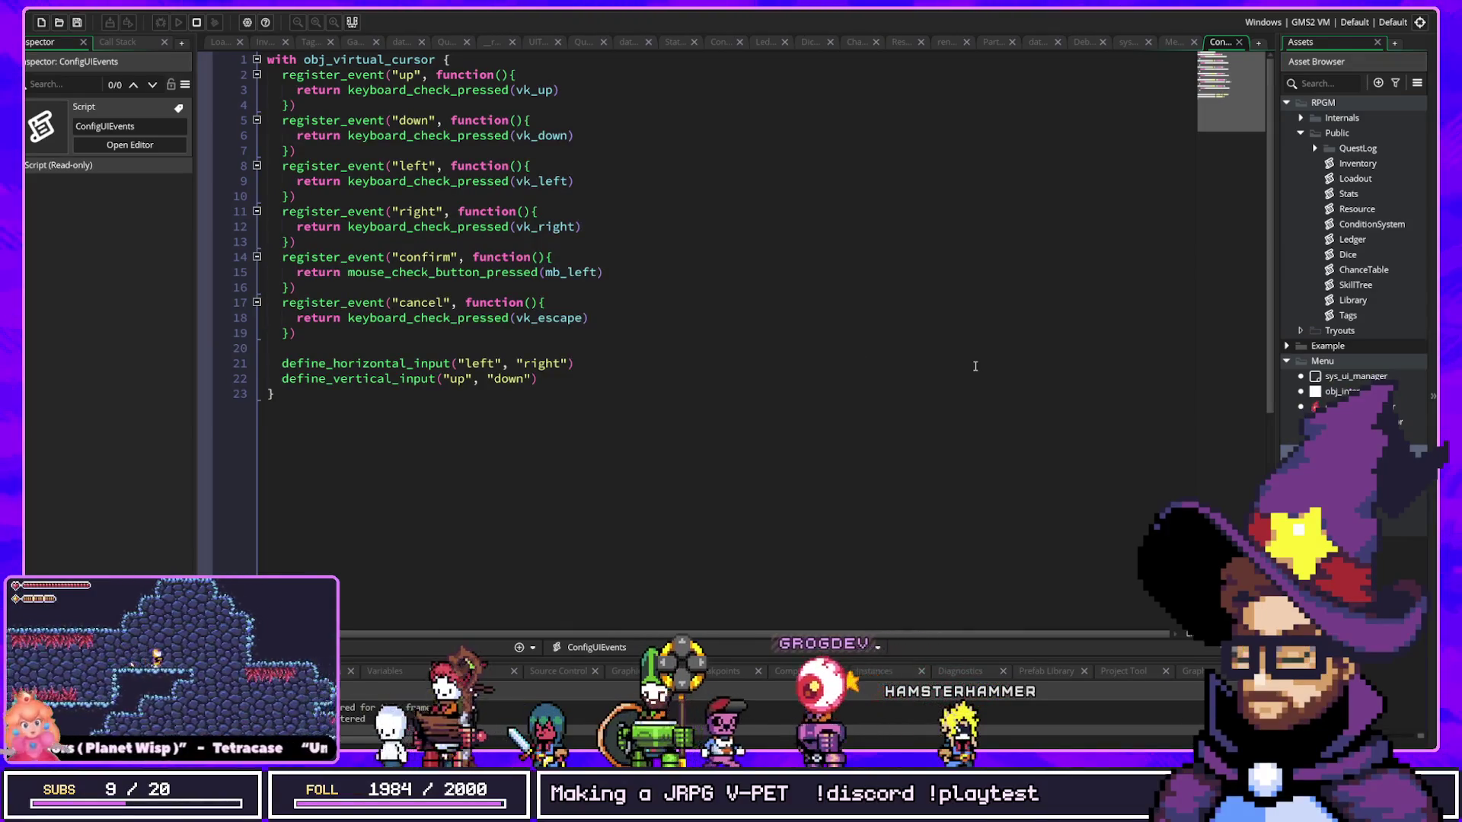
{"action": "key", "text": "shift+Down"}
{"action": "key", "text": "shift+Down"}
{"action": "key", "text": "shift+Down"}
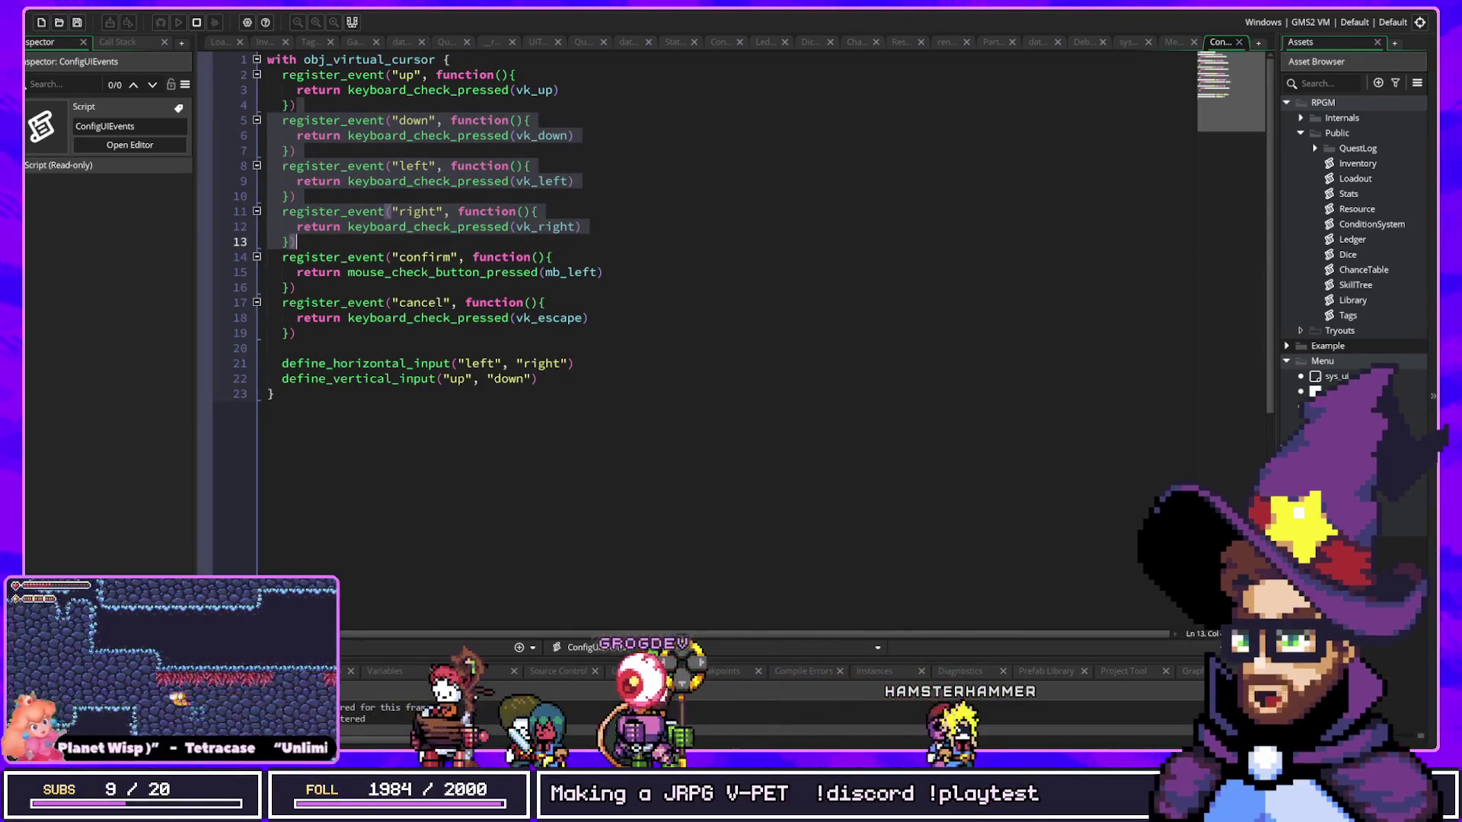
{"action": "double_click", "coordinate": [1341, 391]}
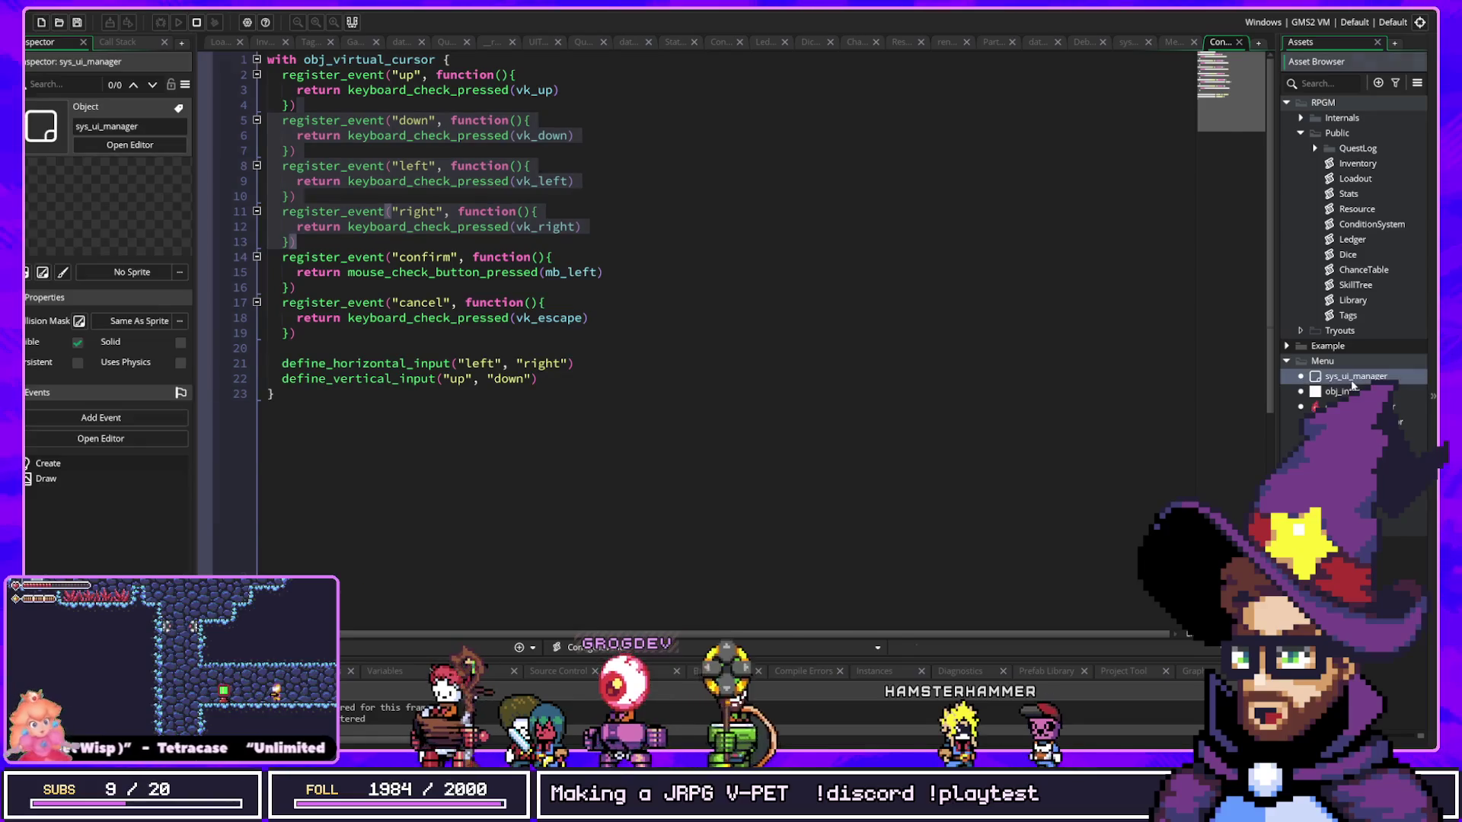
{"action": "double_click", "coordinate": [1343, 376]}
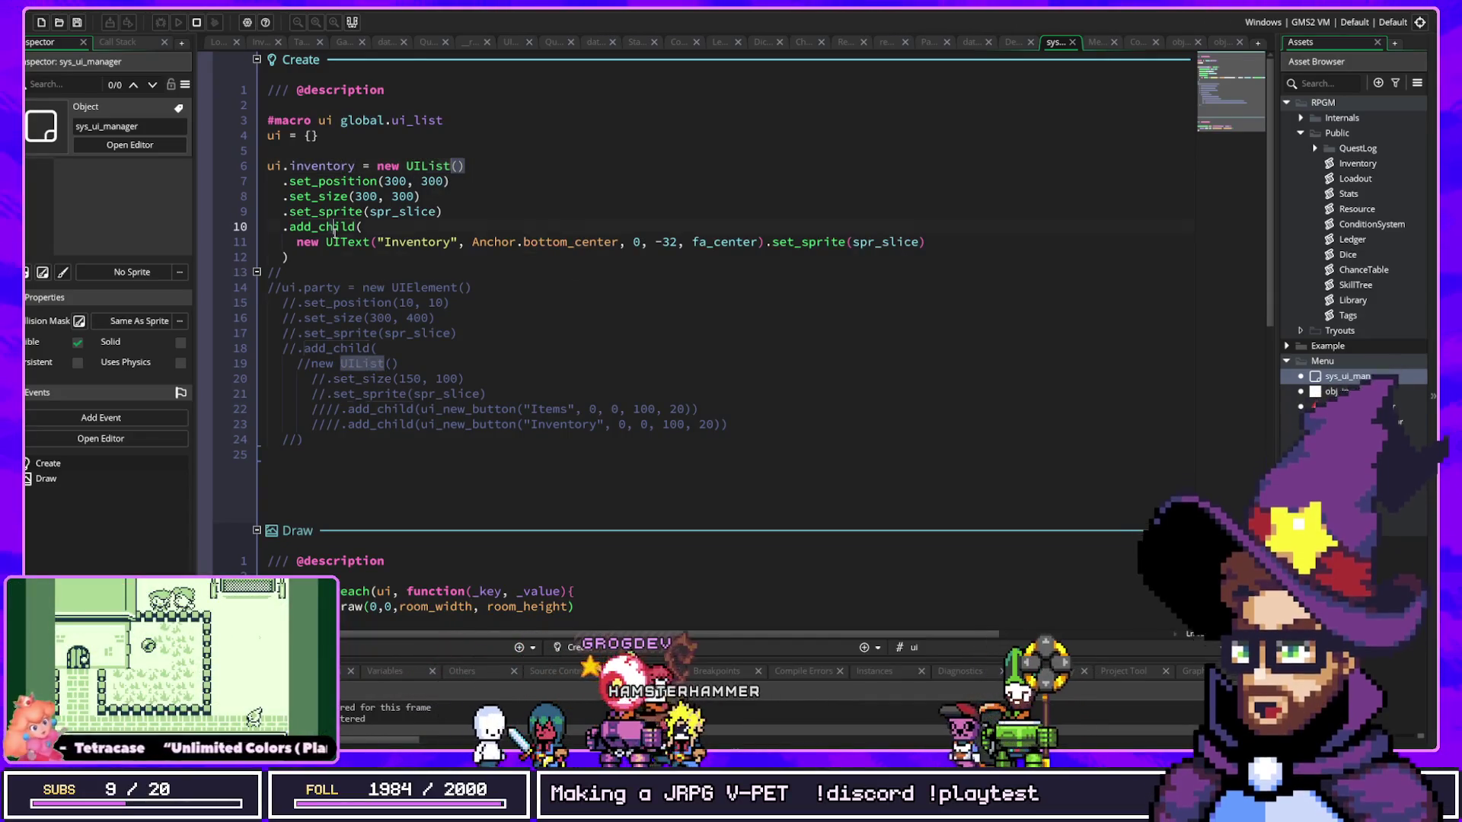
Step: Review the Inventory UIText lines, then open the GameState script via an asset search for 'game'
{"action": "left_click", "coordinate": [420, 233]}
{"action": "left_click", "coordinate": [333, 242]}
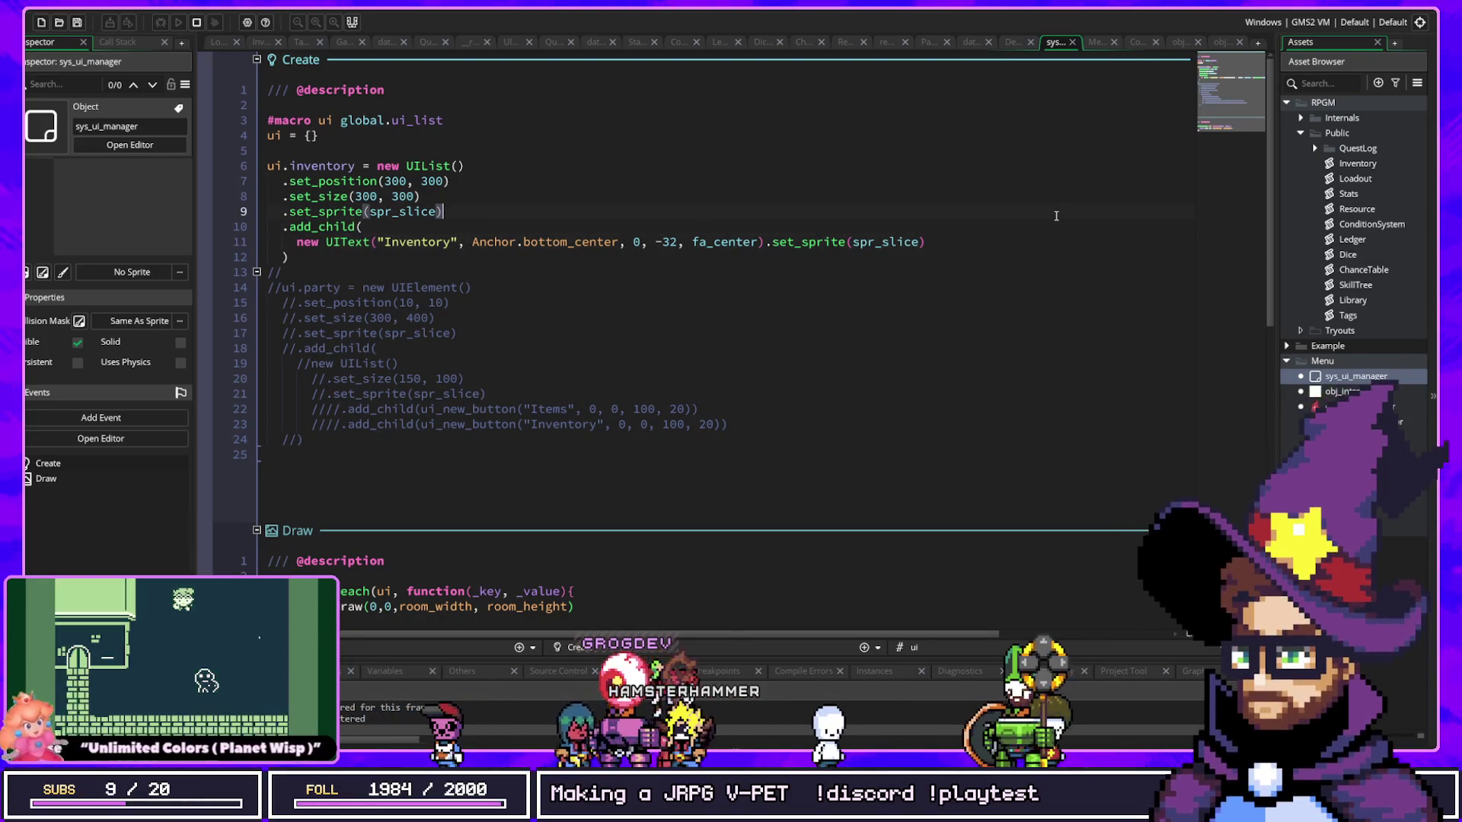
{"action": "key", "text": "ctrl+t"}
{"action": "type", "text": "game"}
{"action": "key", "text": "Down"}
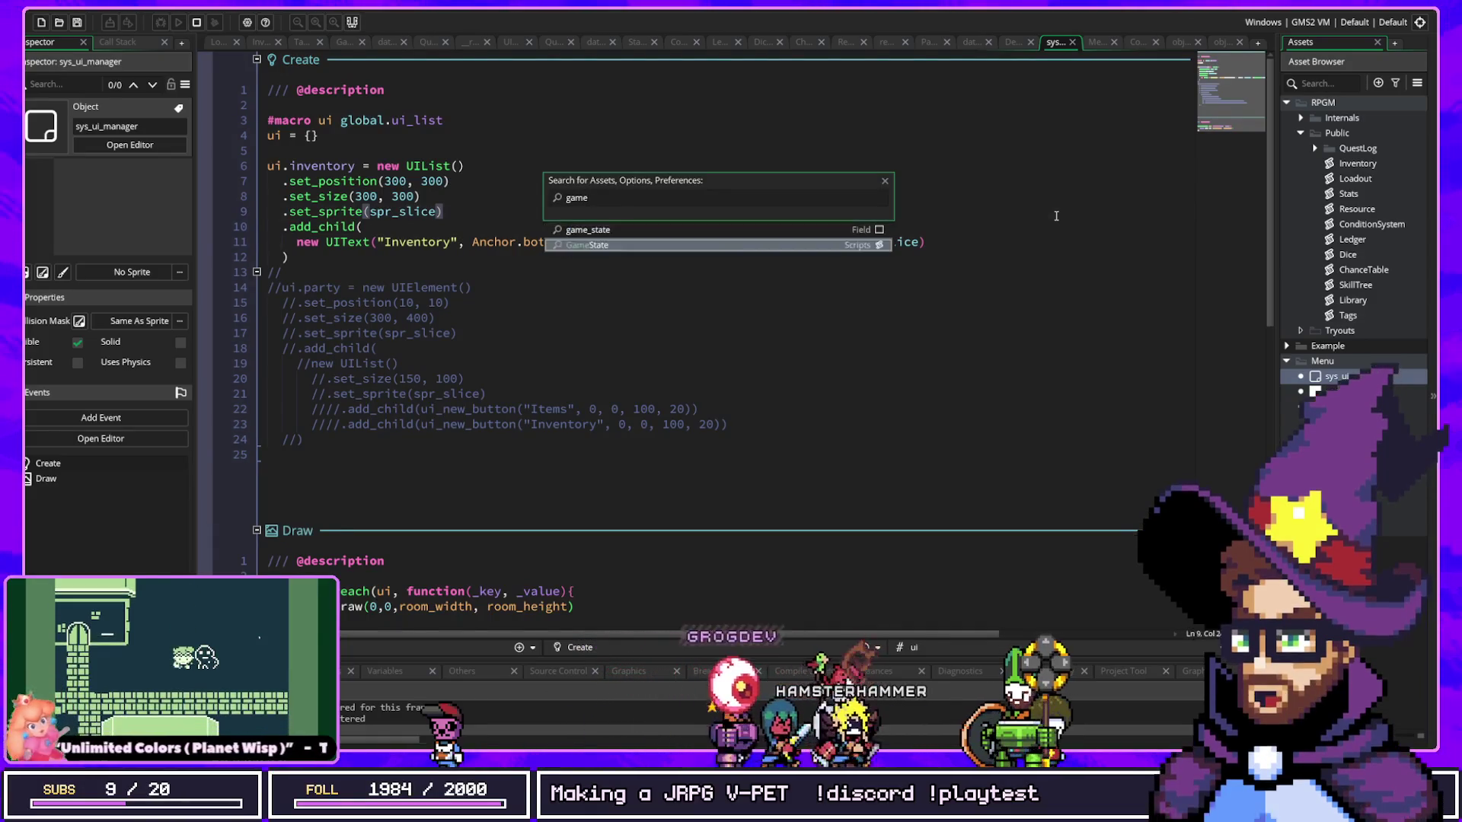
{"action": "key", "text": "Return"}
Step: Find 'inventory' in GameState, review its add_child and instance_create_depth lines, and run the game
{"action": "key", "text": "ctrl+f"}
{"action": "type", "text": "inventory"}
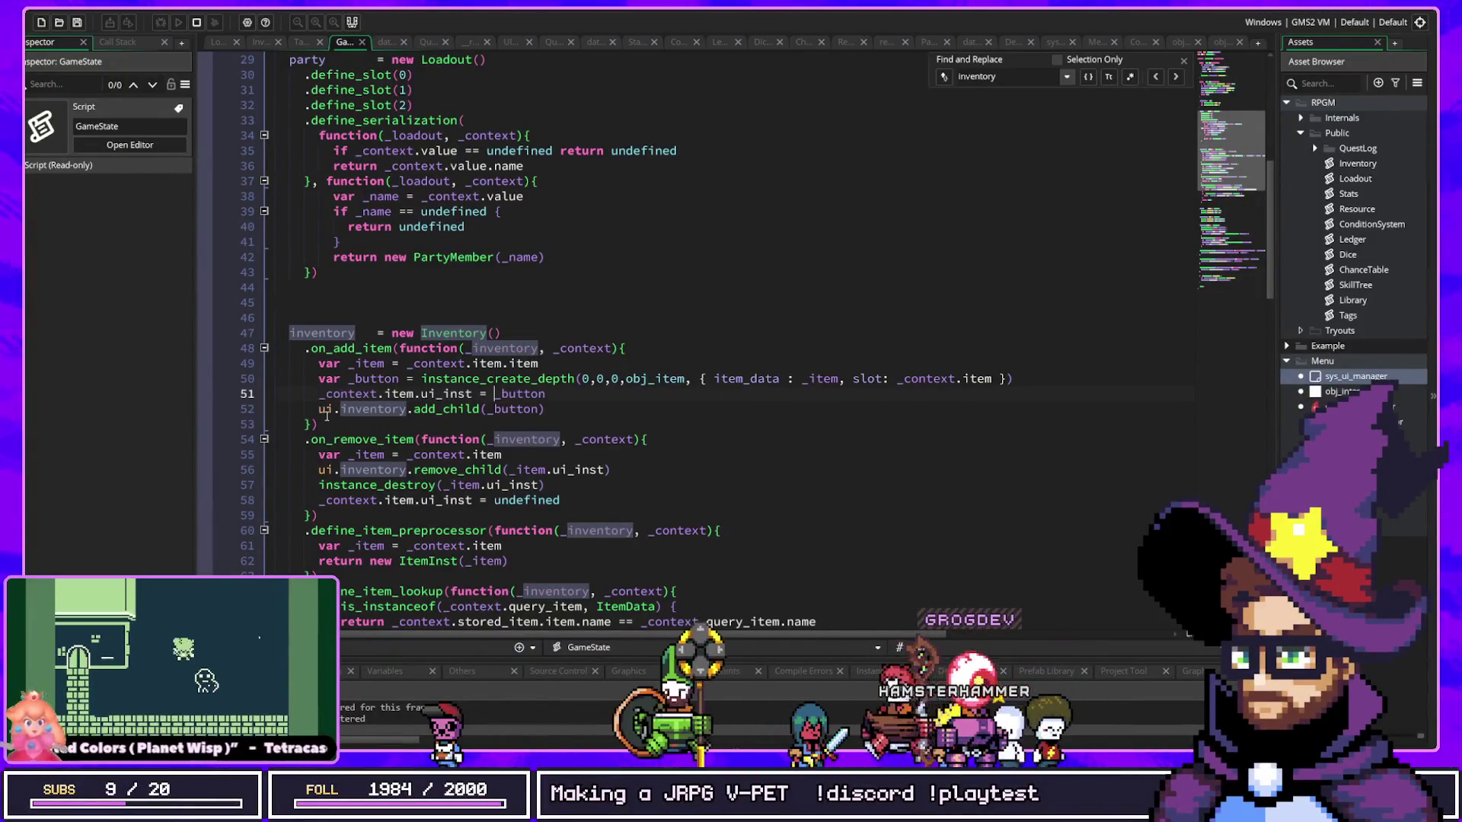
{"action": "left_click", "coordinate": [542, 409]}
{"action": "left_click", "coordinate": [515, 379]}
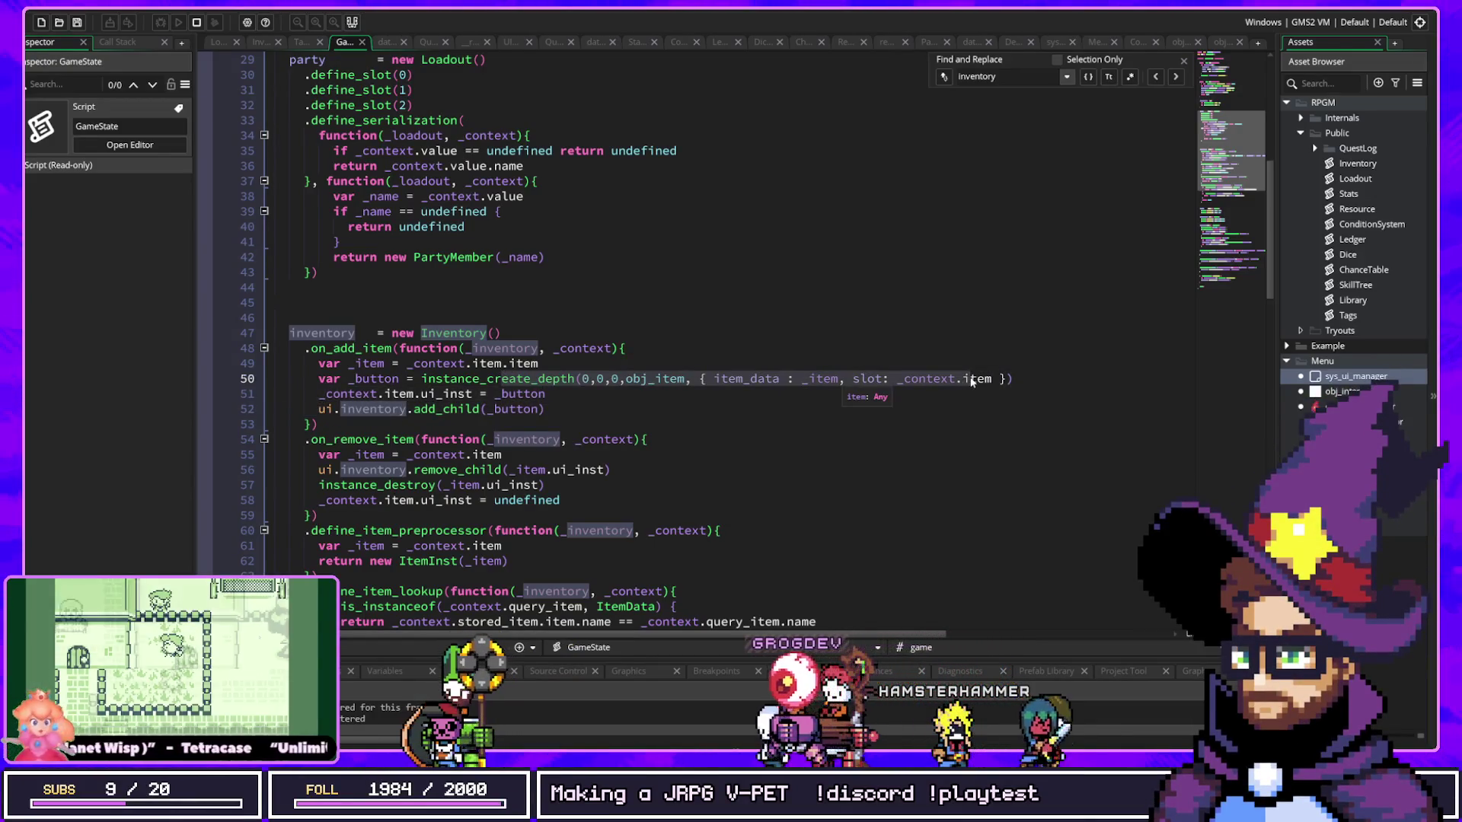
{"action": "left_click", "coordinate": [818, 350]}
{"action": "key", "text": "F5"}
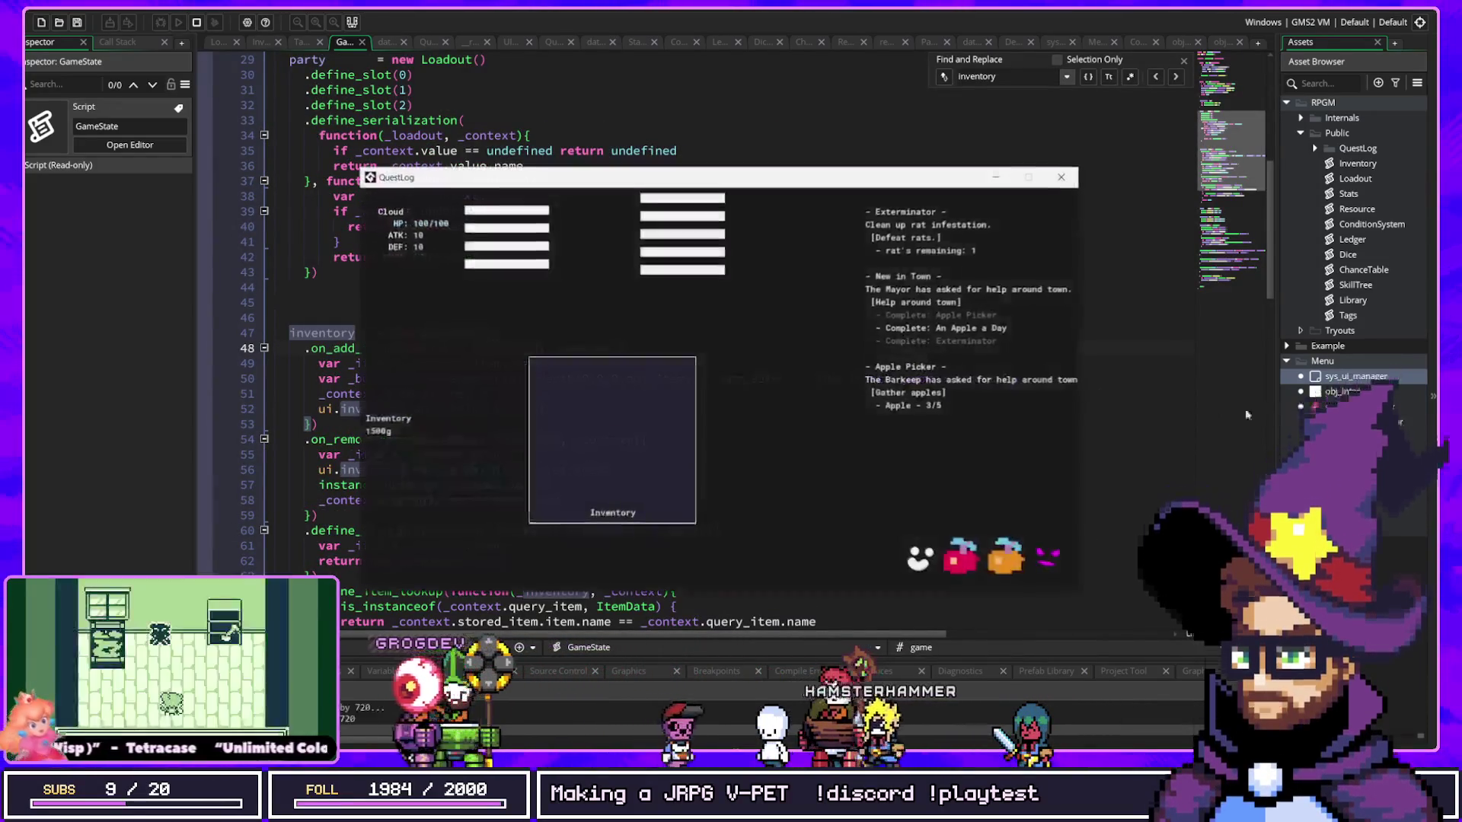
Step: Reopen the sys_ui_manager Create event, then add and remove Apples in the running game
{"action": "double_click", "coordinate": [1340, 377]}
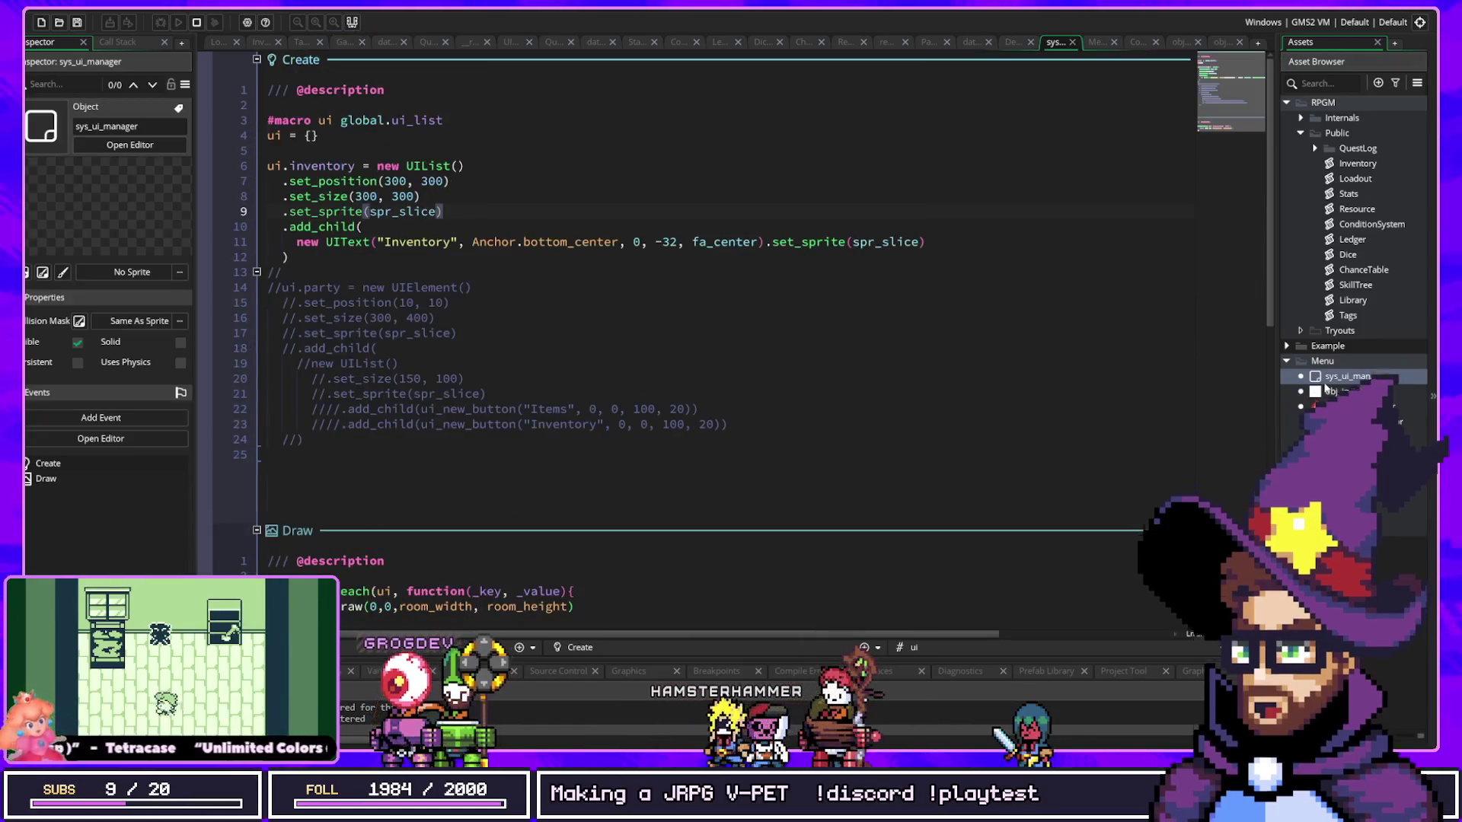
{"action": "left_click", "coordinate": [404, 242]}
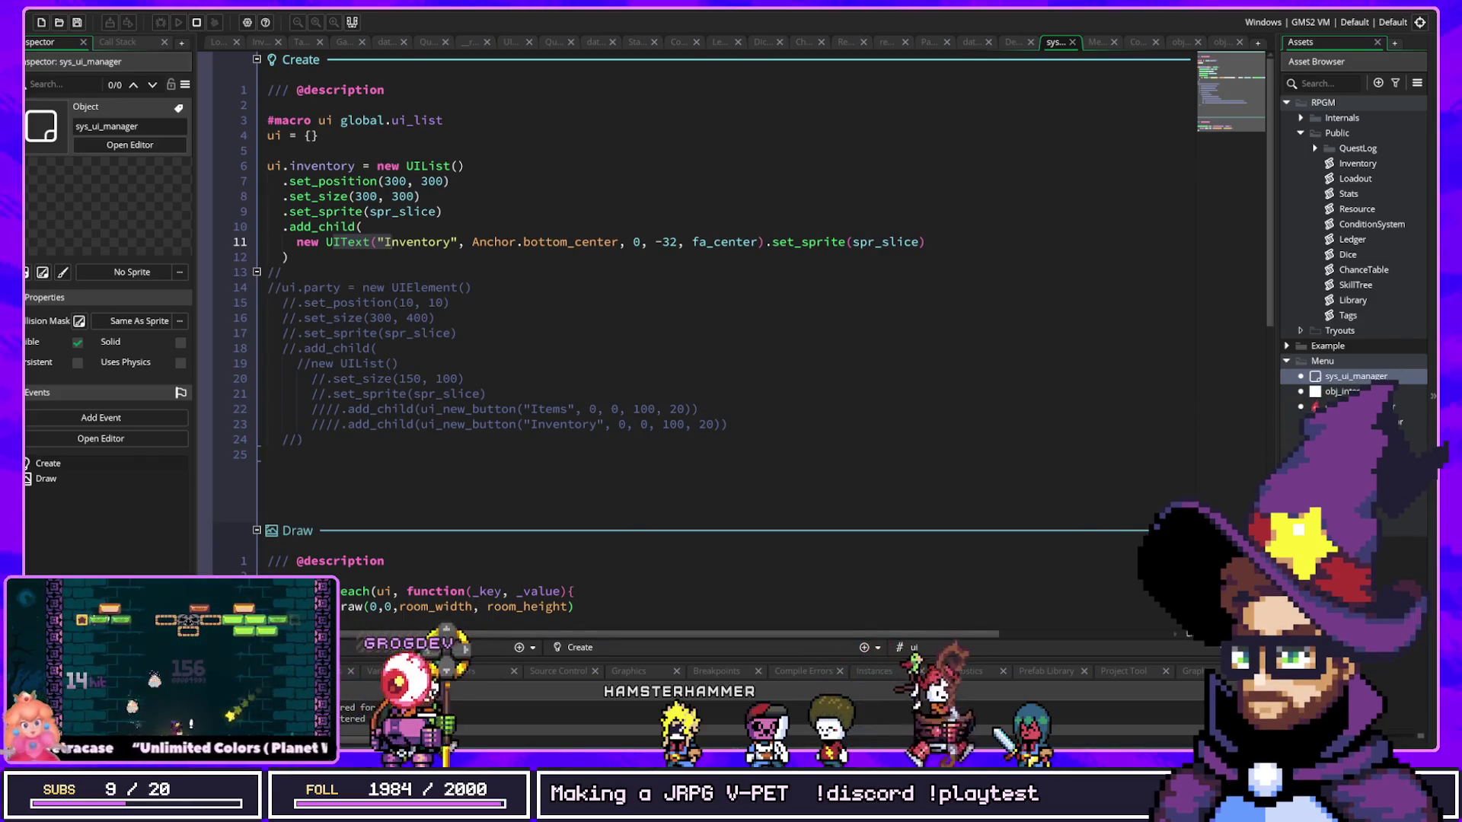
{"action": "left_click", "coordinate": [955, 565]}
{"action": "left_click", "coordinate": [955, 565]}
{"action": "left_click", "coordinate": [955, 565]}
{"action": "left_click", "coordinate": [955, 565]}
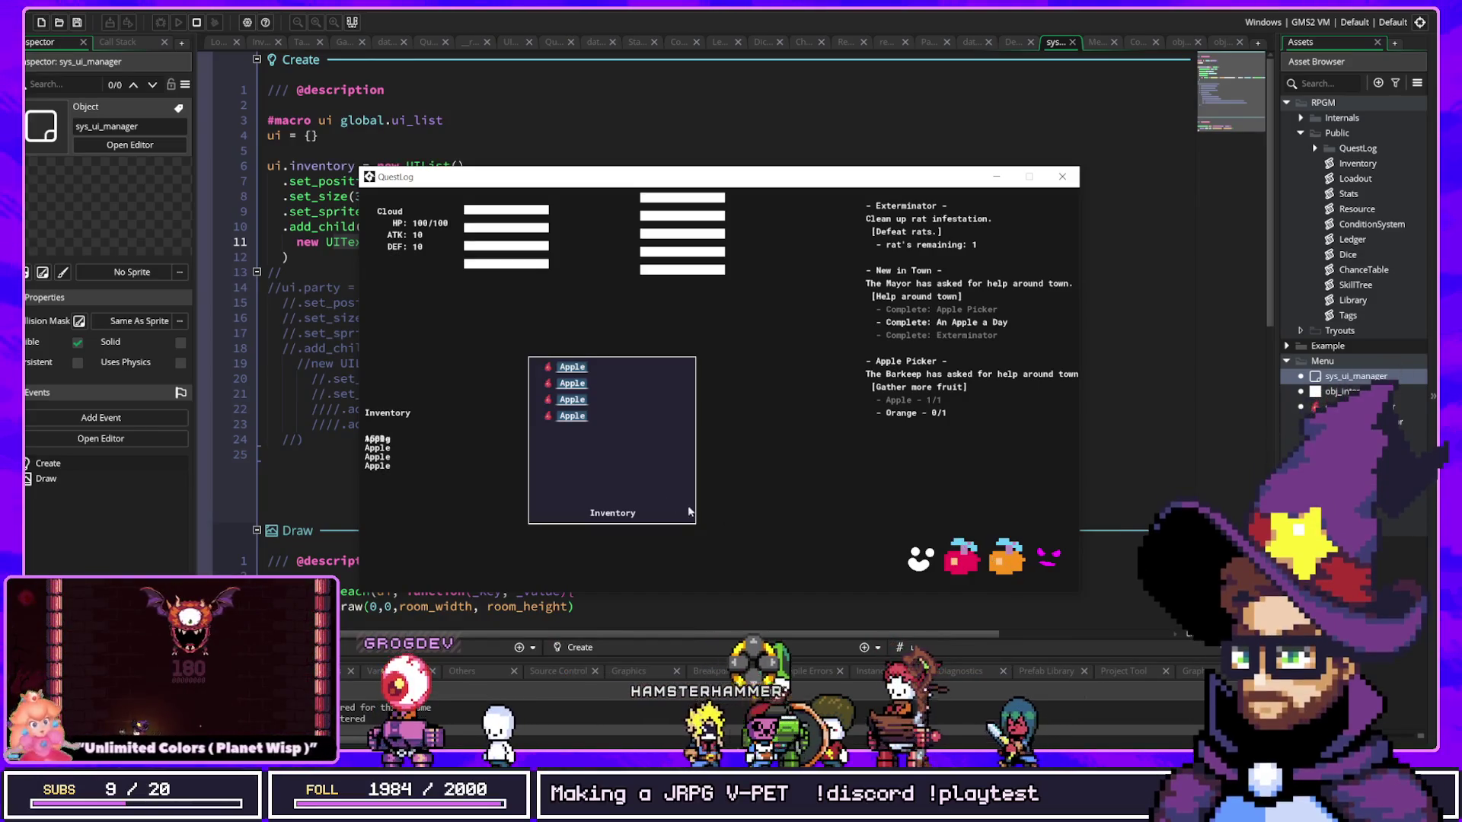
{"action": "left_click", "coordinate": [573, 415]}
{"action": "left_click", "coordinate": [573, 399]}
{"action": "left_click", "coordinate": [573, 383]}
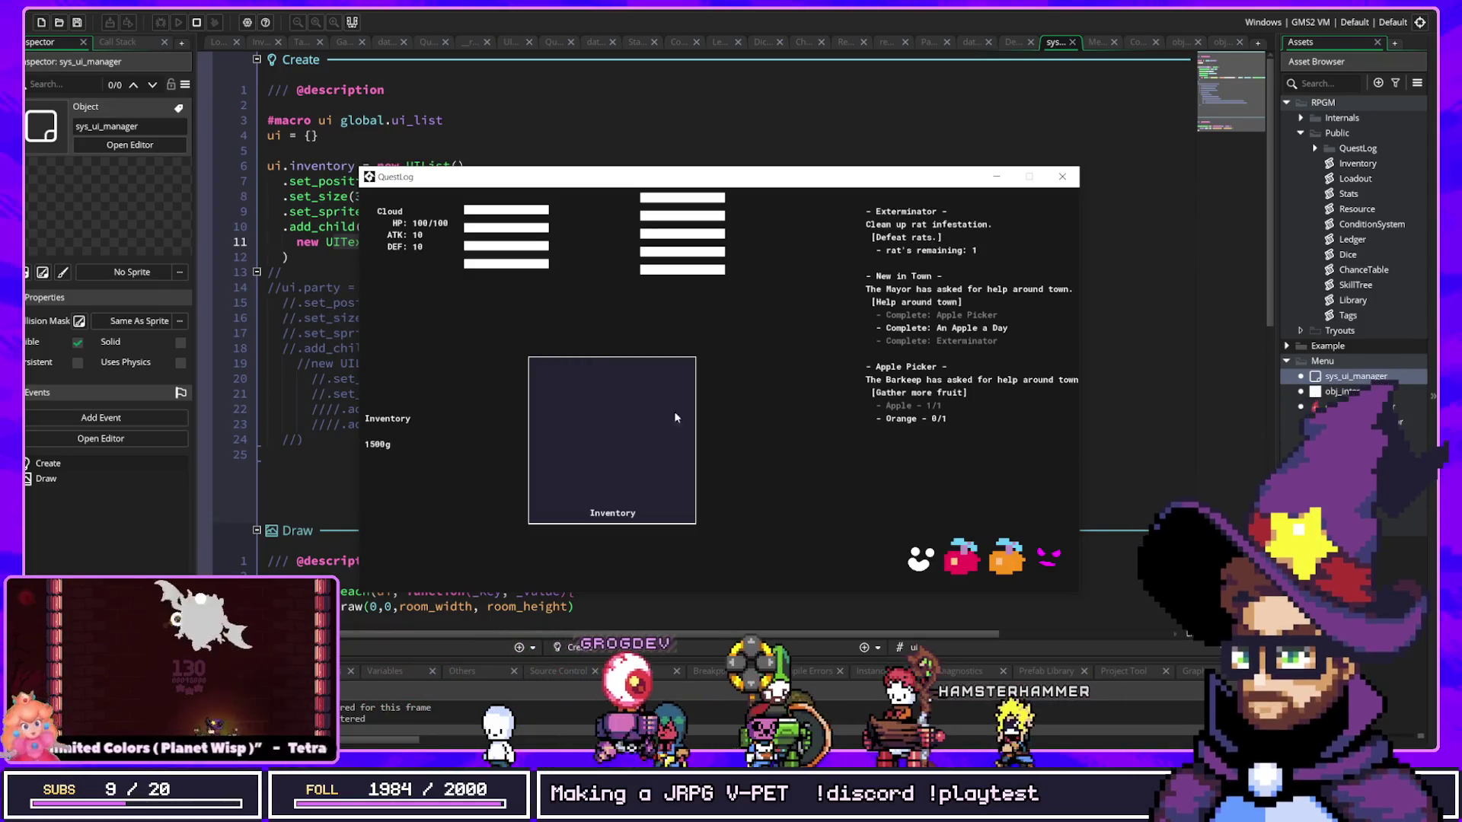
Step: Add more Apples and an Orange, then remove an Orange and an Apple
{"action": "left_click", "coordinate": [963, 558]}
{"action": "left_click", "coordinate": [964, 558]}
{"action": "left_click", "coordinate": [1007, 558]}
{"action": "left_click", "coordinate": [1007, 558]}
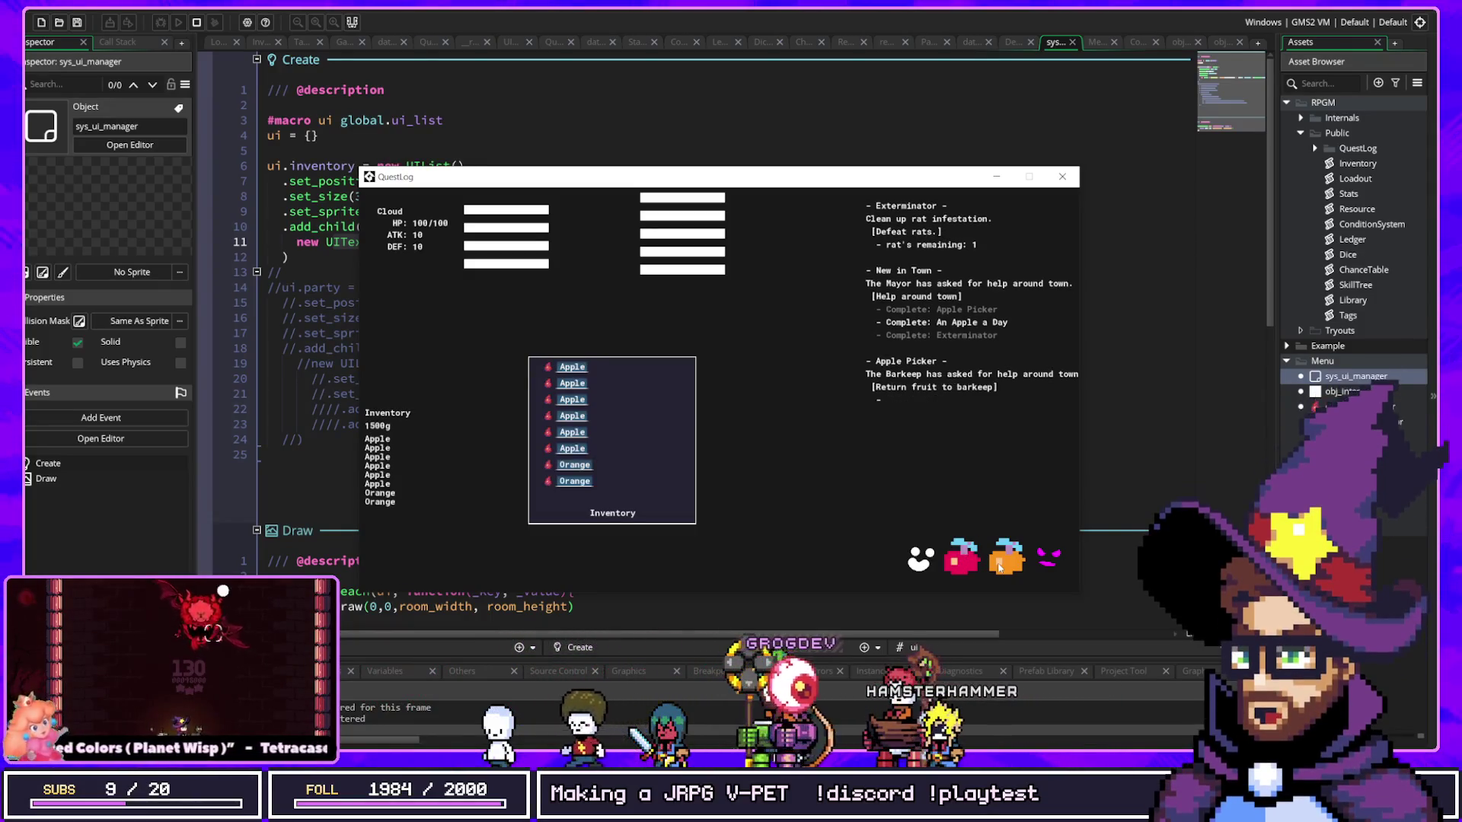
{"action": "left_click", "coordinate": [963, 558]}
{"action": "left_click", "coordinate": [573, 464]}
{"action": "left_click", "coordinate": [573, 449]}
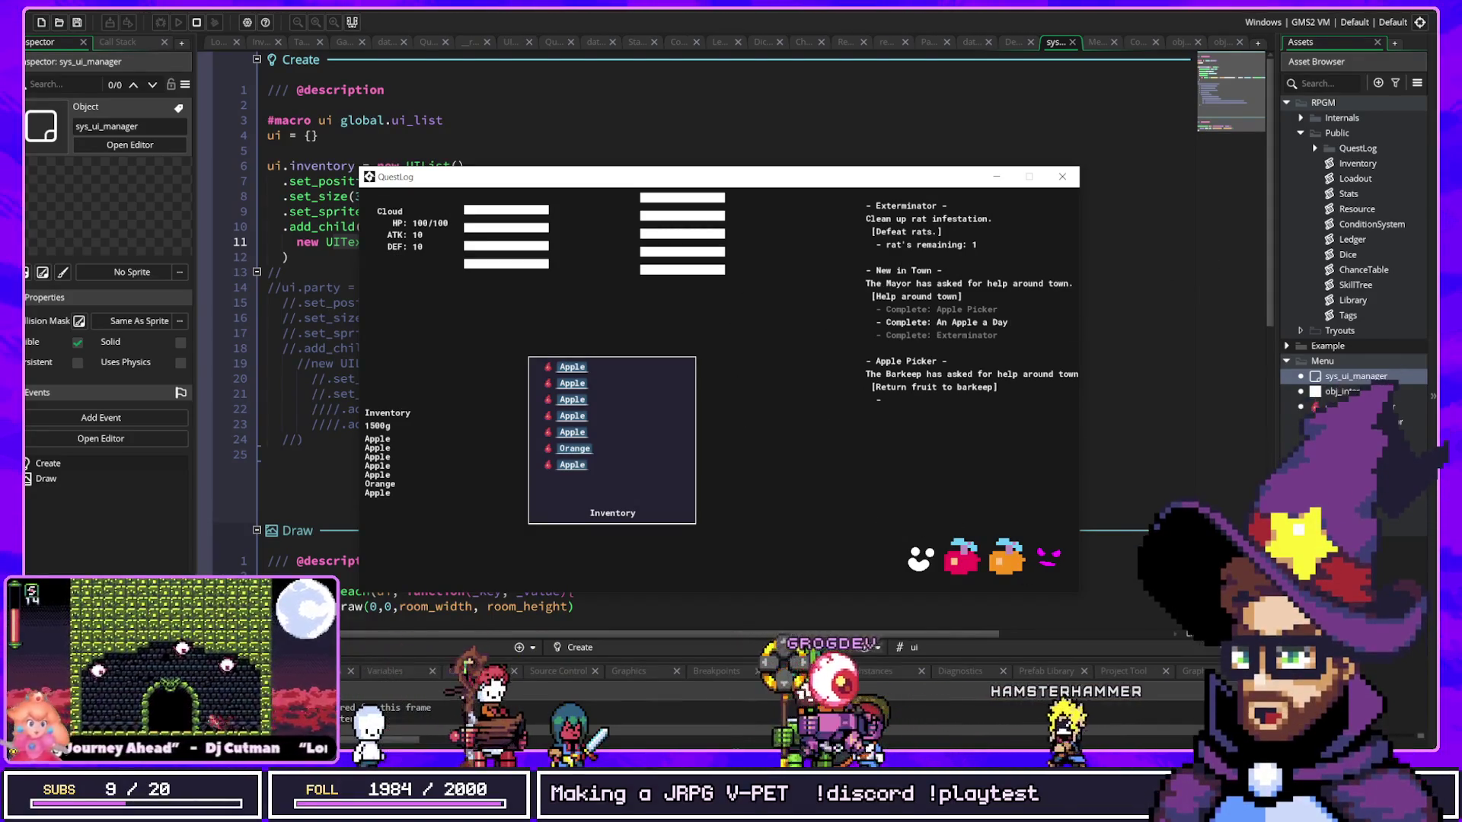
{"action": "key", "text": "alt+Tab"}
Step: Scroll the gooey Buttons tutorial to its constructor, then switch to the itch.io GGL page
{"action": "scroll", "coordinate": [485, 378], "scroll_direction": "down", "scroll_amount": 4}
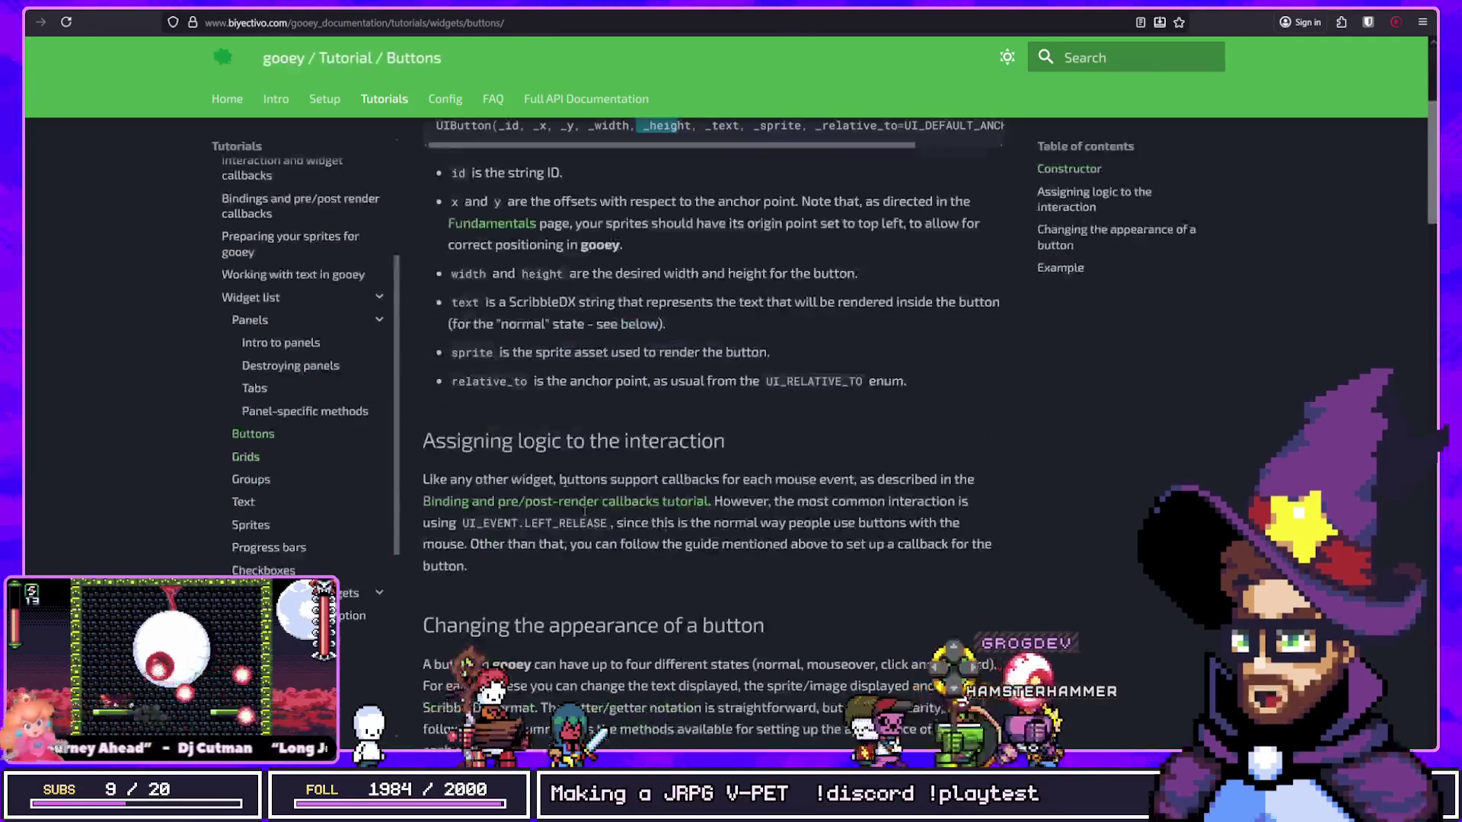
{"action": "key", "text": "alt+Tab"}
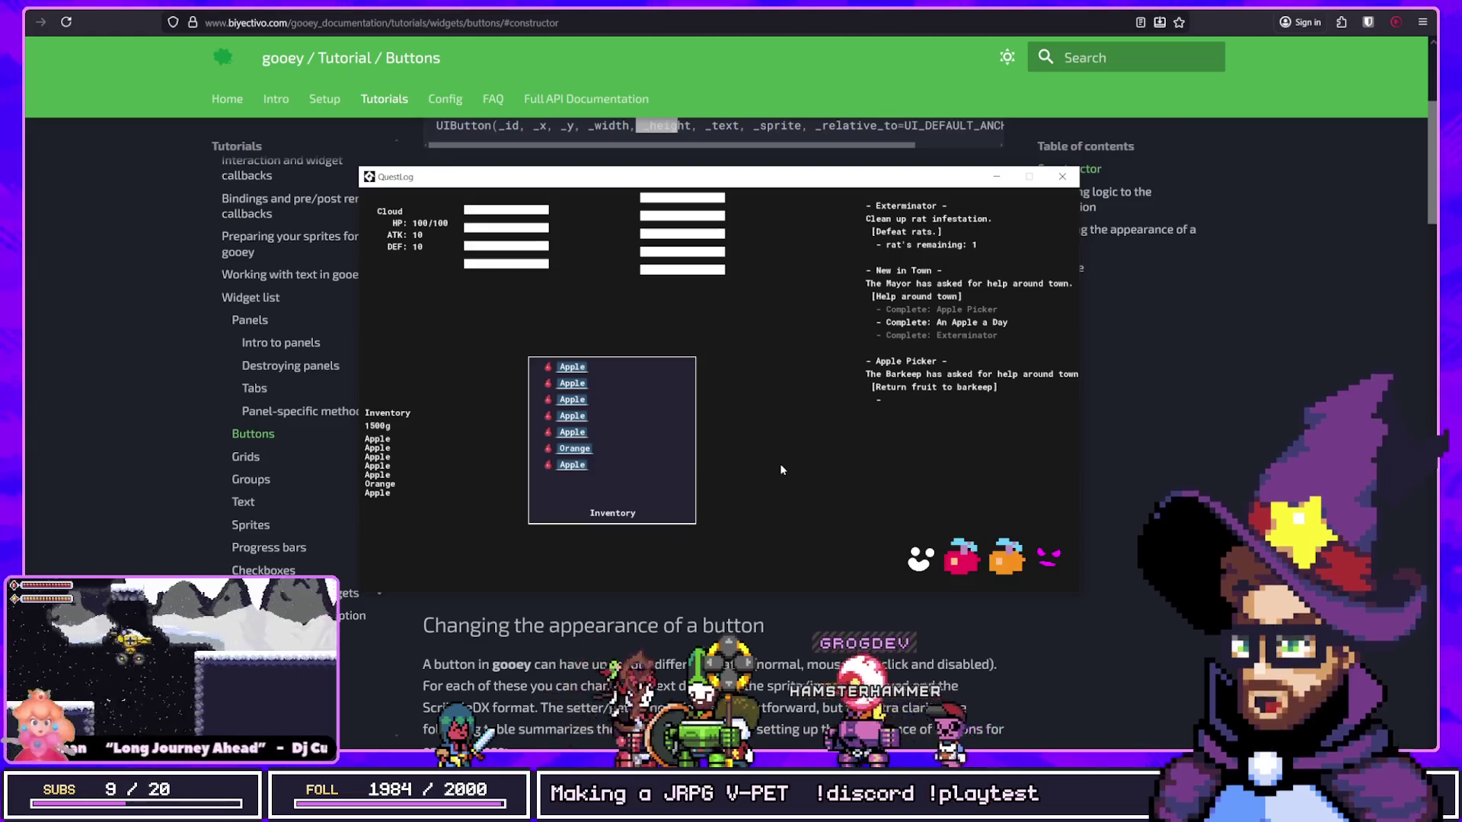
{"action": "key", "text": "alt+Tab"}
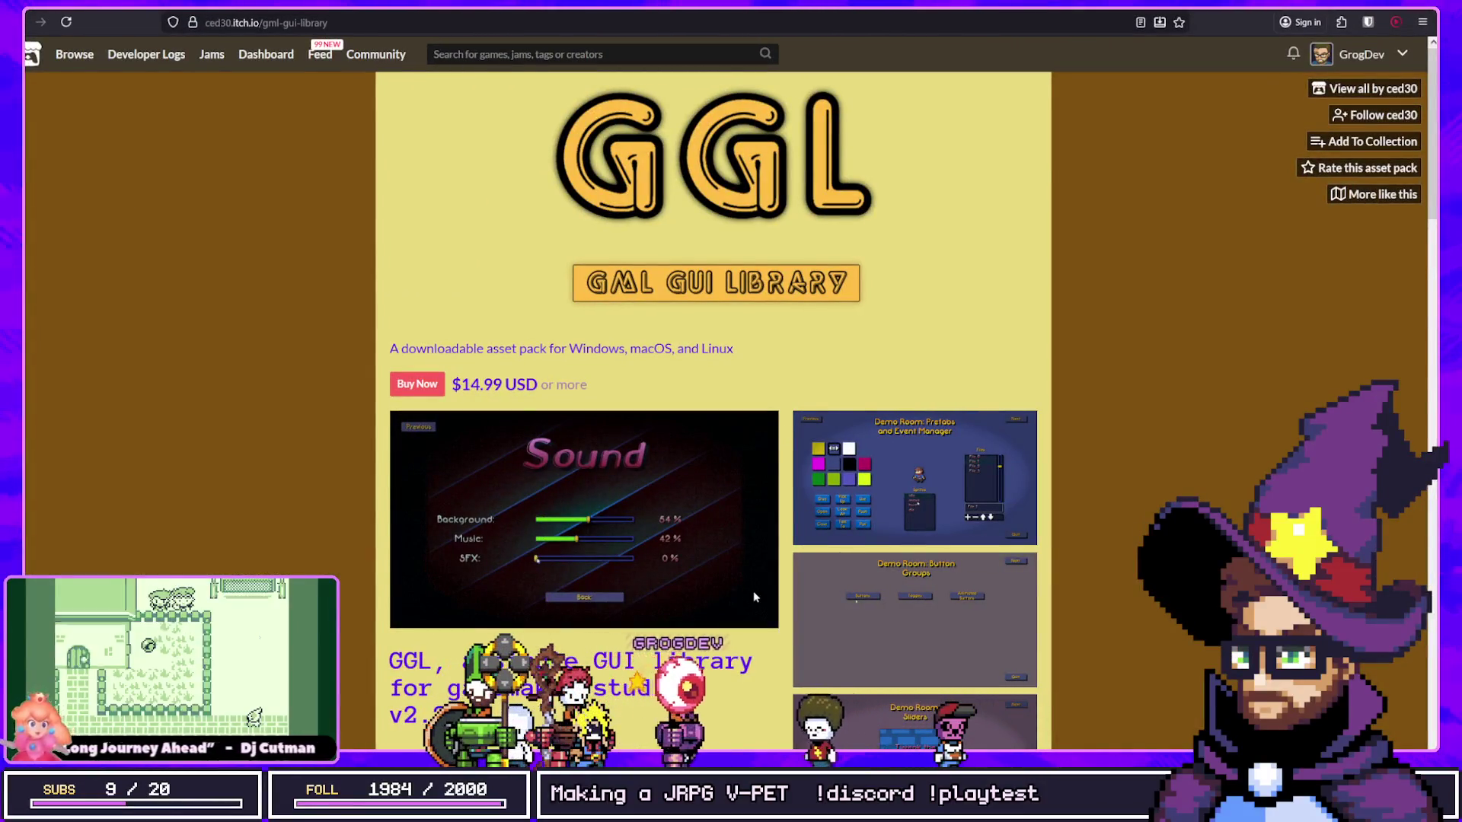
Step: Enlarge and inspect the Prefabs and Event Manager demo screenshot on the GGL page
{"action": "scroll", "coordinate": [752, 591], "scroll_direction": "down", "scroll_amount": 3}
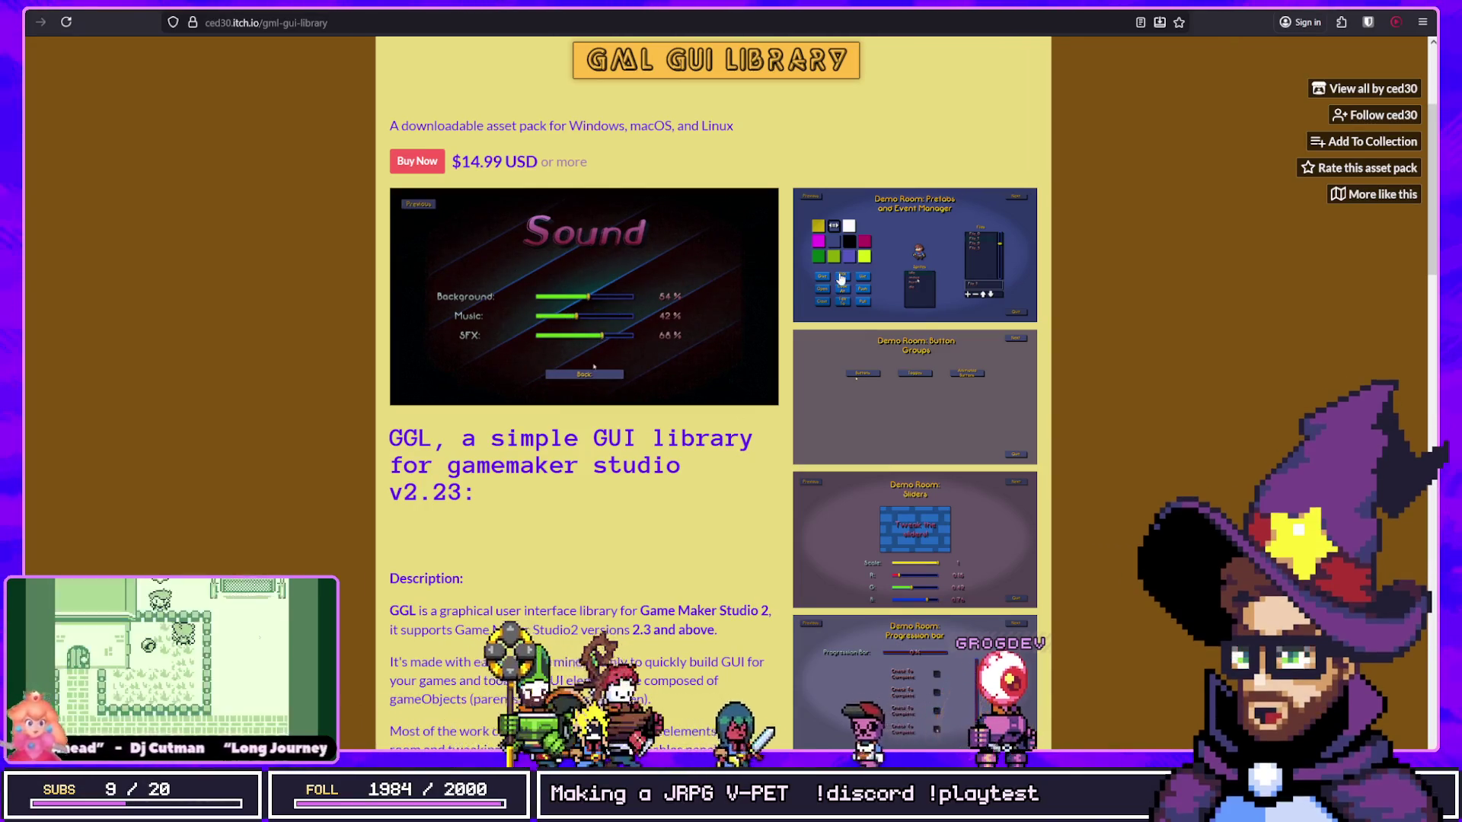
{"action": "right_click", "coordinate": [902, 268]}
{"action": "key", "text": "Escape"}
{"action": "left_click", "coordinate": [880, 270]}
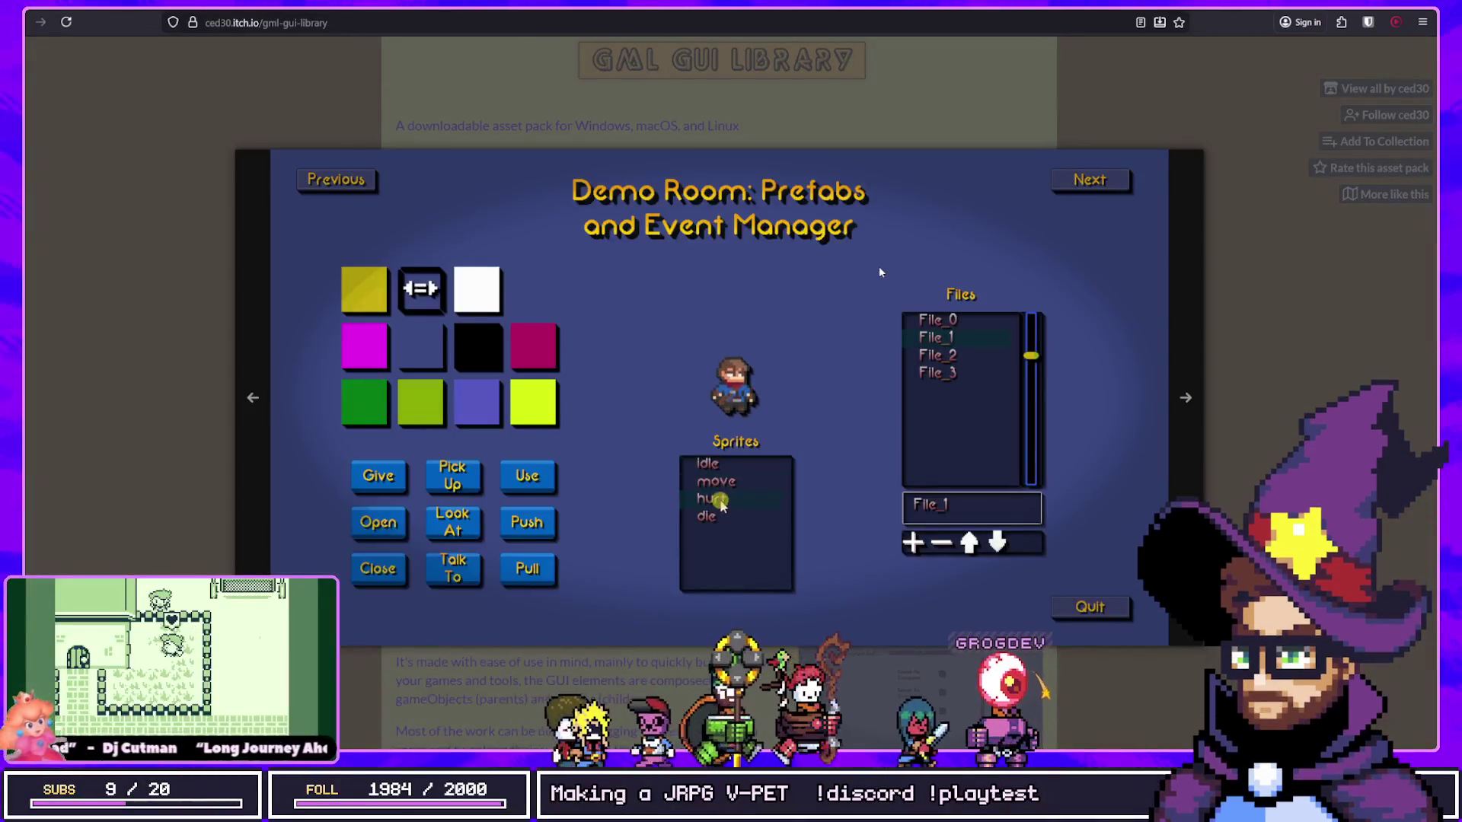
{"action": "key", "text": "Escape"}
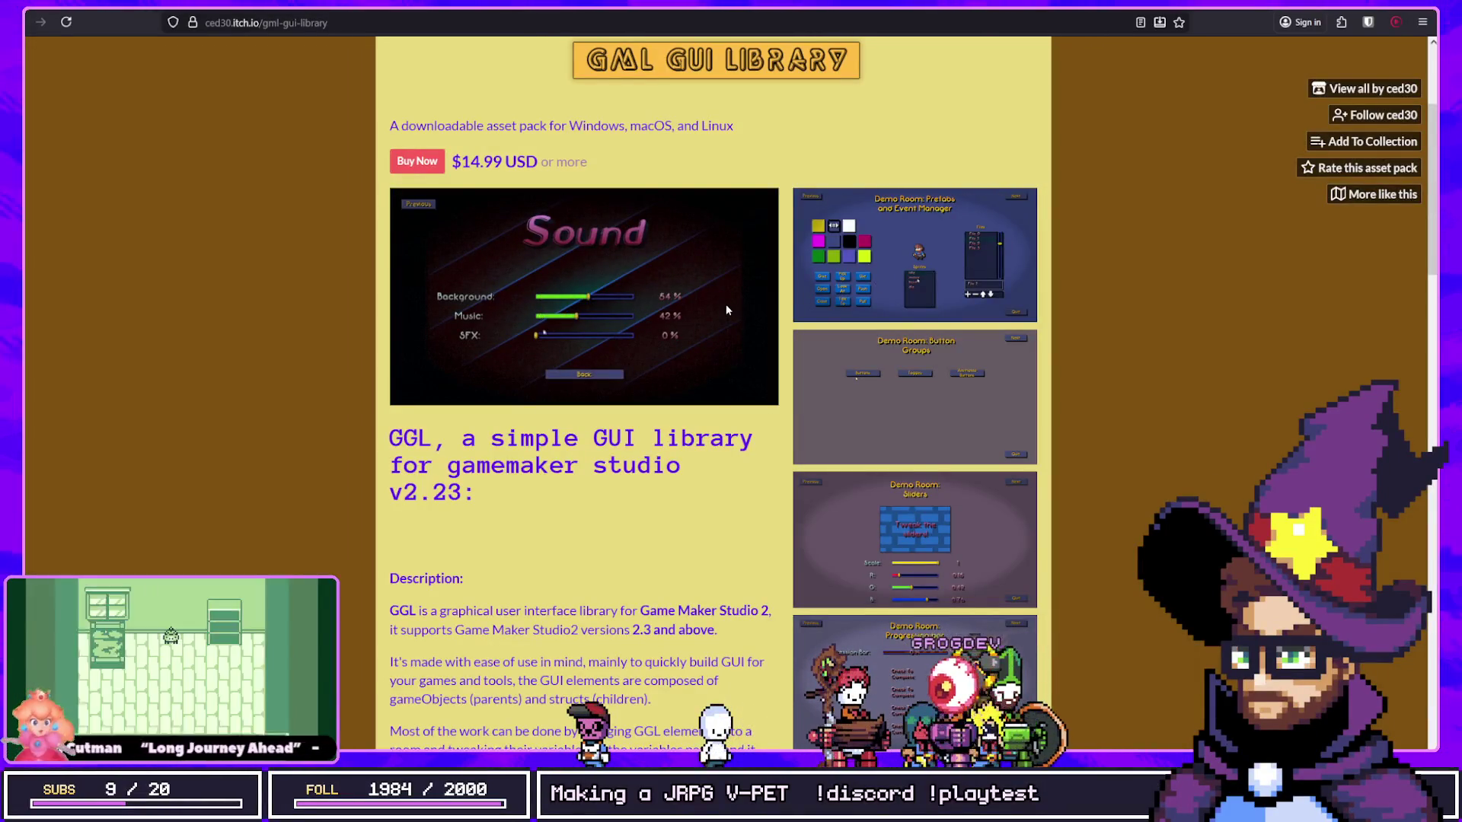
{"action": "left_click", "coordinate": [901, 261]}
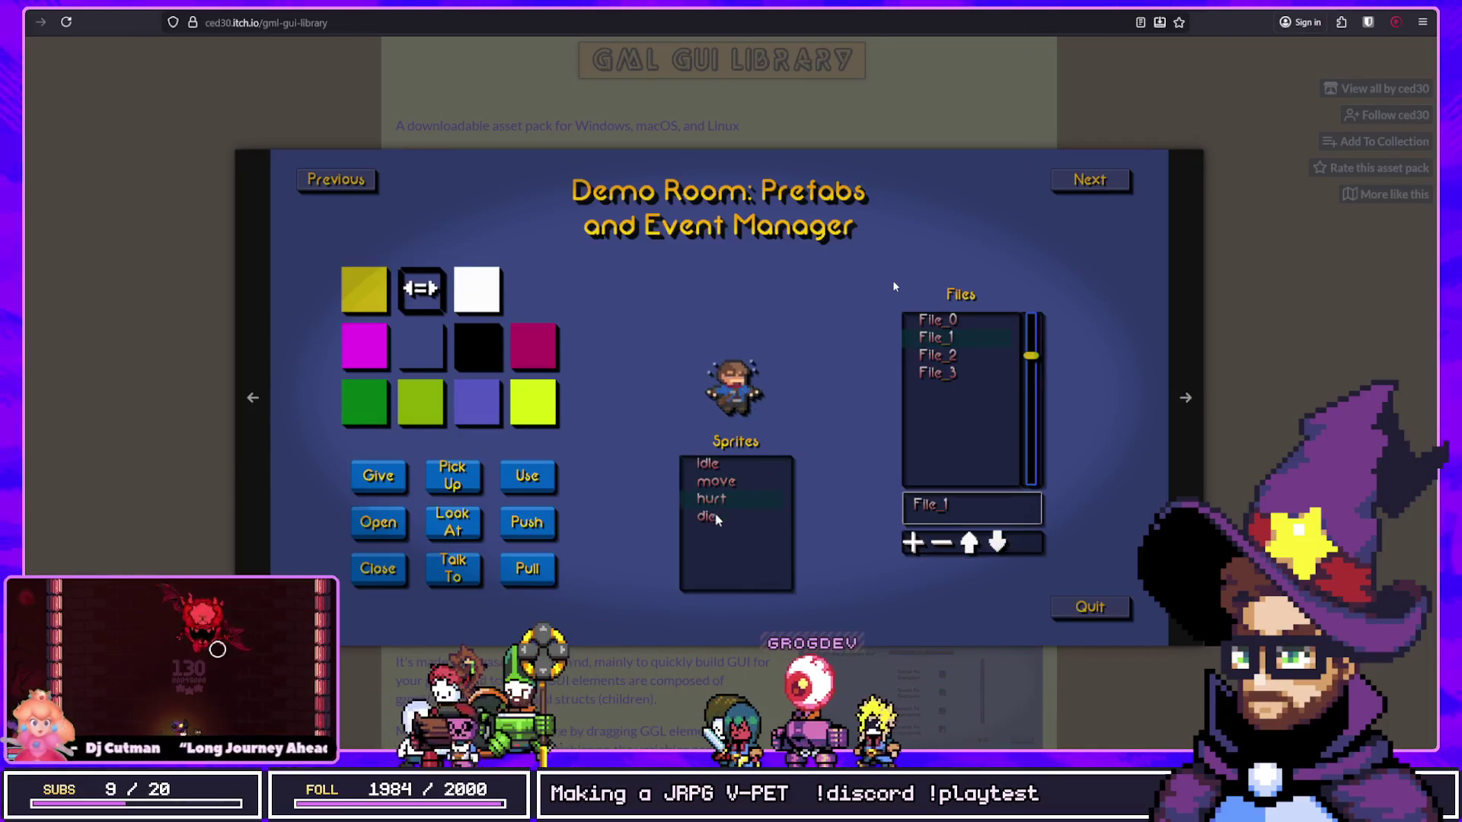
{"action": "left_click", "coordinate": [893, 282]}
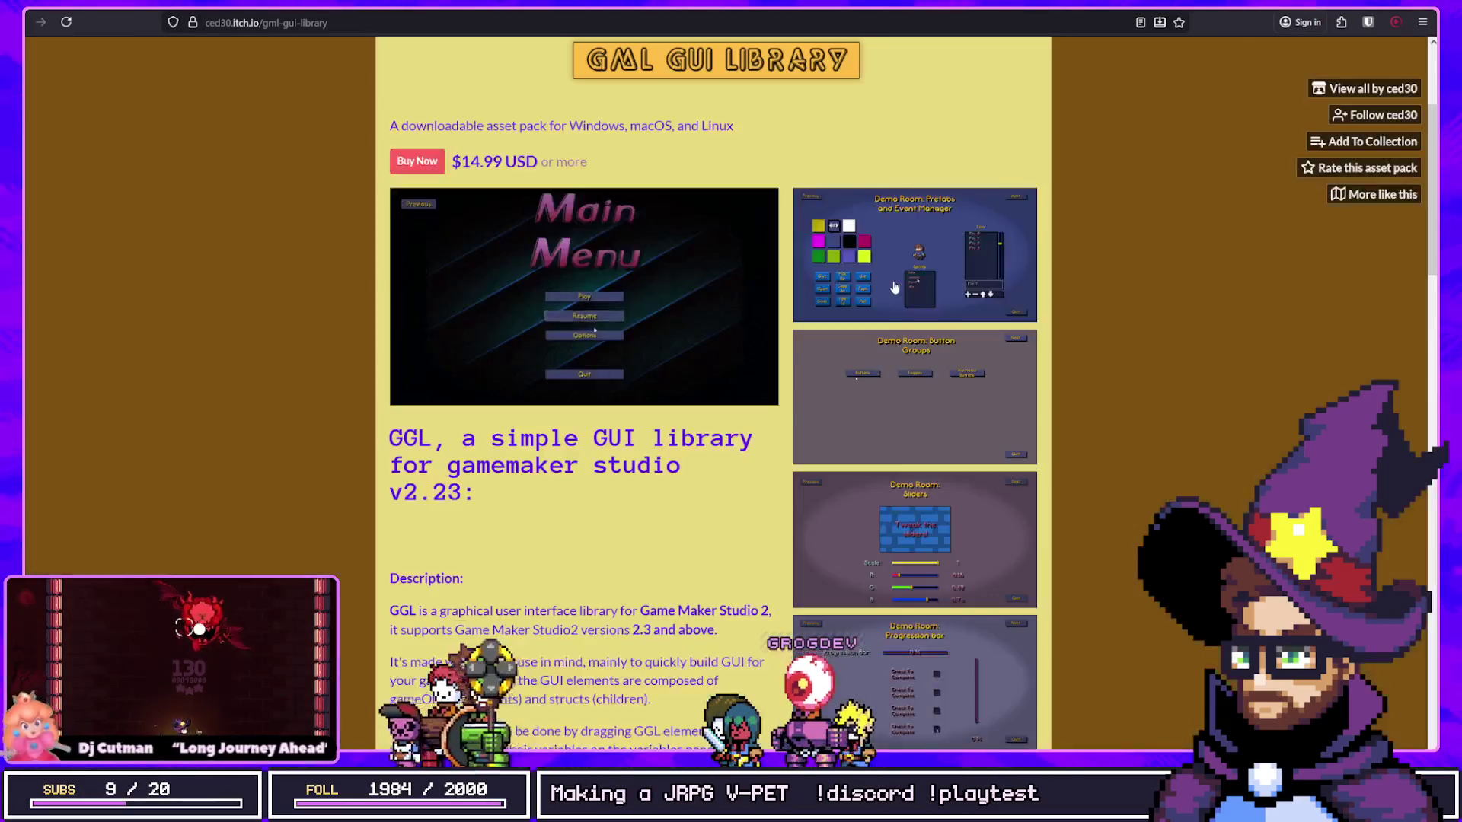
Step: Highlight the sentence about ease of use, then close the running game window
{"action": "scroll", "coordinate": [638, 401], "scroll_direction": "down", "scroll_amount": 3}
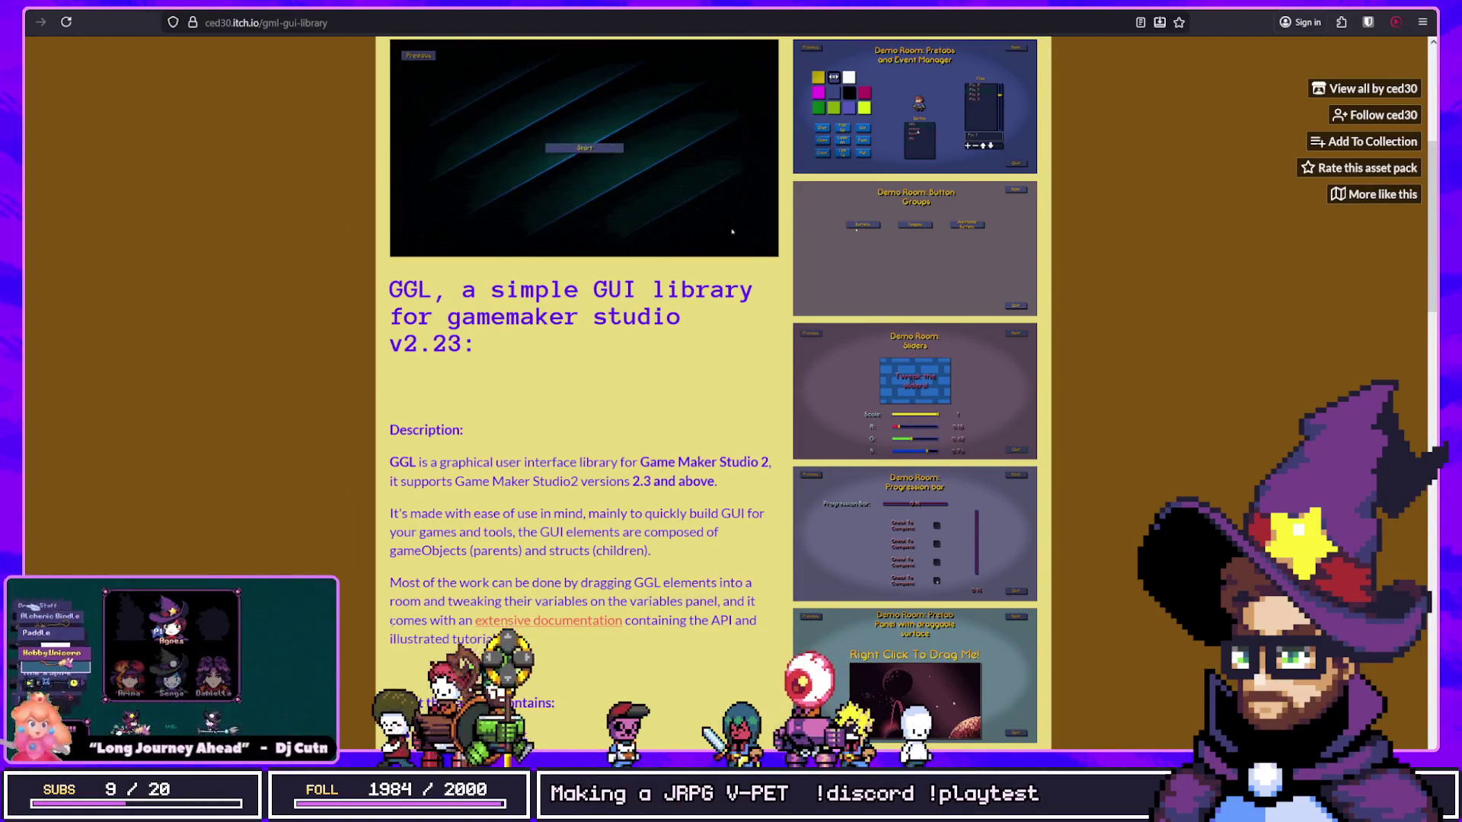
{"action": "mouse_move", "coordinate": [421, 513]}
{"action": "left_mouse_down"}
{"action": "mouse_move", "coordinate": [653, 533]}
{"action": "mouse_move", "coordinate": [651, 511]}
{"action": "left_mouse_up"}
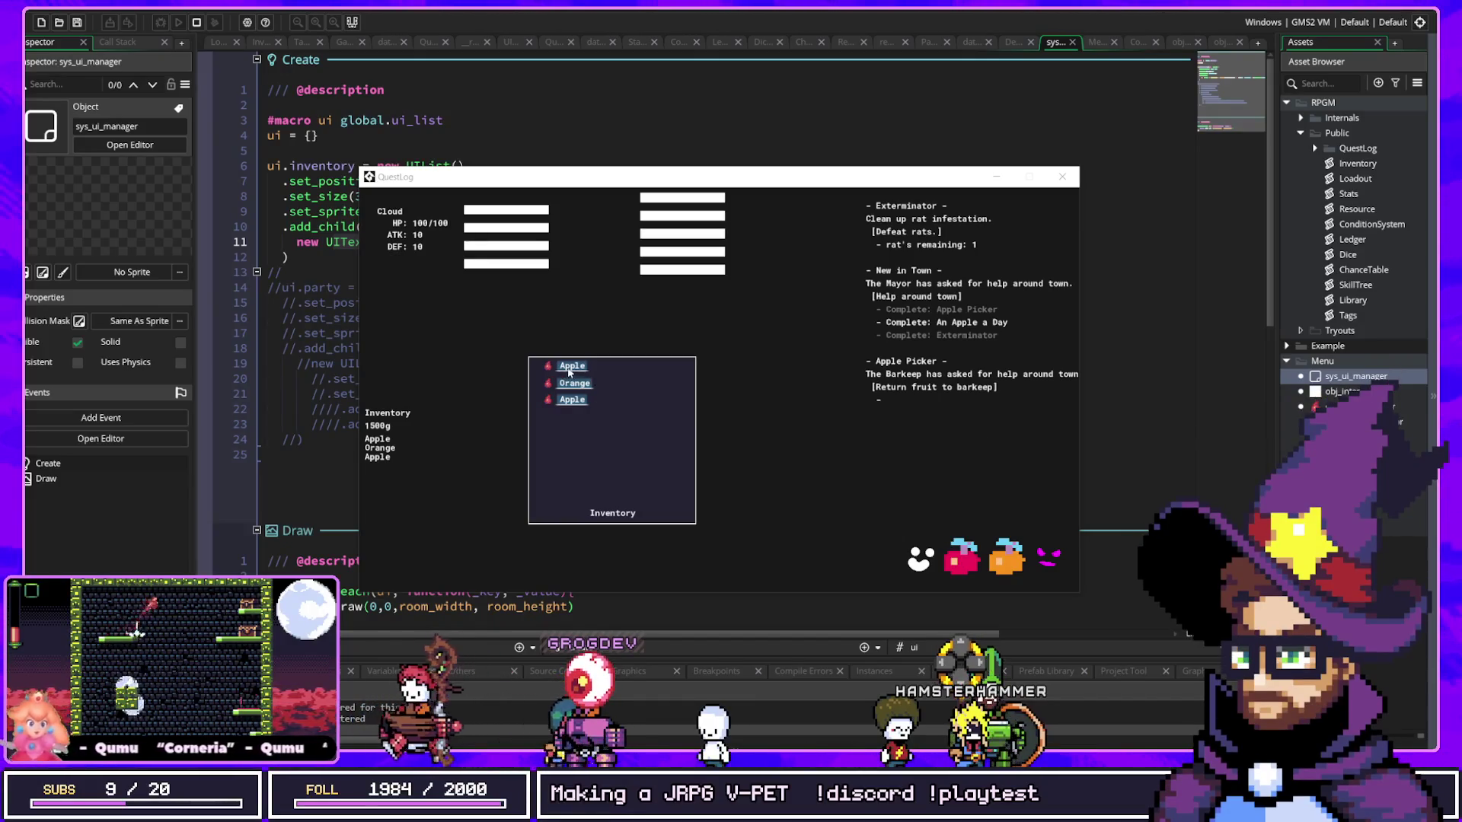
{"action": "key", "text": "Escape"}
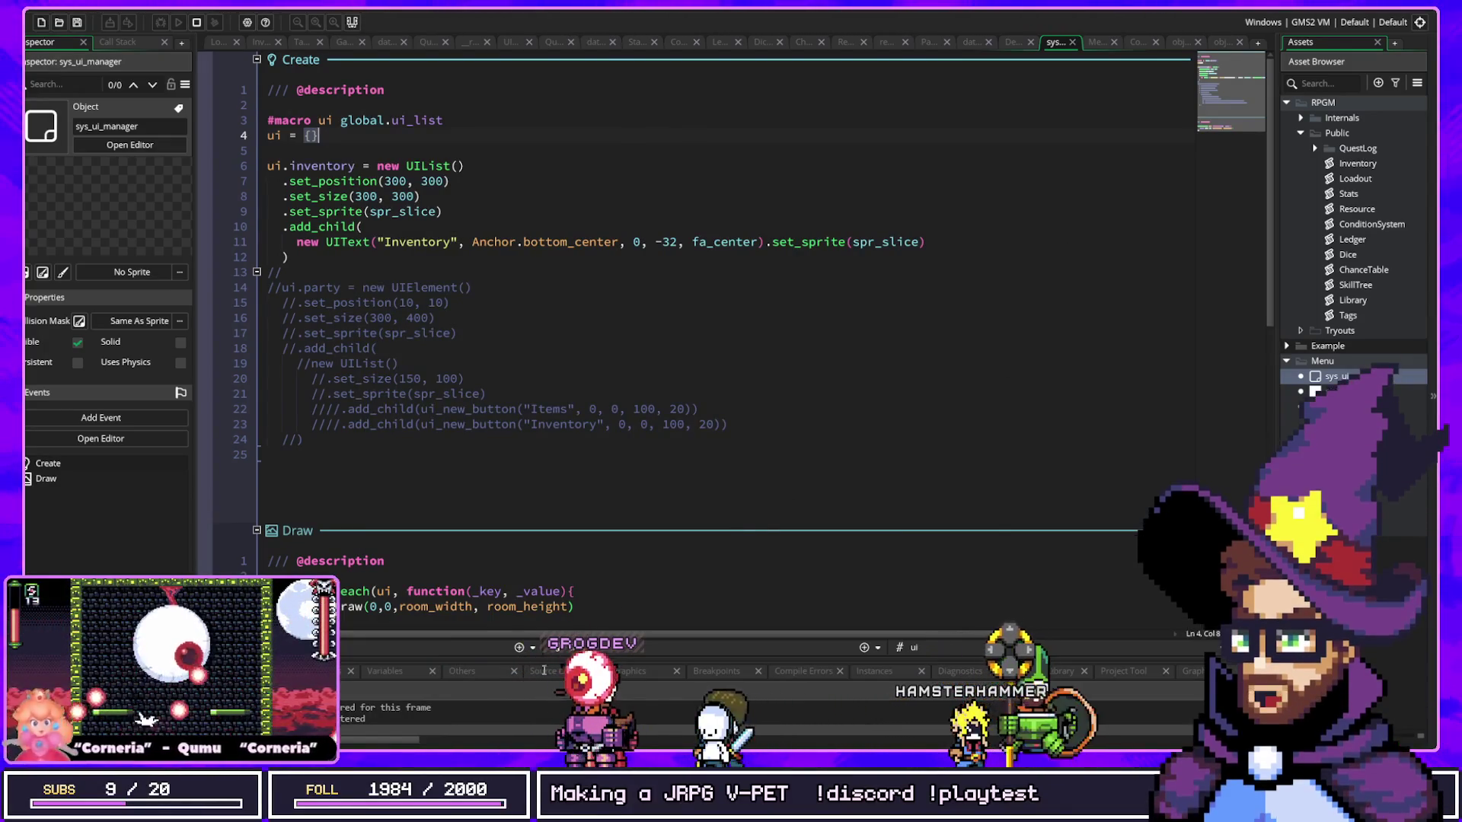
Step: In the gooey docs' Tutorials sidebar, open the 'Intro to the game' tutorial
{"action": "key", "text": "alt+Tab"}
{"action": "scroll", "coordinate": [685, 381], "scroll_direction": "up", "scroll_amount": 3}
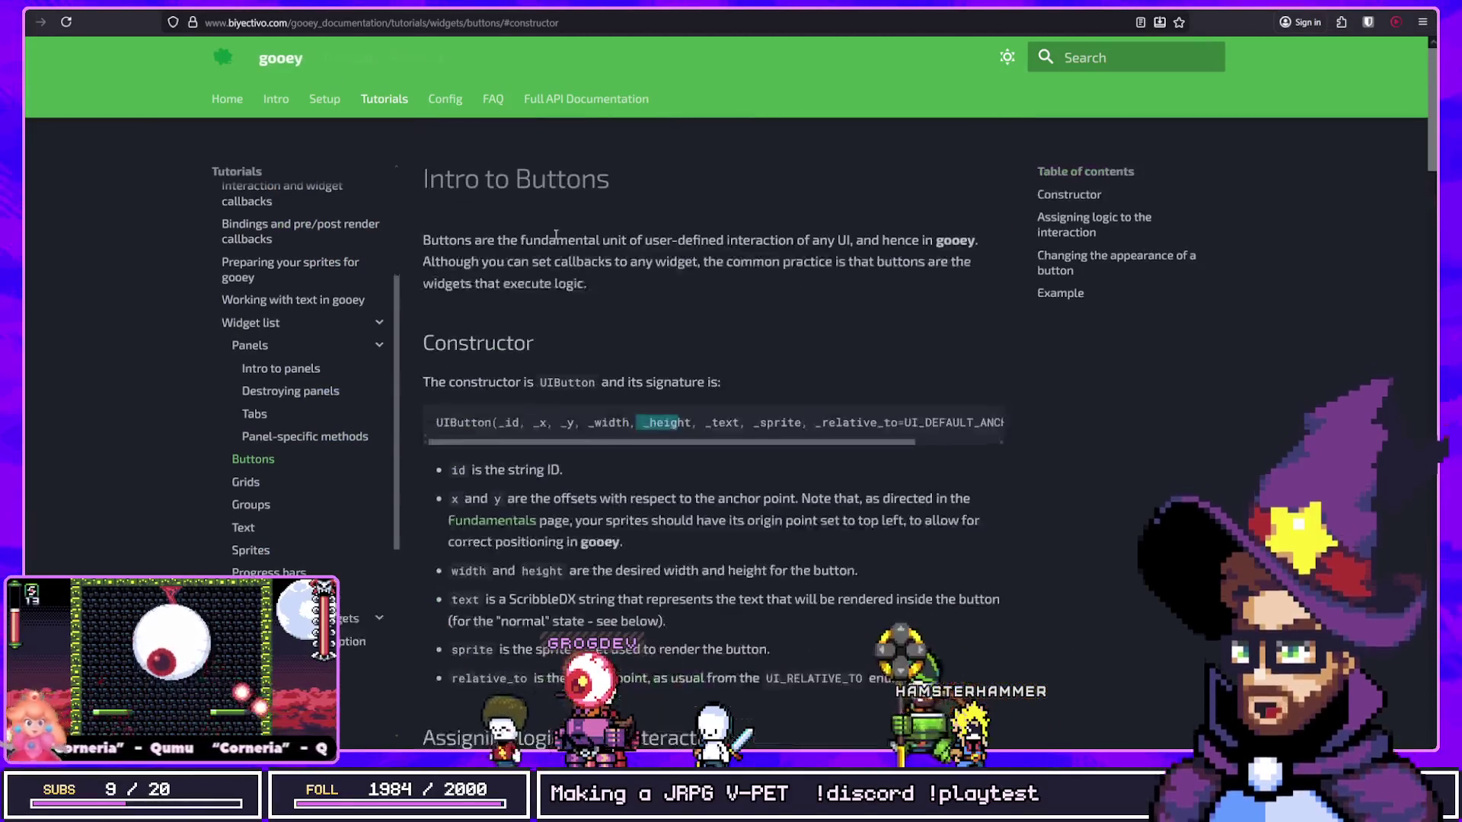
{"action": "scroll", "coordinate": [280, 550], "scroll_direction": "down", "scroll_amount": 2}
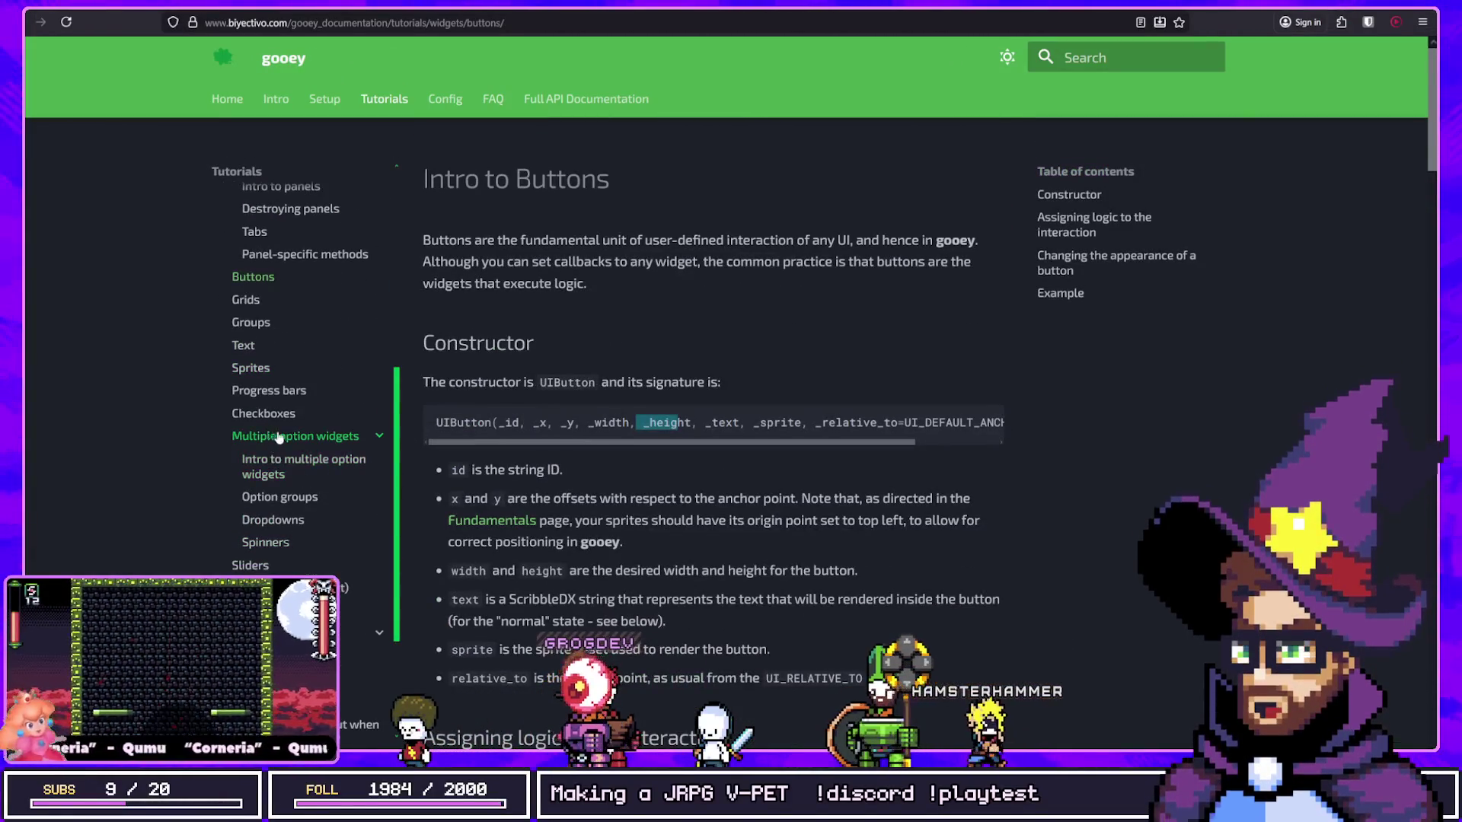
{"action": "scroll", "coordinate": [290, 457], "scroll_direction": "down", "scroll_amount": 2}
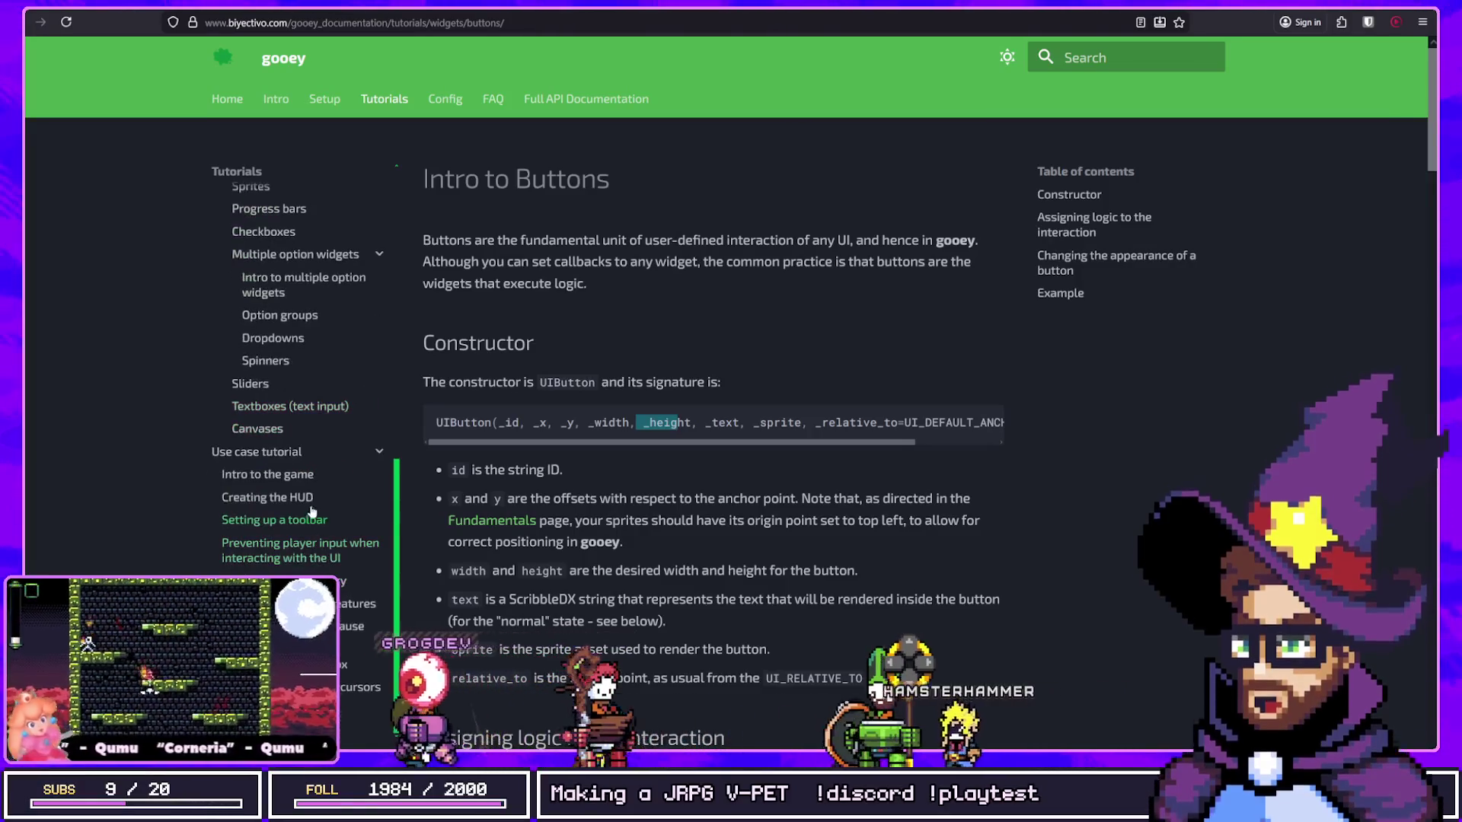
{"action": "left_click_drag", "start_coordinate": [391, 482], "coordinate": [225, 473]}
{"action": "scroll", "coordinate": [227, 466], "scroll_direction": "down", "scroll_amount": 2}
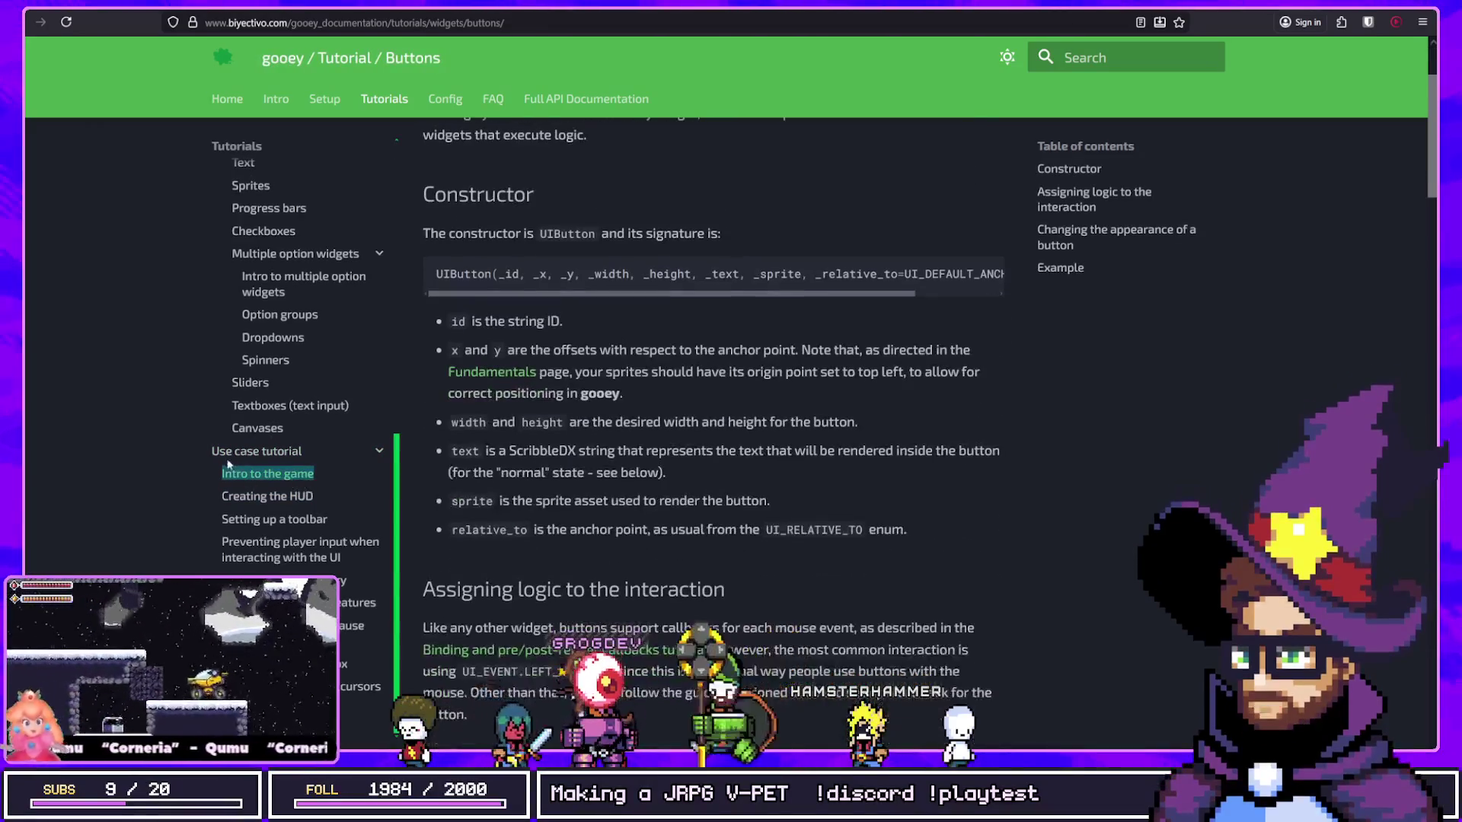
{"action": "left_click", "coordinate": [276, 475]}
Step: Open the options and pause menu use-case tutorial
{"action": "scroll", "coordinate": [365, 521], "scroll_direction": "down", "scroll_amount": 4}
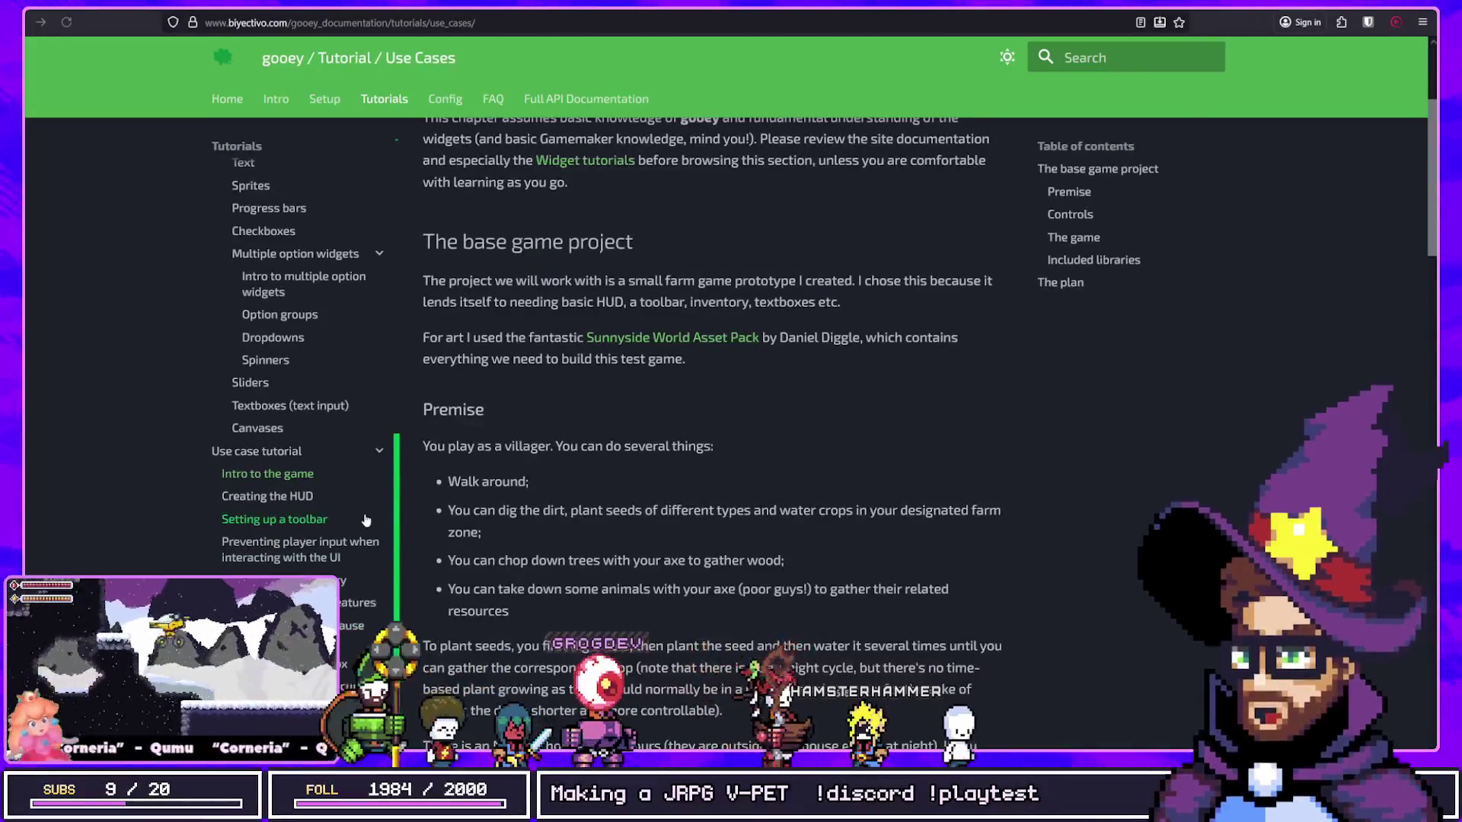
{"action": "scroll", "coordinate": [366, 521], "scroll_direction": "up", "scroll_amount": 3}
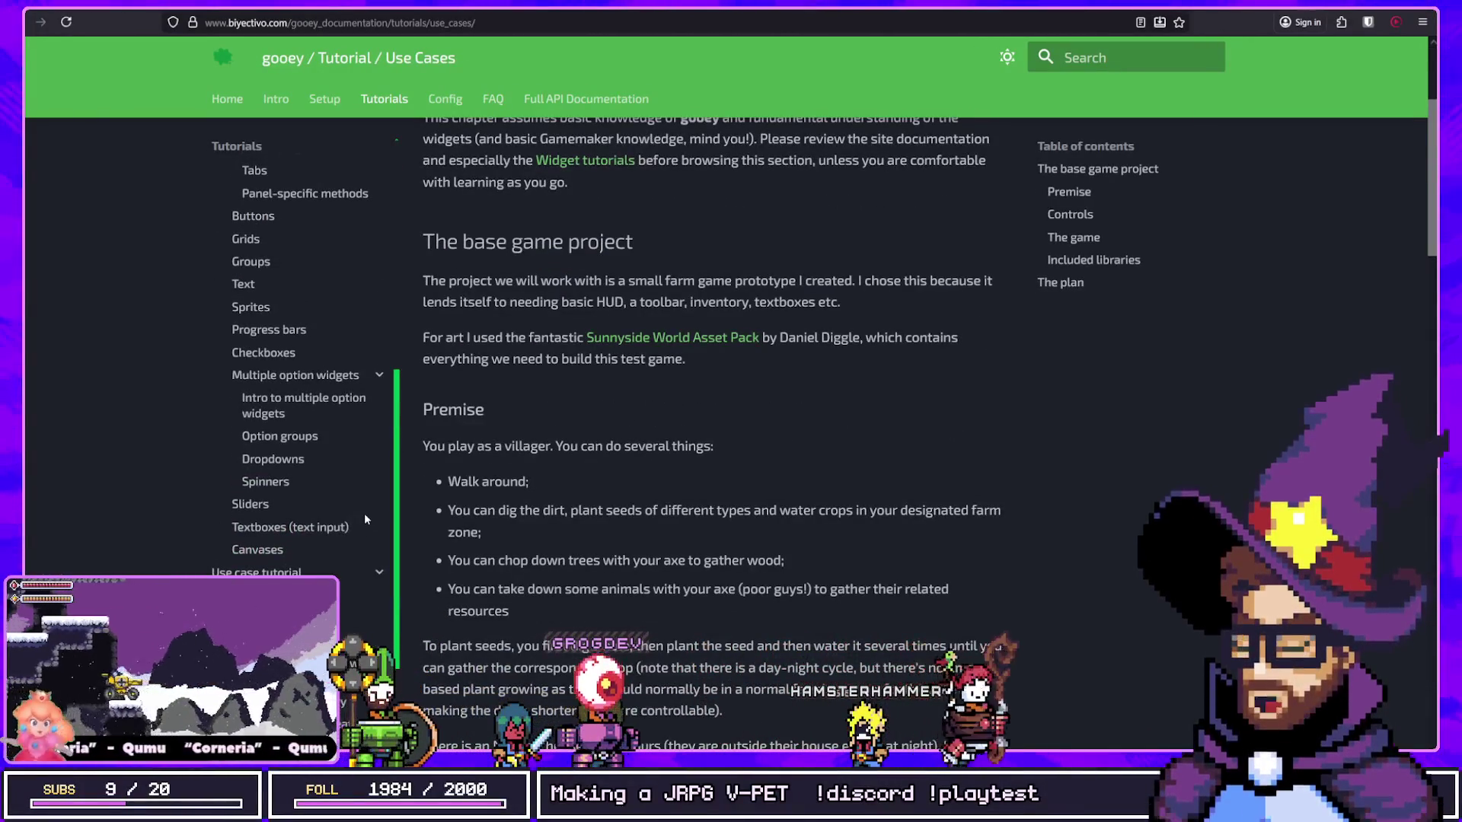
{"action": "scroll", "coordinate": [363, 490], "scroll_direction": "down", "scroll_amount": 3}
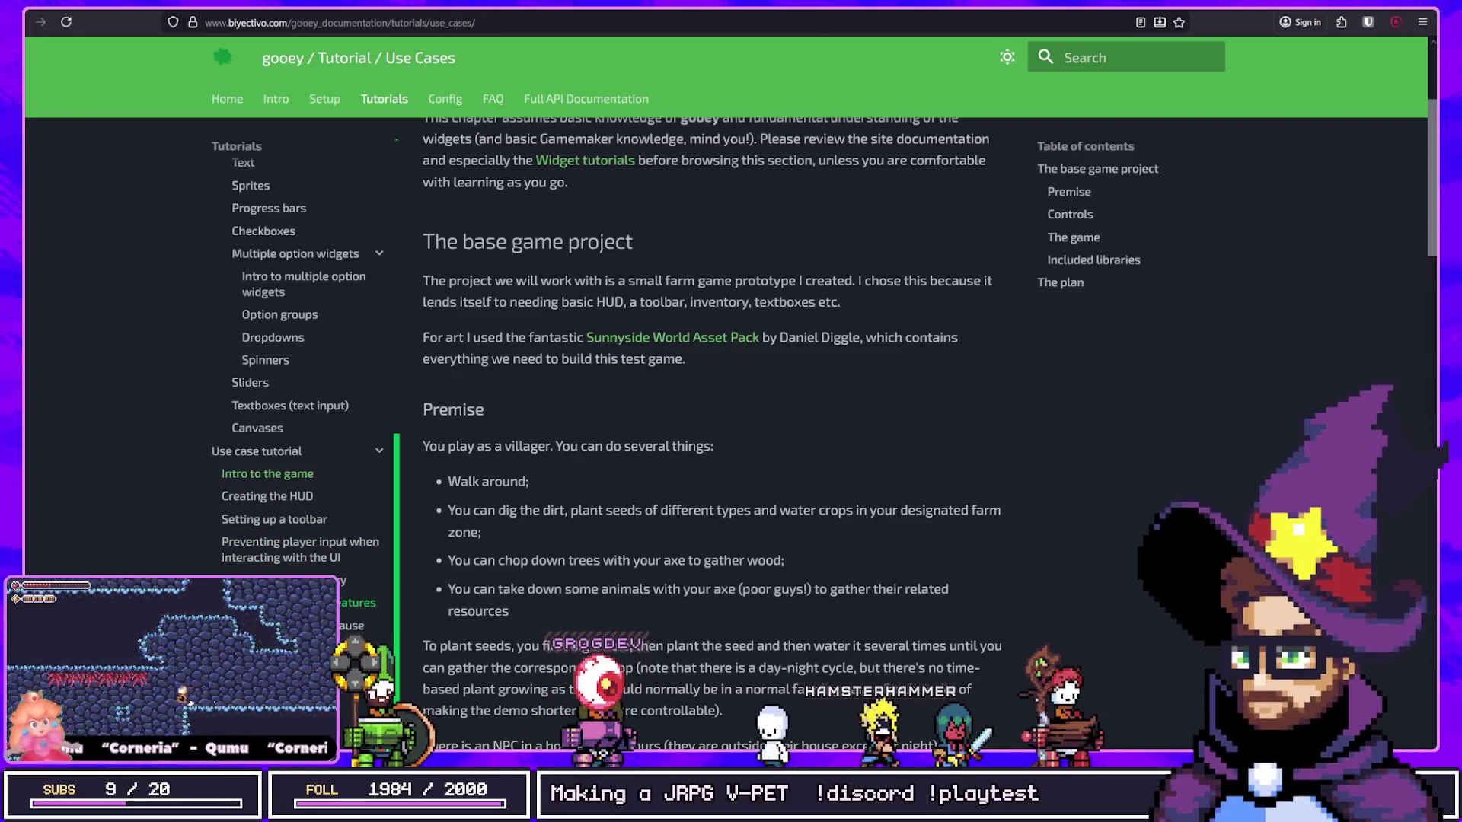
{"action": "left_click", "coordinate": [352, 625]}
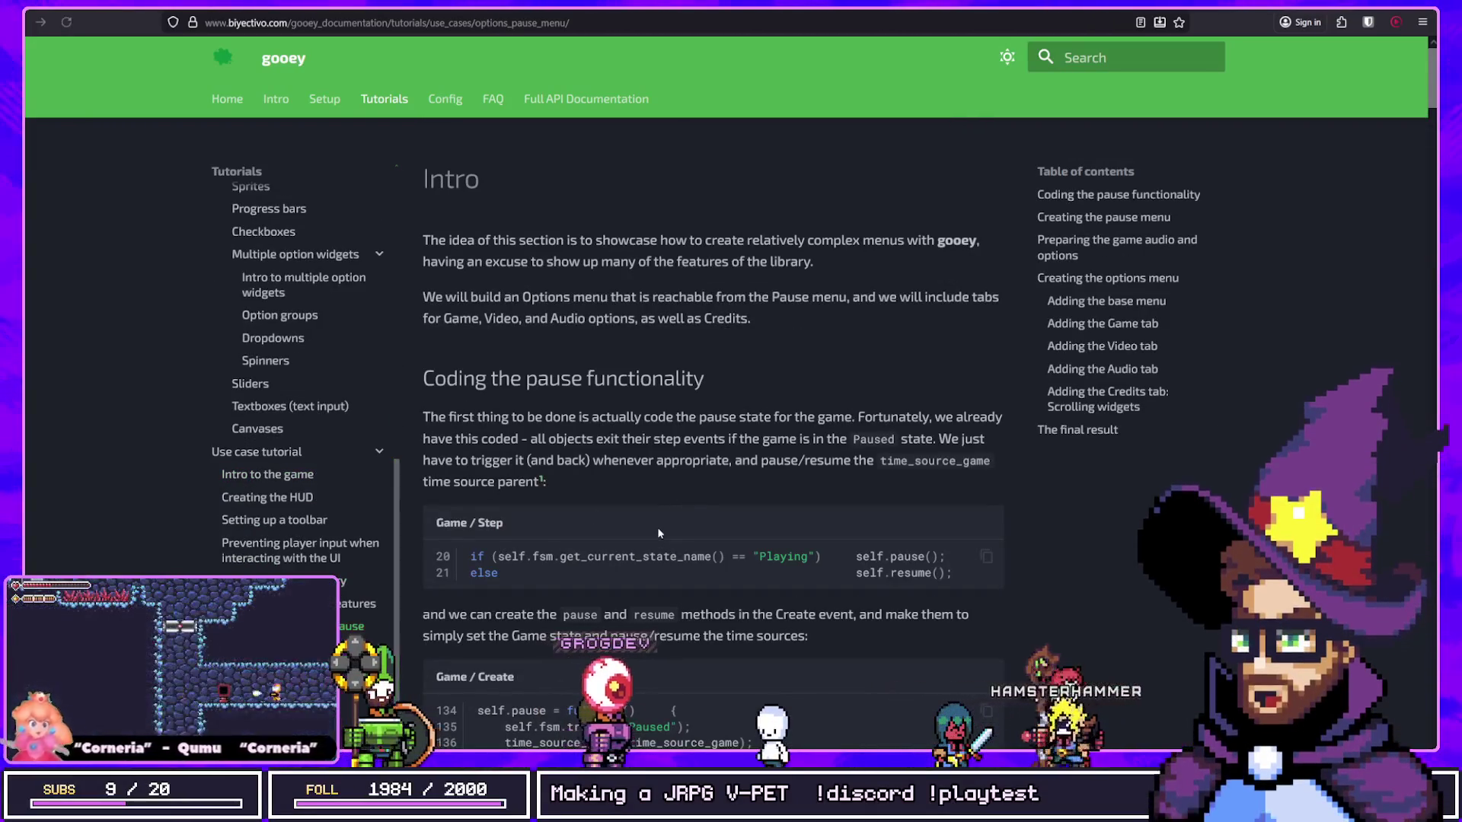
Step: Read the Game Step and Create pause code in 'Coding the pause functionality', then return to GameMaker
{"action": "scroll", "coordinate": [661, 526], "scroll_direction": "down", "scroll_amount": 2}
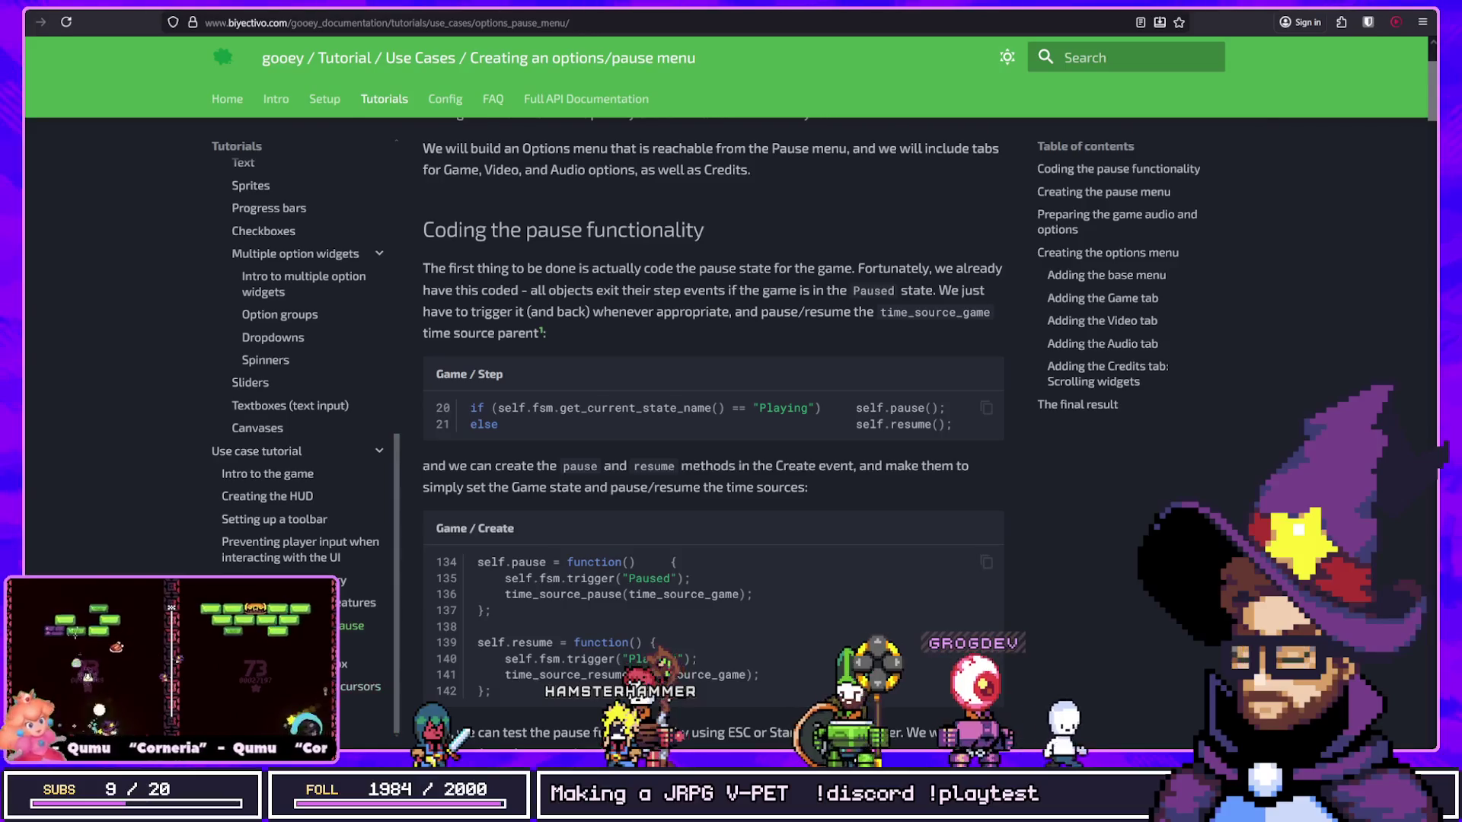
{"action": "key", "text": "alt+Tab"}
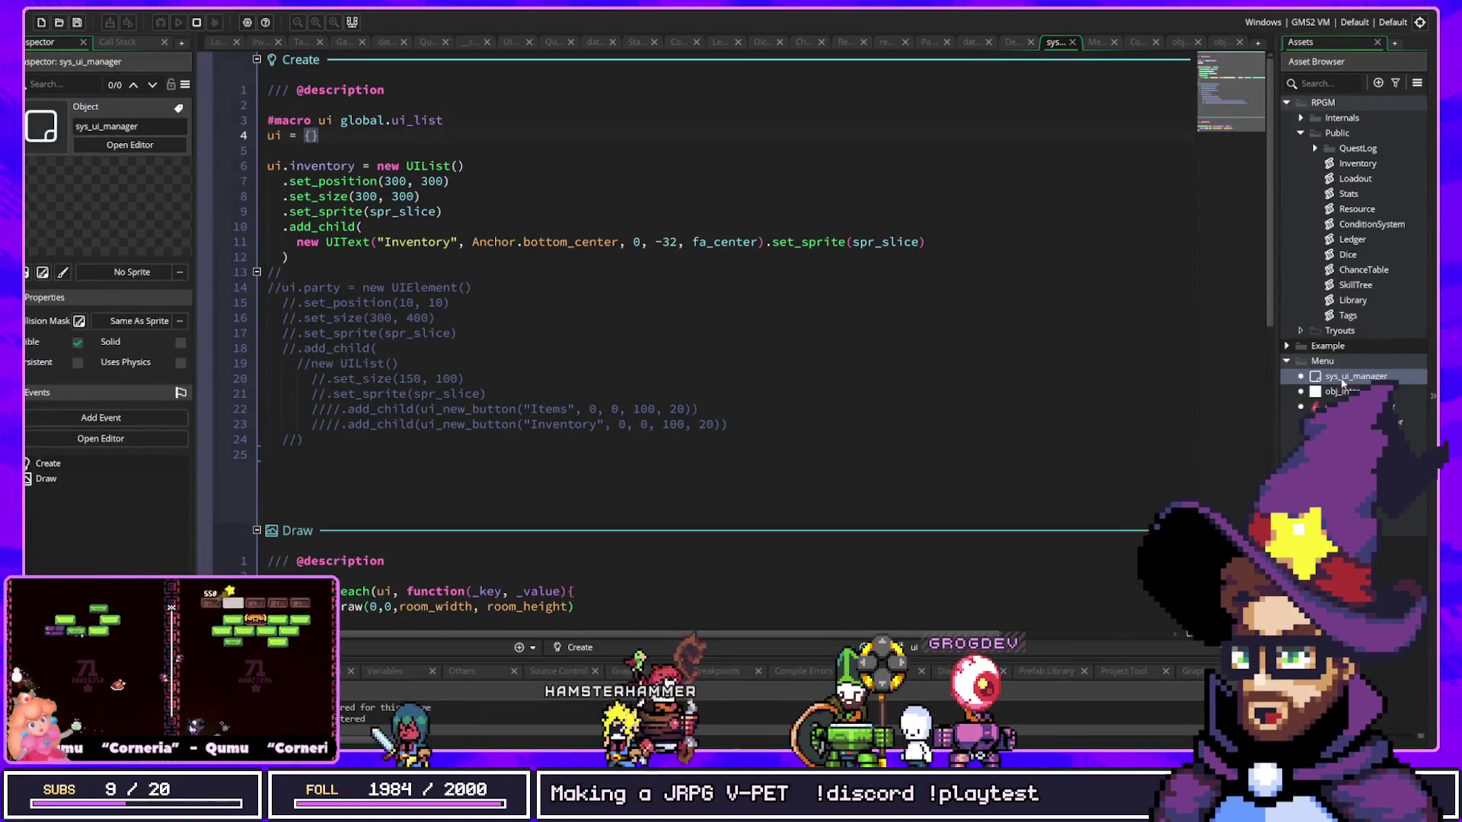
Step: Run QuestLog and add Apples until the inventory list spills below its panel, then return to the Create code
{"action": "left_click", "coordinate": [1343, 378]}
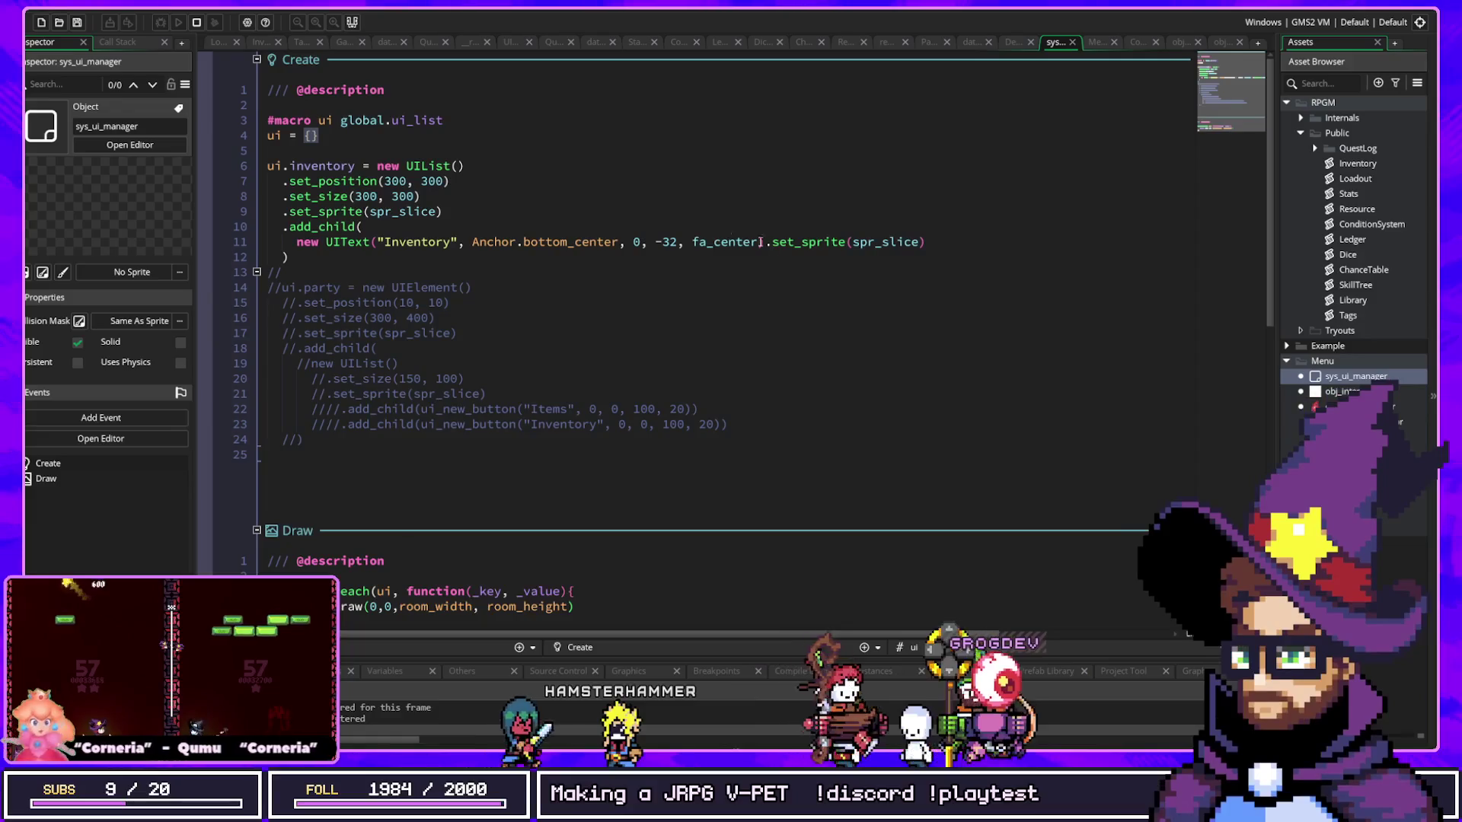
{"action": "left_click", "coordinate": [440, 165]}
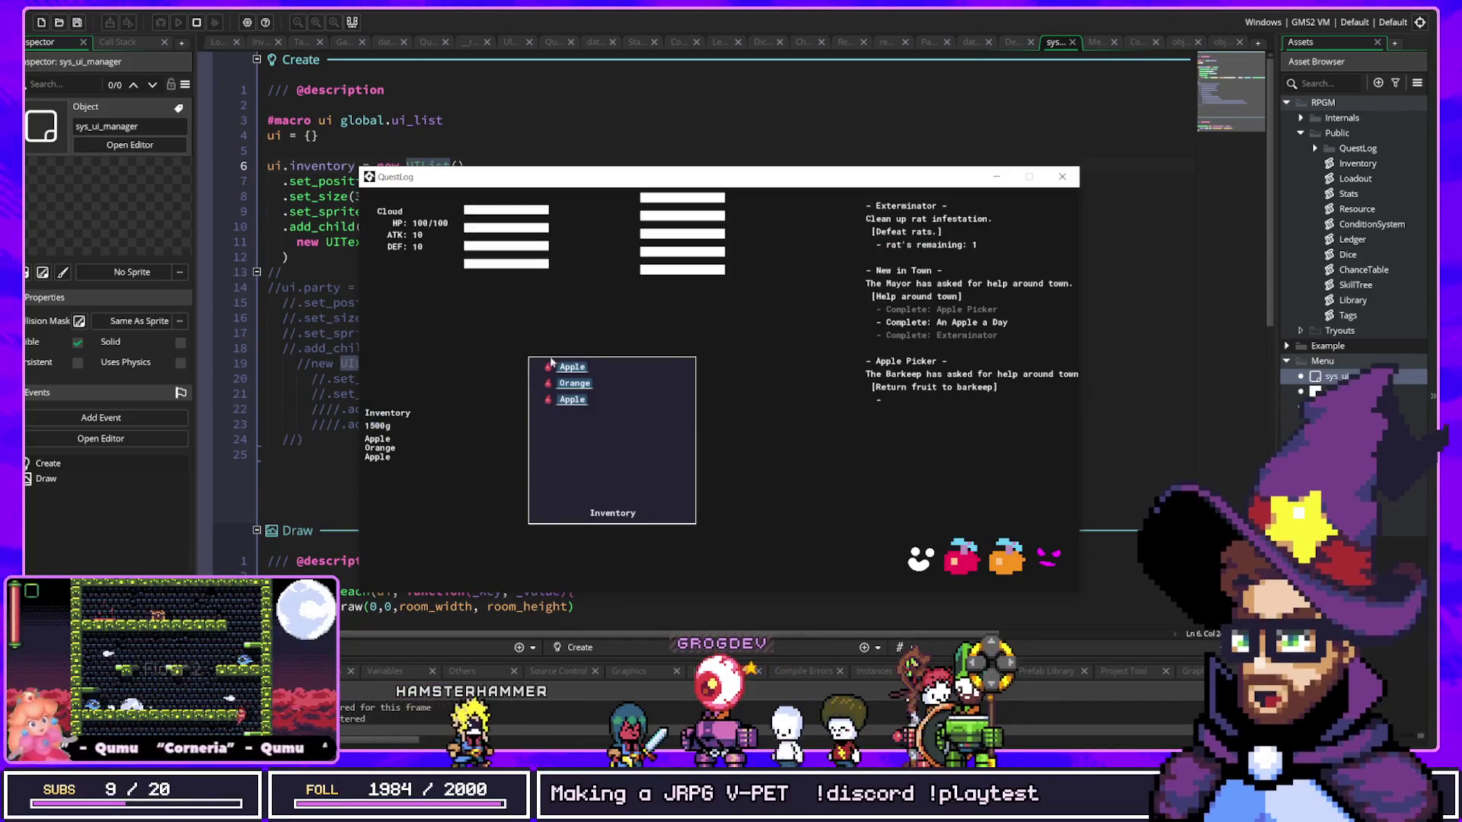
{"action": "left_click", "coordinate": [962, 570]}
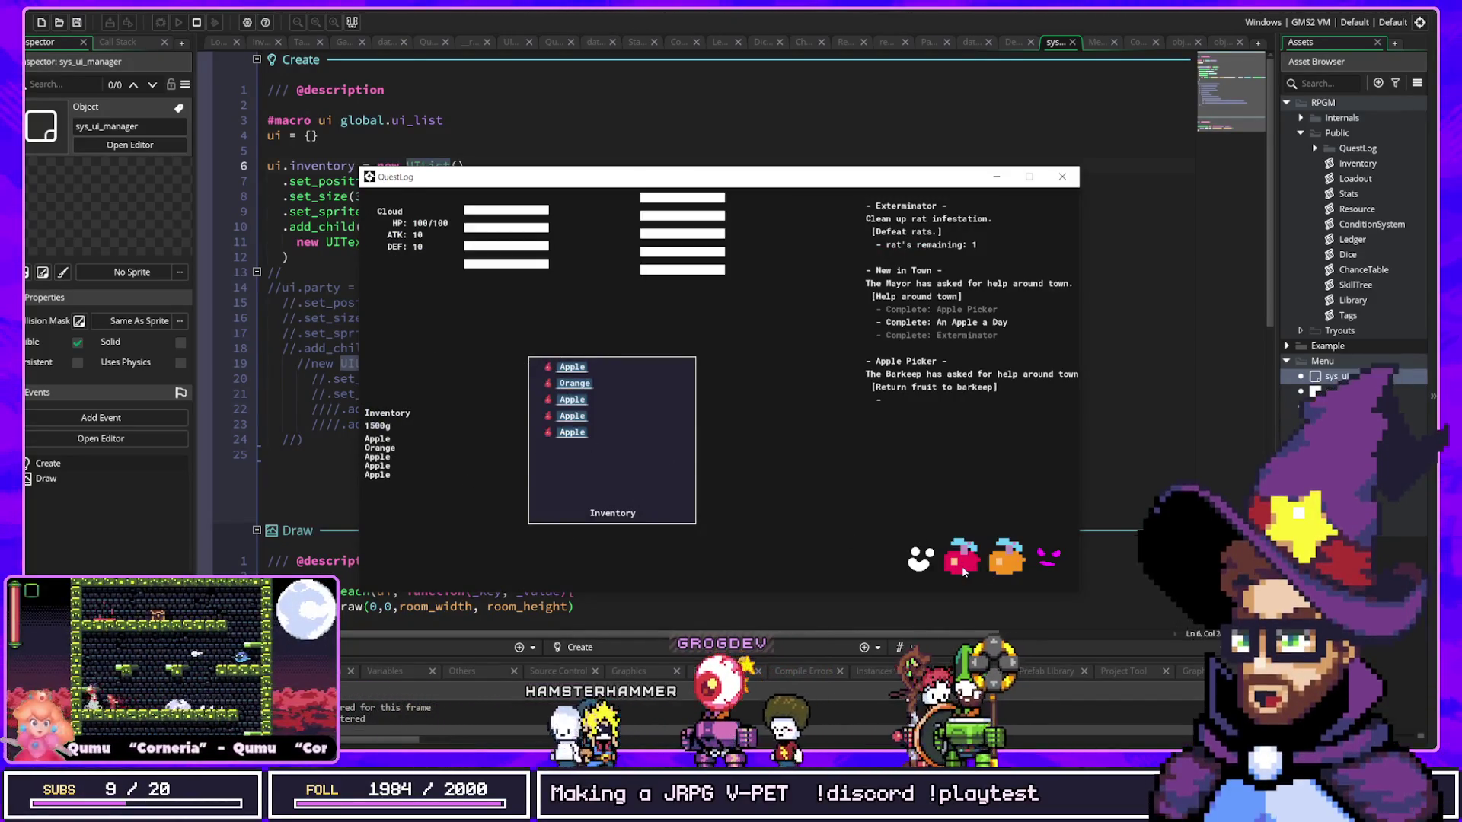
{"action": "left_click", "coordinate": [963, 570]}
{"action": "left_click", "coordinate": [963, 570]}
{"action": "left_click", "coordinate": [962, 570]}
{"action": "left_click", "coordinate": [963, 570]}
{"action": "left_click", "coordinate": [962, 569]}
{"action": "left_click", "coordinate": [963, 570]}
{"action": "left_click", "coordinate": [963, 570]}
{"action": "left_click", "coordinate": [963, 569]}
{"action": "left_click", "coordinate": [962, 569]}
{"action": "left_click", "coordinate": [963, 569]}
{"action": "left_click", "coordinate": [962, 570]}
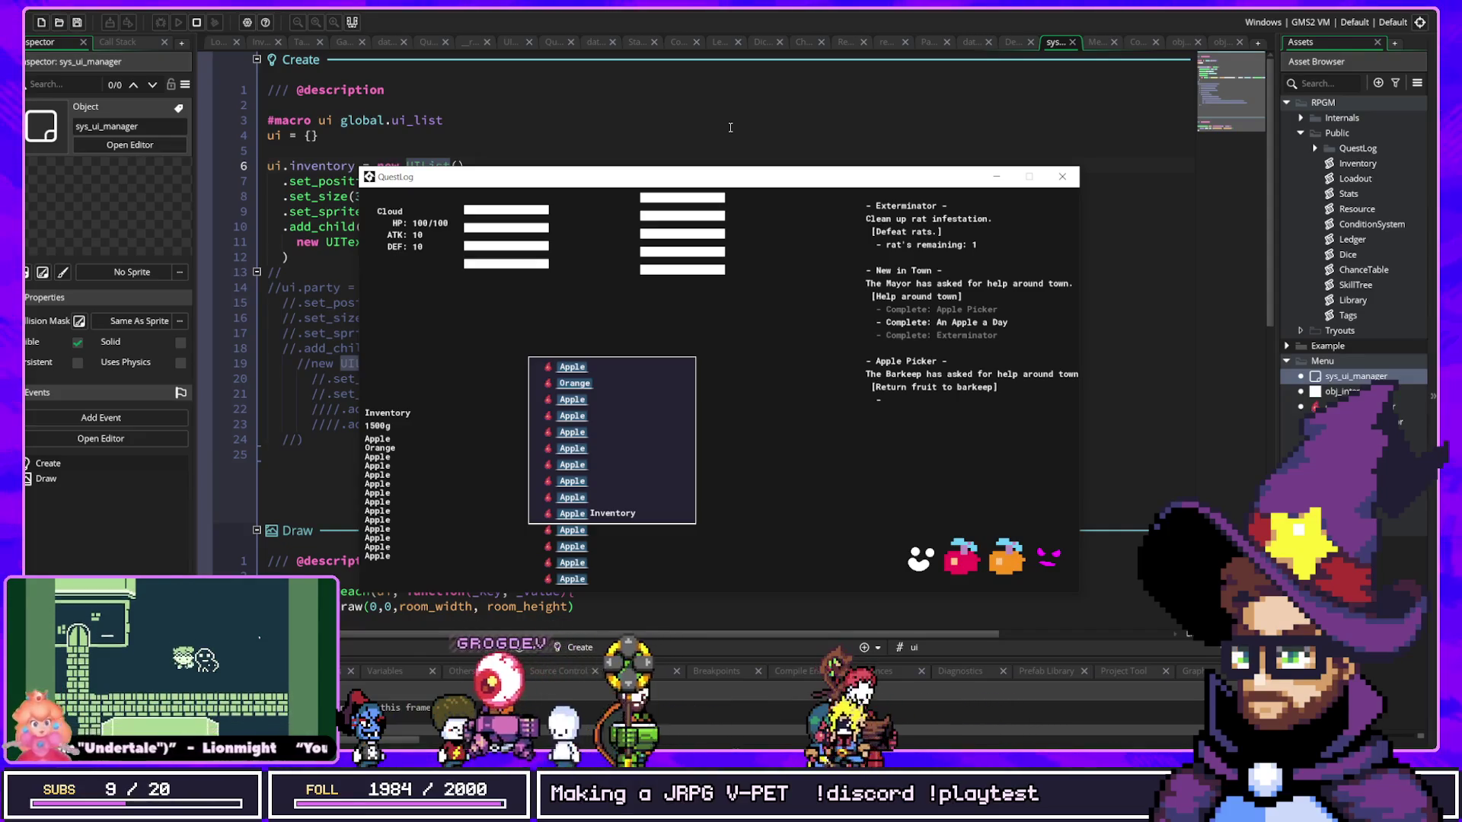
{"action": "left_click", "coordinate": [730, 127]}
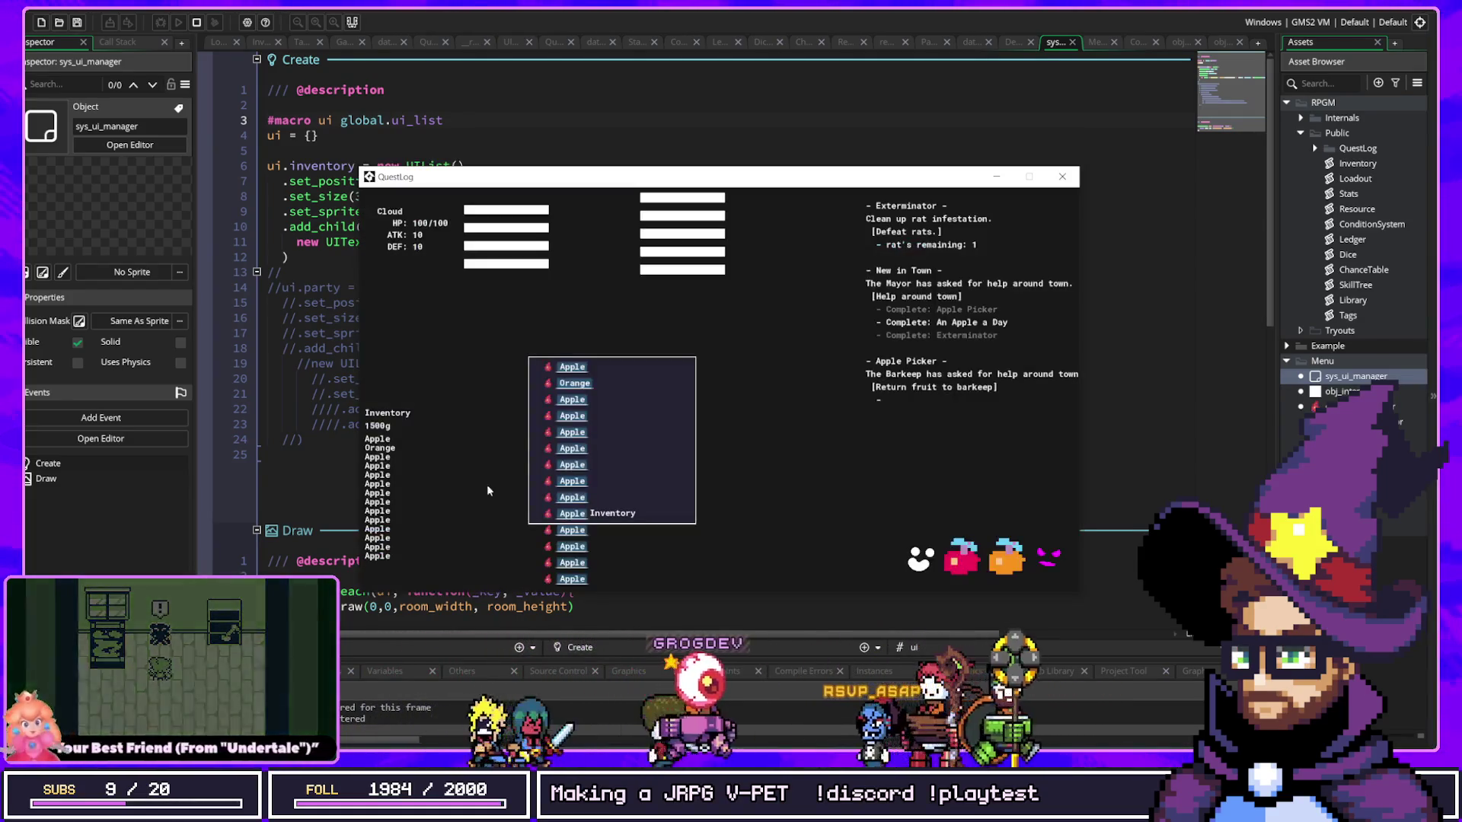
{"action": "left_click", "coordinate": [602, 131]}
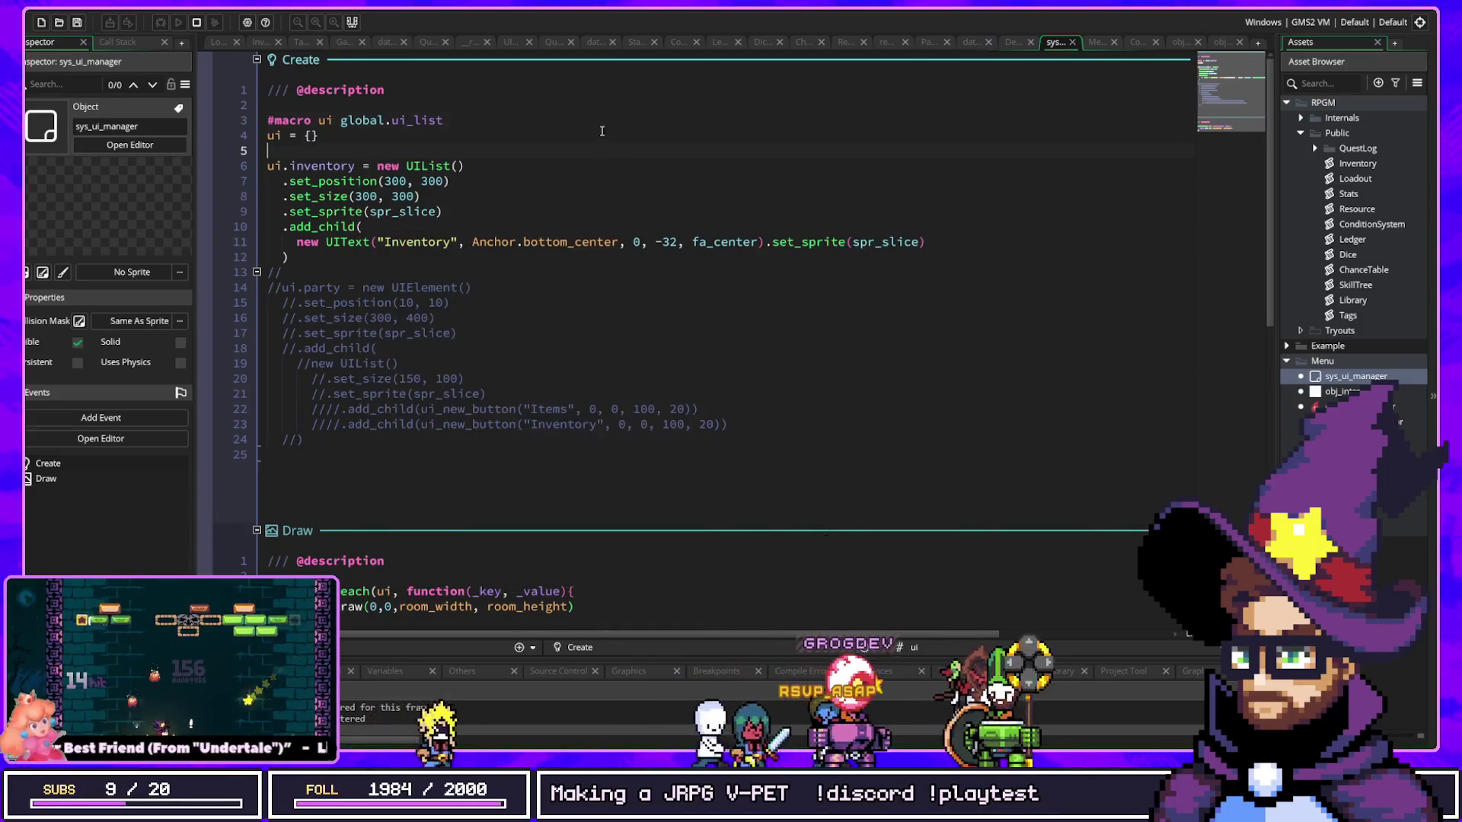
Step: Change the Inventory label's anchor on line 11 from Anchor.bottom_center to Anchor.top_right and run the game
{"action": "key", "text": "BackSpace"}
{"action": "key", "text": "BackSpace"}
{"action": "key", "text": "BackSpace"}
{"action": "type", "text": "top"}
{"action": "key", "text": "Return"}
{"action": "key", "text": "BackSpace"}
{"action": "key", "text": "BackSpace"}
{"action": "key", "text": "BackSpace"}
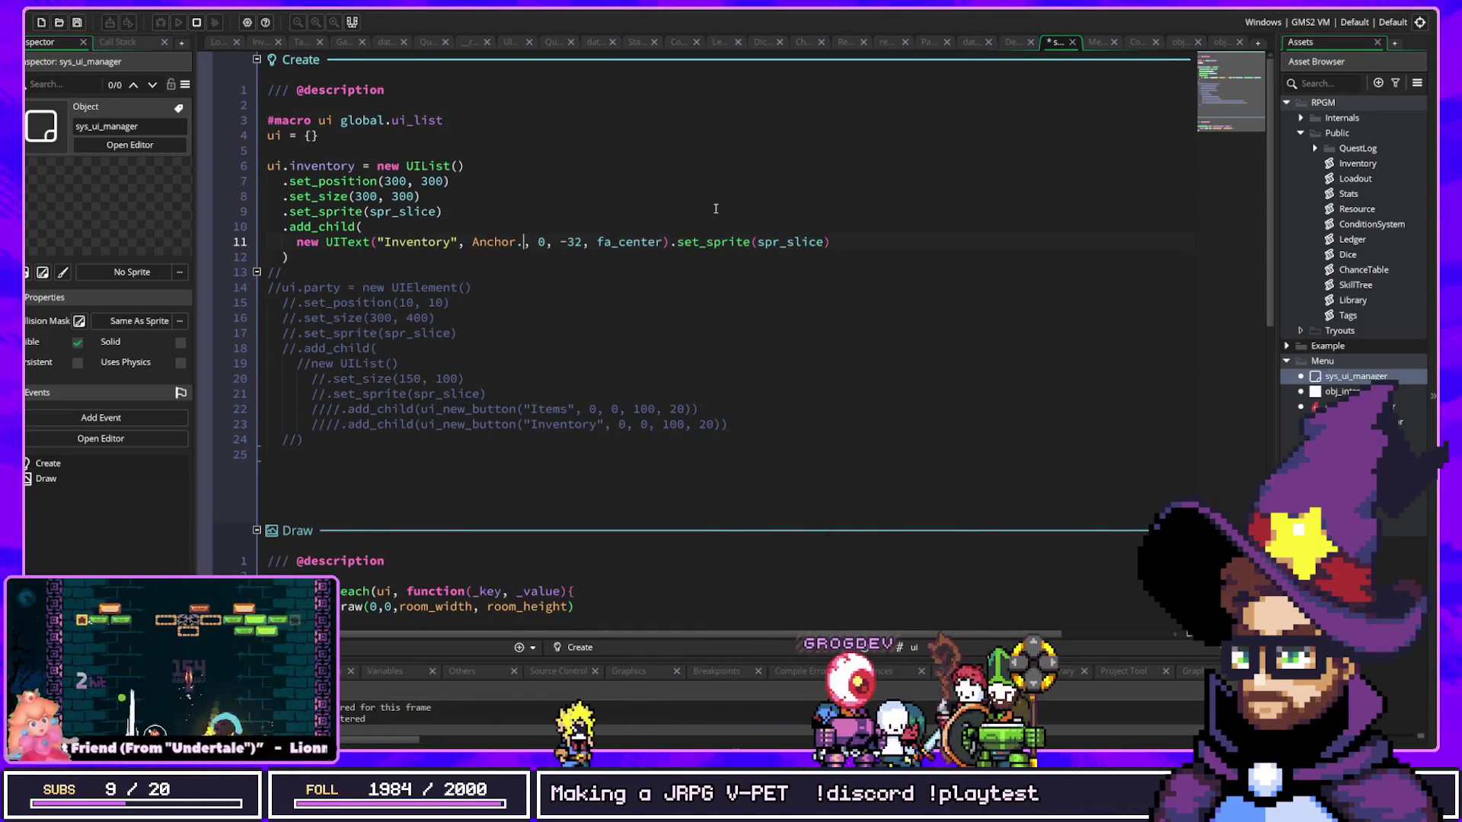
{"action": "type", "text": "right"}
{"action": "key", "text": "F5"}
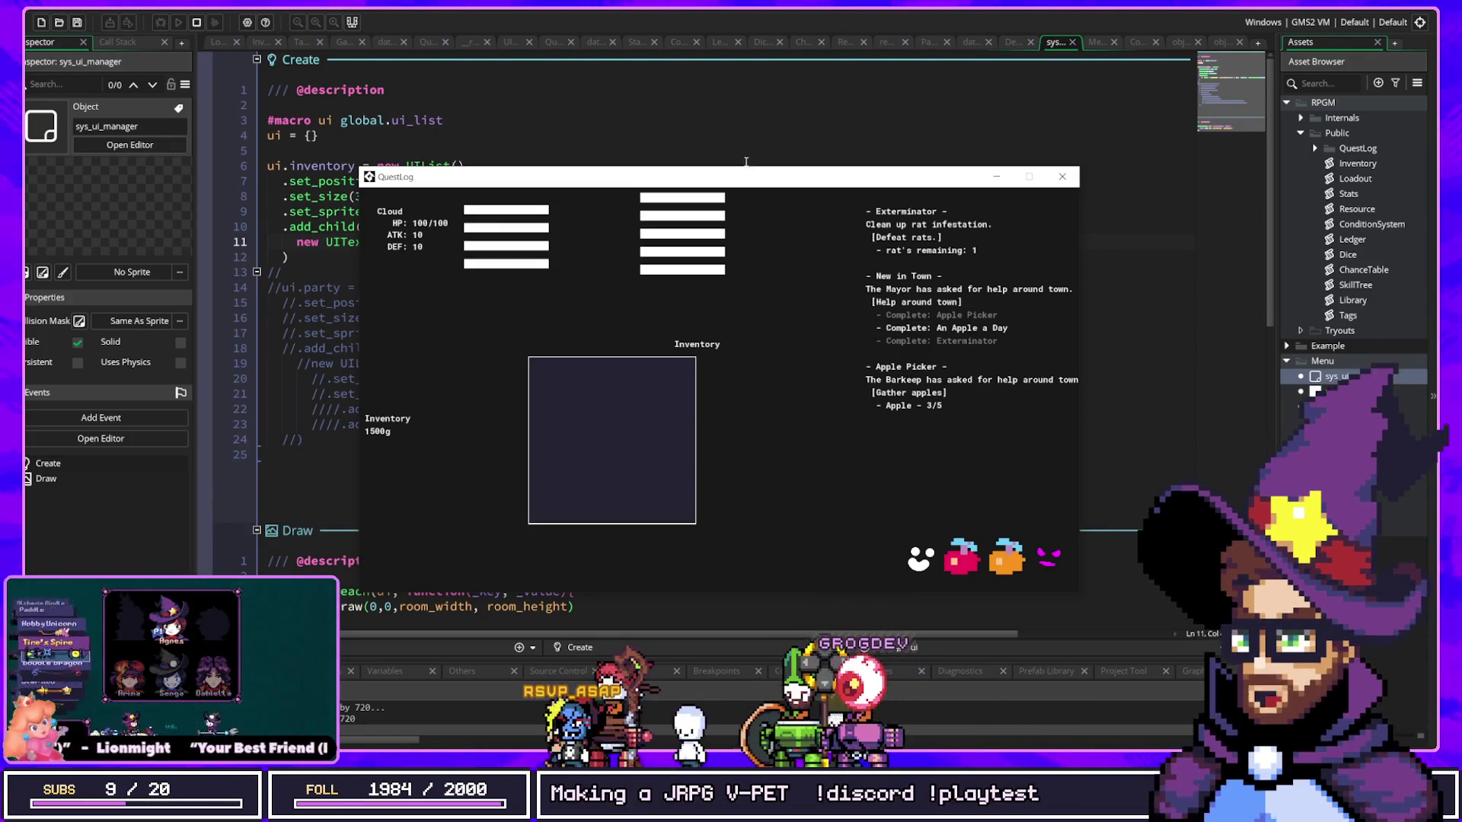
Step: Change the anchor to Anchor.top_center, then save and rerun the game
{"action": "left_click", "coordinate": [744, 137]}
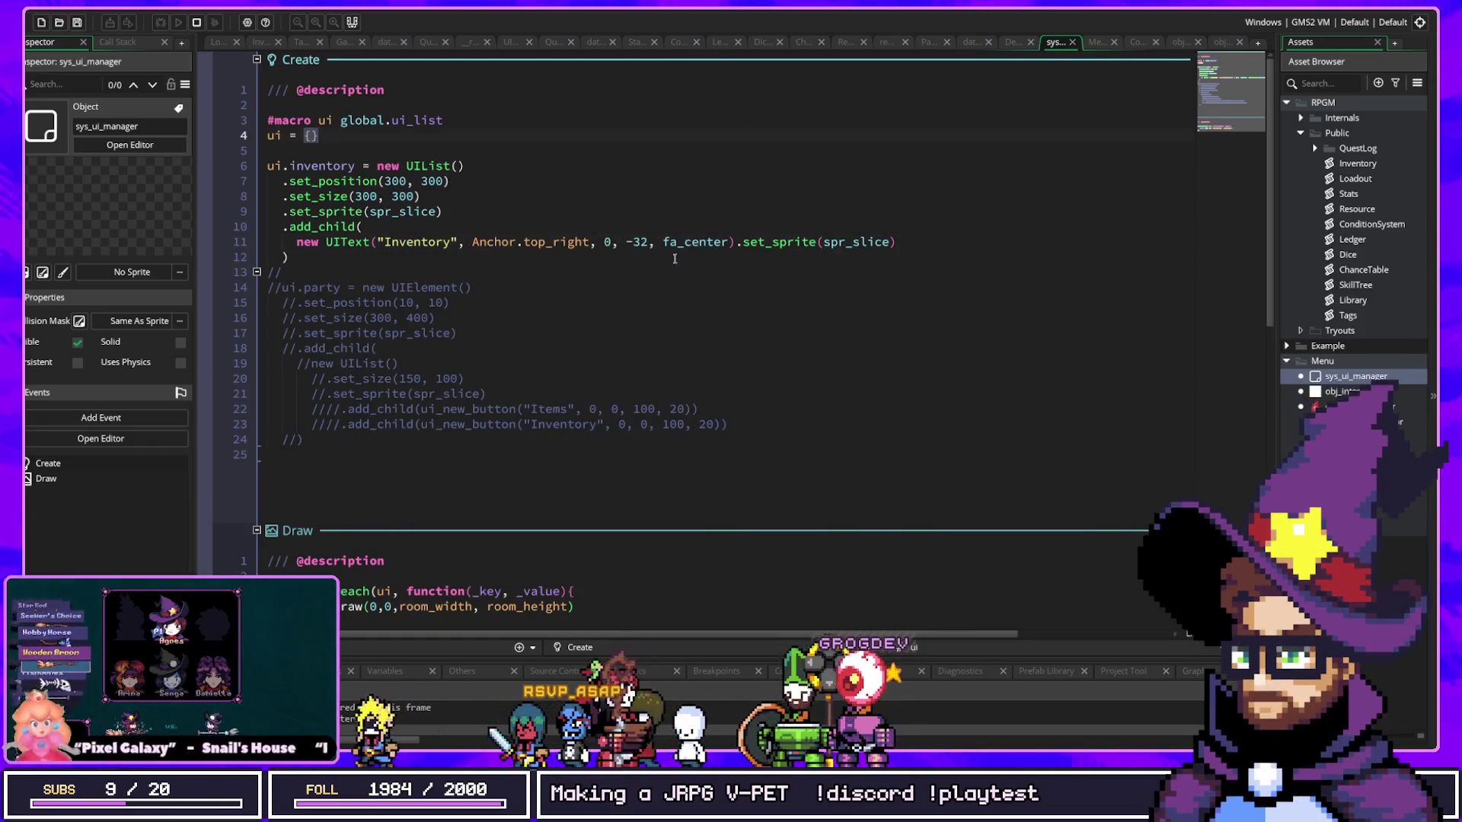
{"action": "left_click", "coordinate": [619, 243]}
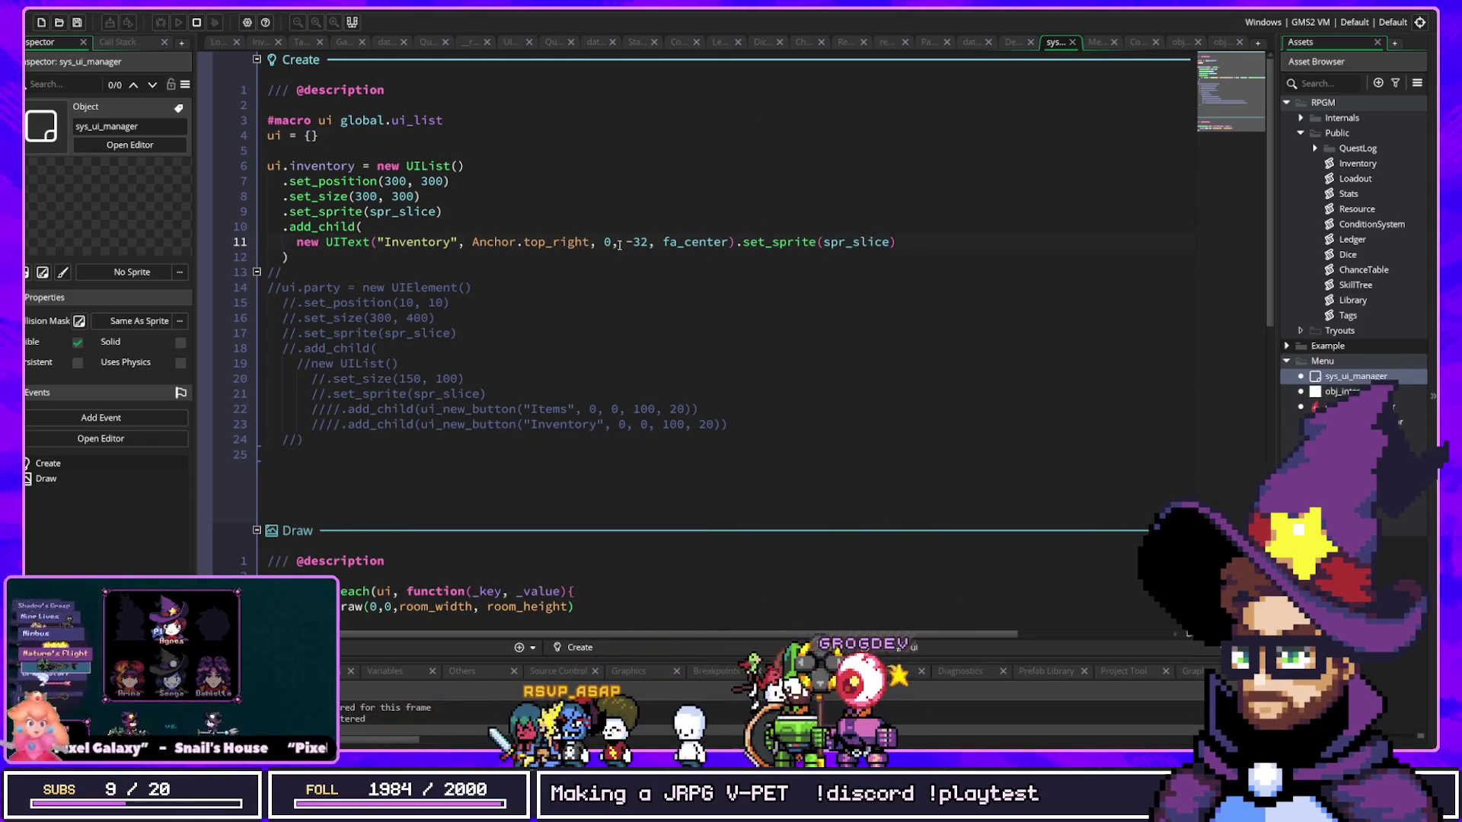
{"action": "key", "text": "Left"}
{"action": "key", "text": "Left"}
{"action": "key", "text": "Left"}
{"action": "key", "text": "BackSpace"}
{"action": "key", "text": "BackSpace"}
{"action": "key", "text": "BackSpace"}
{"action": "type", "text": "center"}
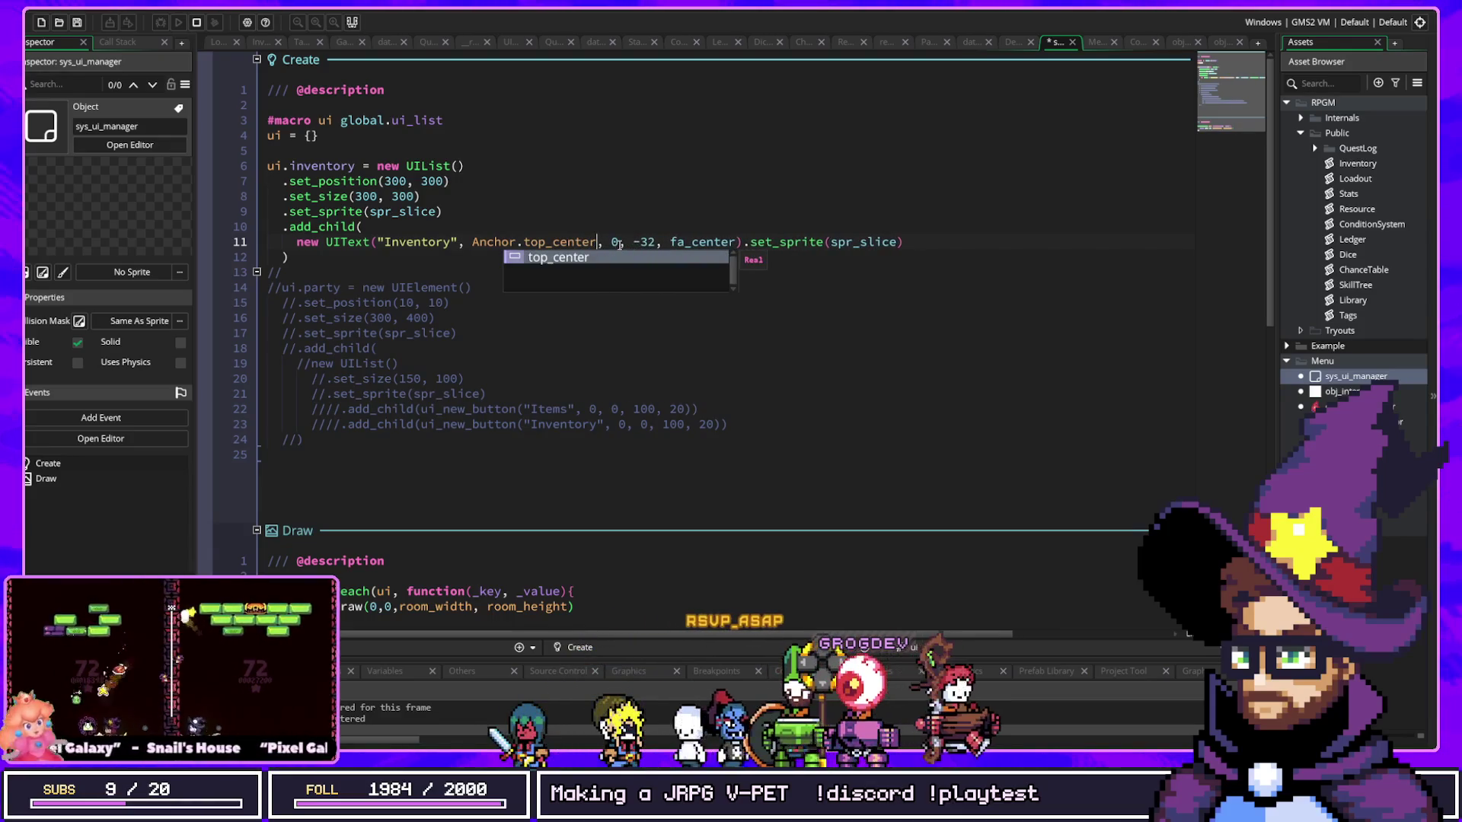
{"action": "key", "text": "ctrl+s"}
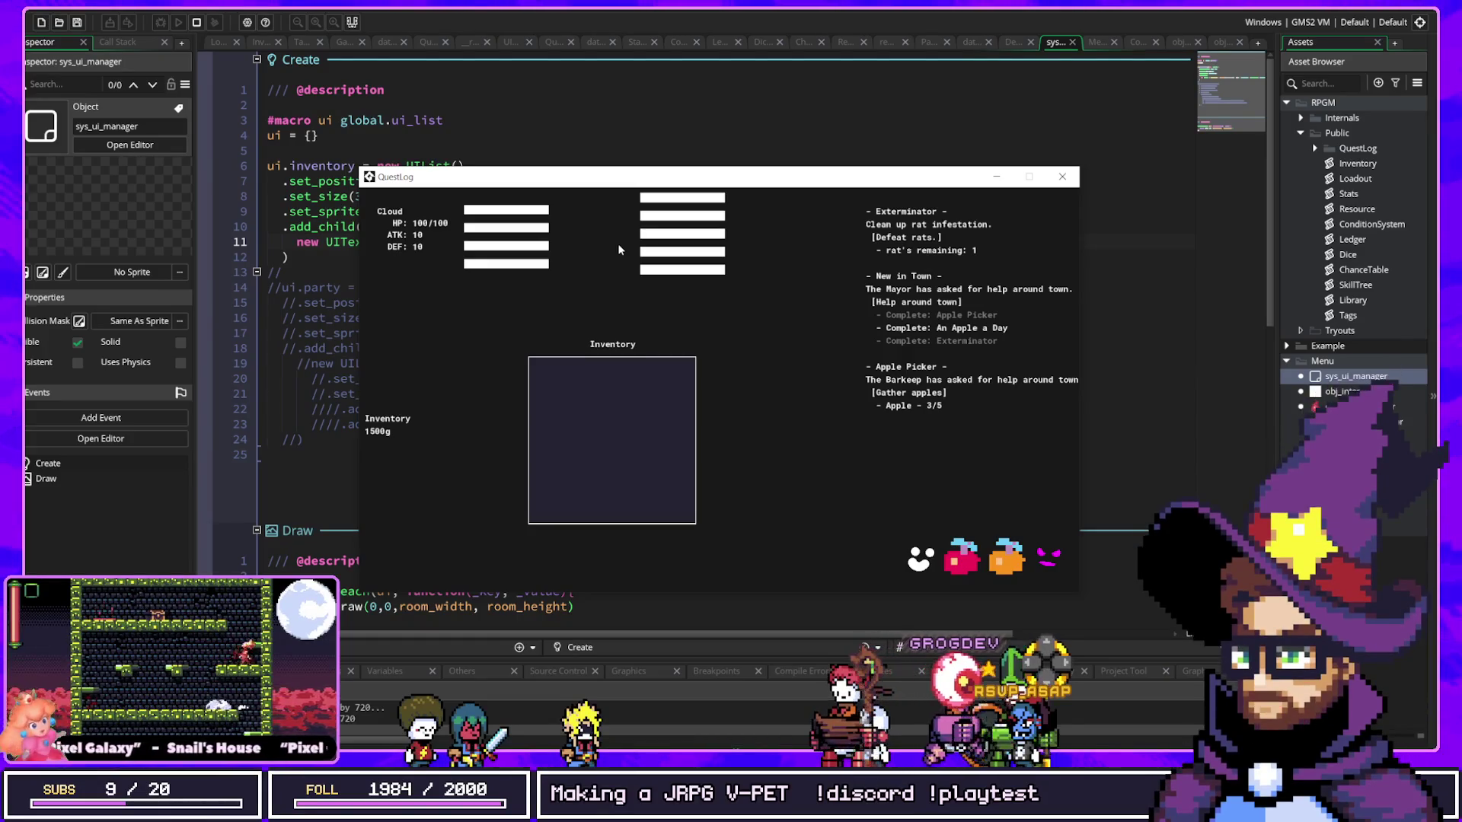
{"action": "key", "text": "alt+Tab"}
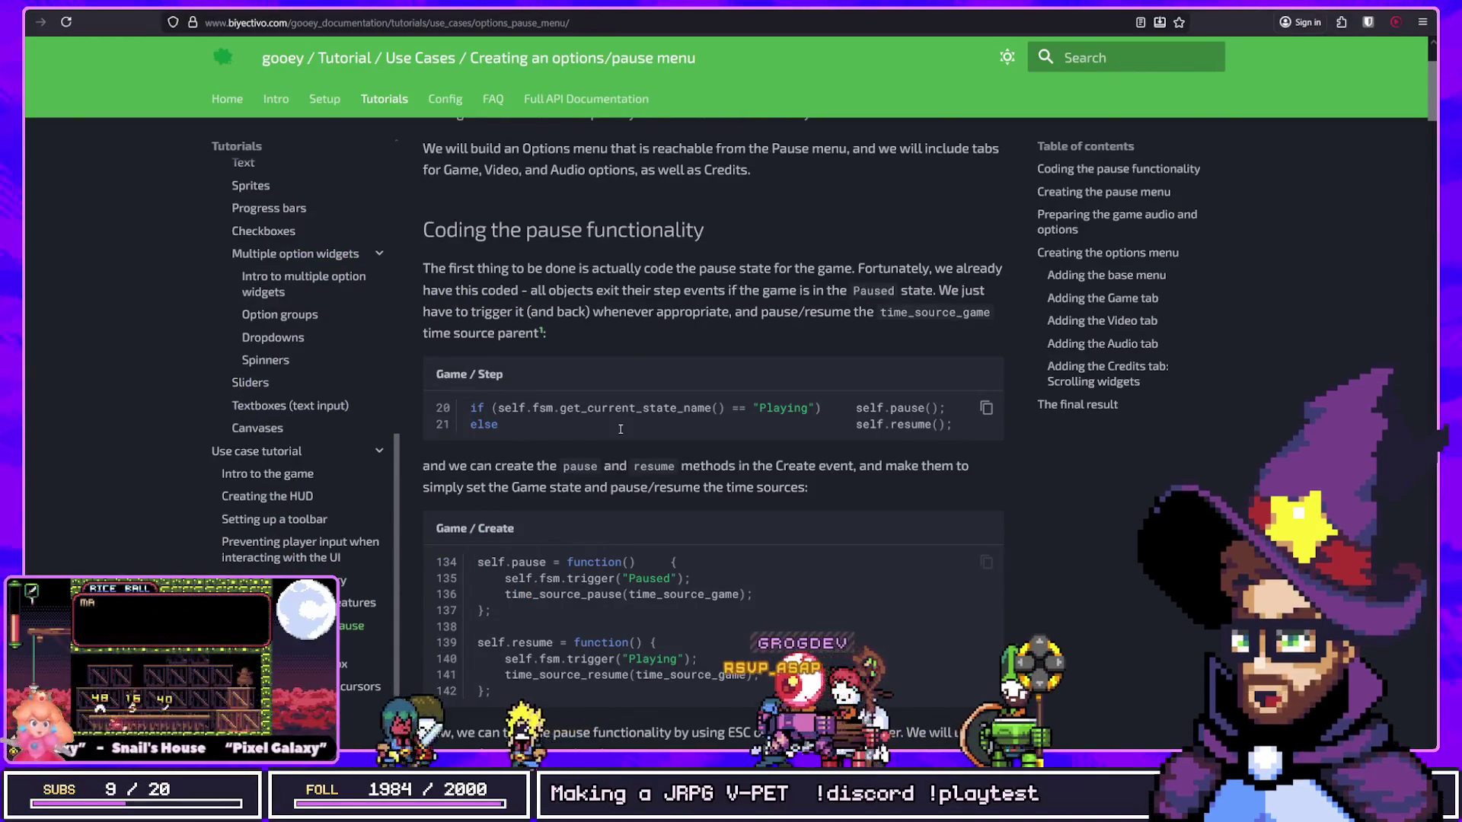
Step: Open the gooey dialog textbox use-case tutorial and scroll through it
{"action": "scroll", "coordinate": [621, 429], "scroll_direction": "down", "scroll_amount": 10}
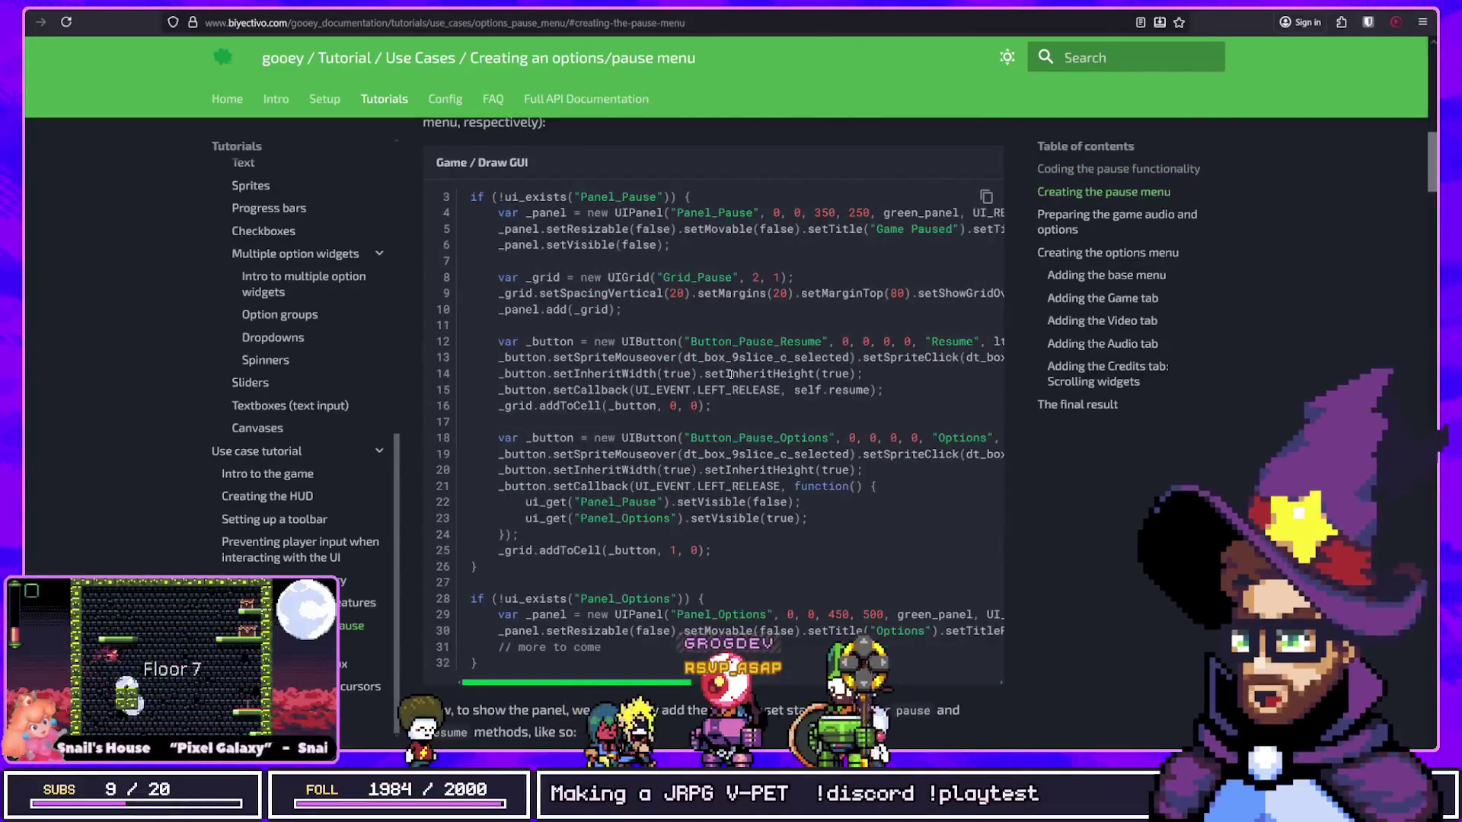
{"action": "scroll", "coordinate": [729, 379], "scroll_direction": "up", "scroll_amount": 3}
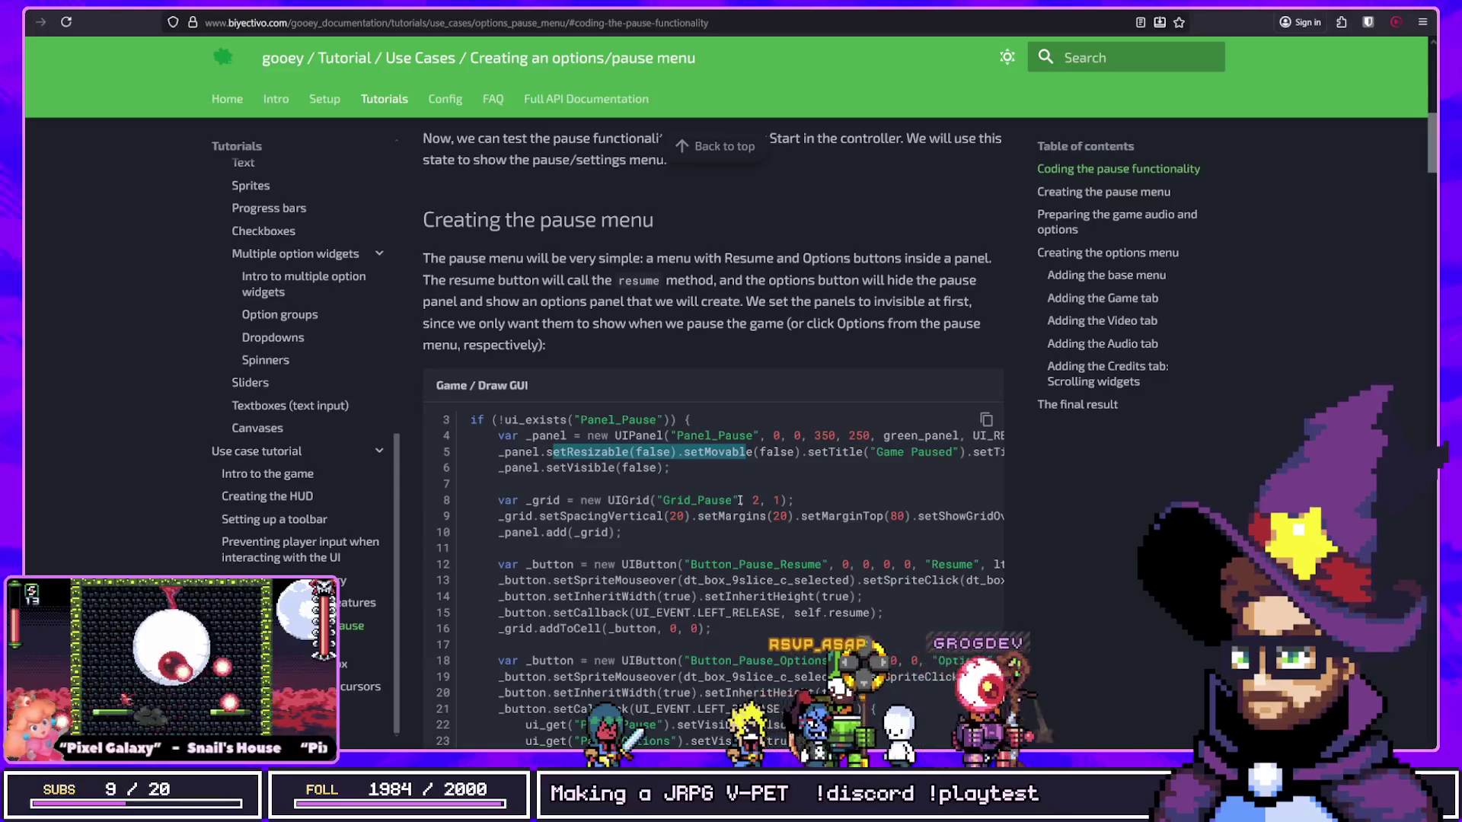
{"action": "scroll", "coordinate": [739, 500], "scroll_direction": "down", "scroll_amount": 3}
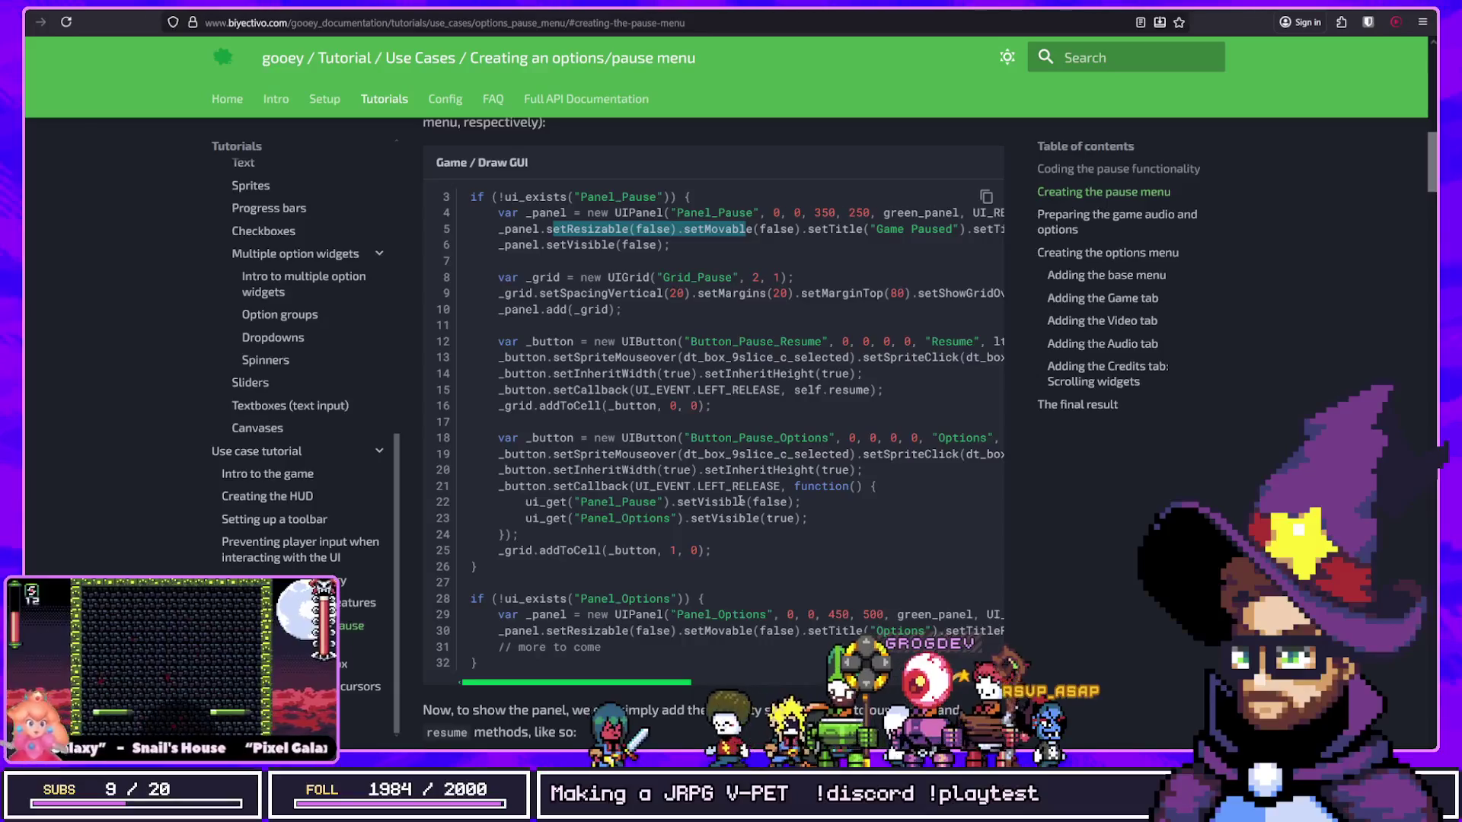
{"action": "scroll", "coordinate": [739, 500], "scroll_direction": "down", "scroll_amount": 3}
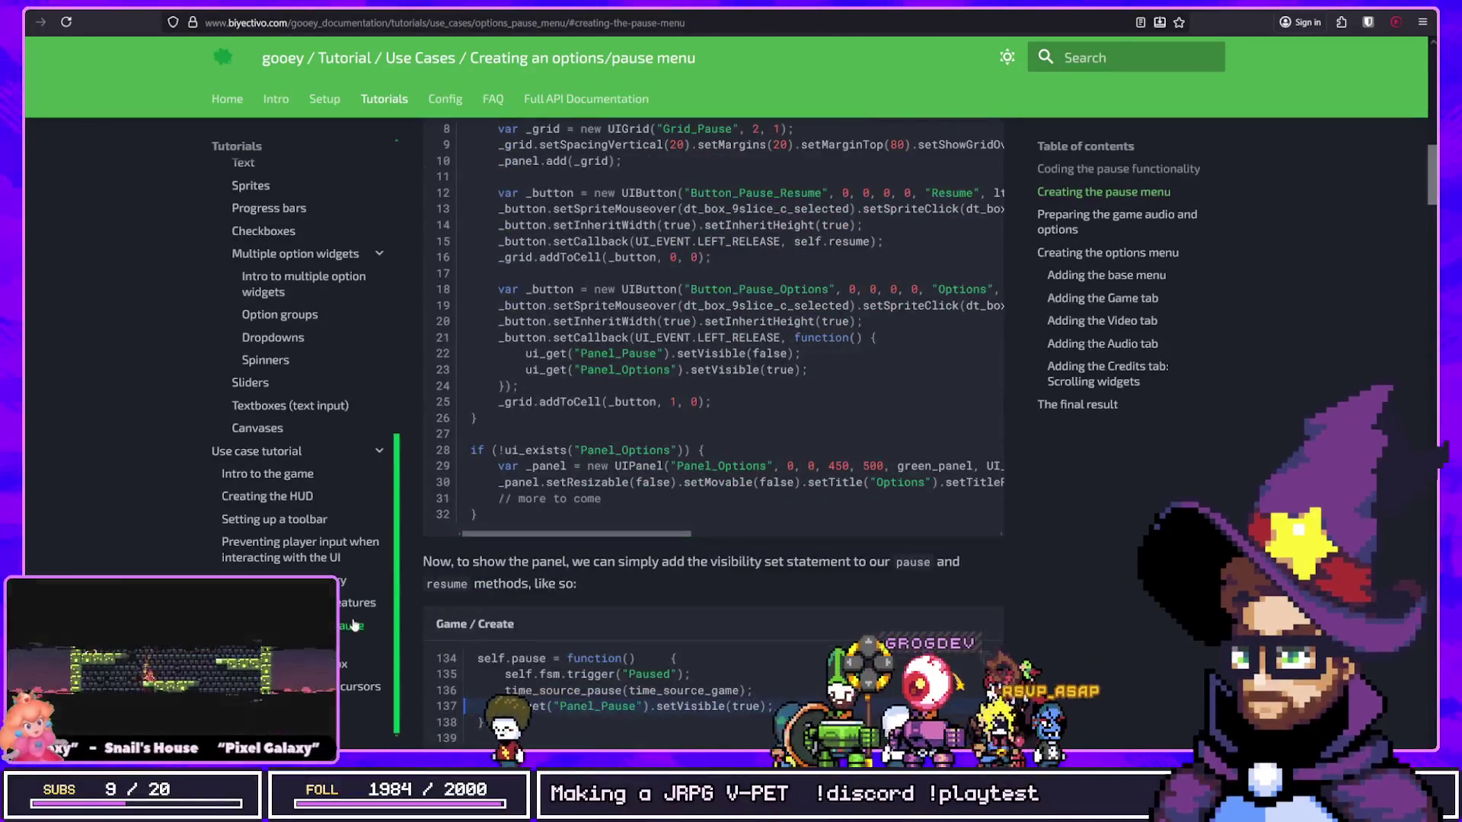
{"action": "left_click", "coordinate": [259, 664]}
{"action": "scroll", "coordinate": [688, 438], "scroll_direction": "down", "scroll_amount": 6}
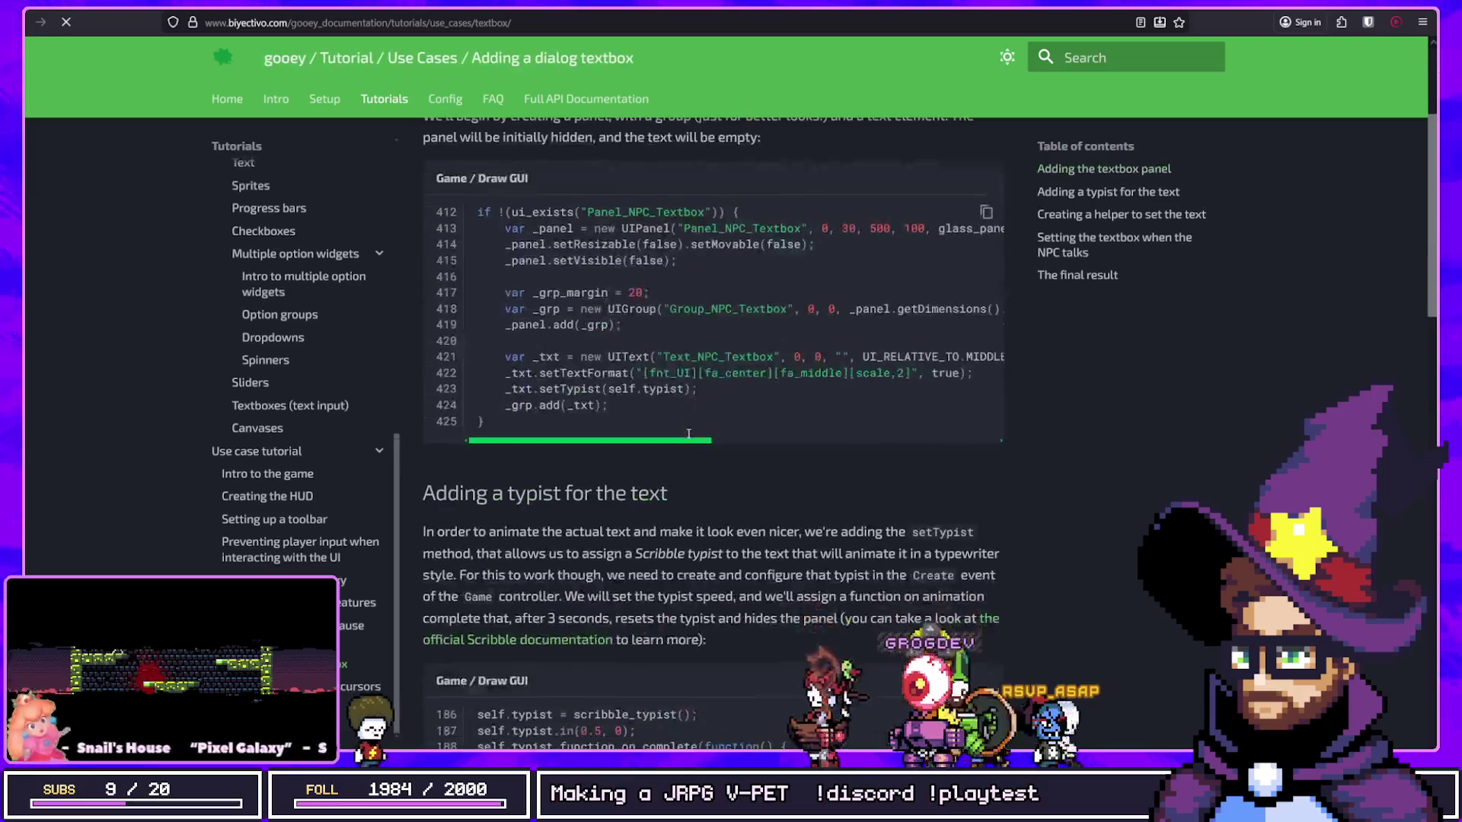
{"action": "scroll", "coordinate": [687, 431], "scroll_direction": "down", "scroll_amount": 3}
{"action": "scroll", "coordinate": [687, 432], "scroll_direction": "down", "scroll_amount": 3}
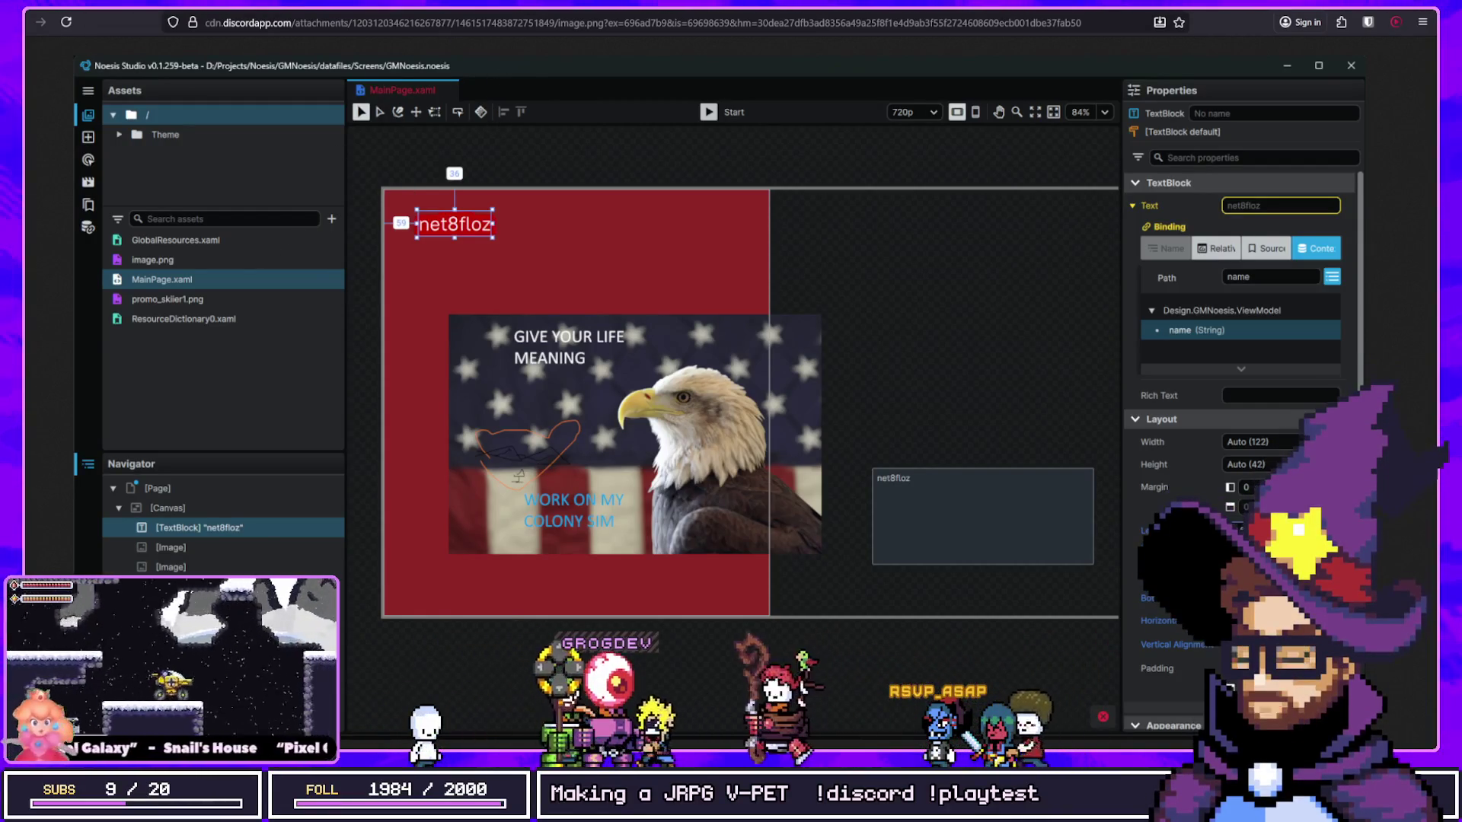
Step: Minimize the Discord screenshot browser to get back to GameMaker Studio 2
{"action": "key", "text": "super+Down"}
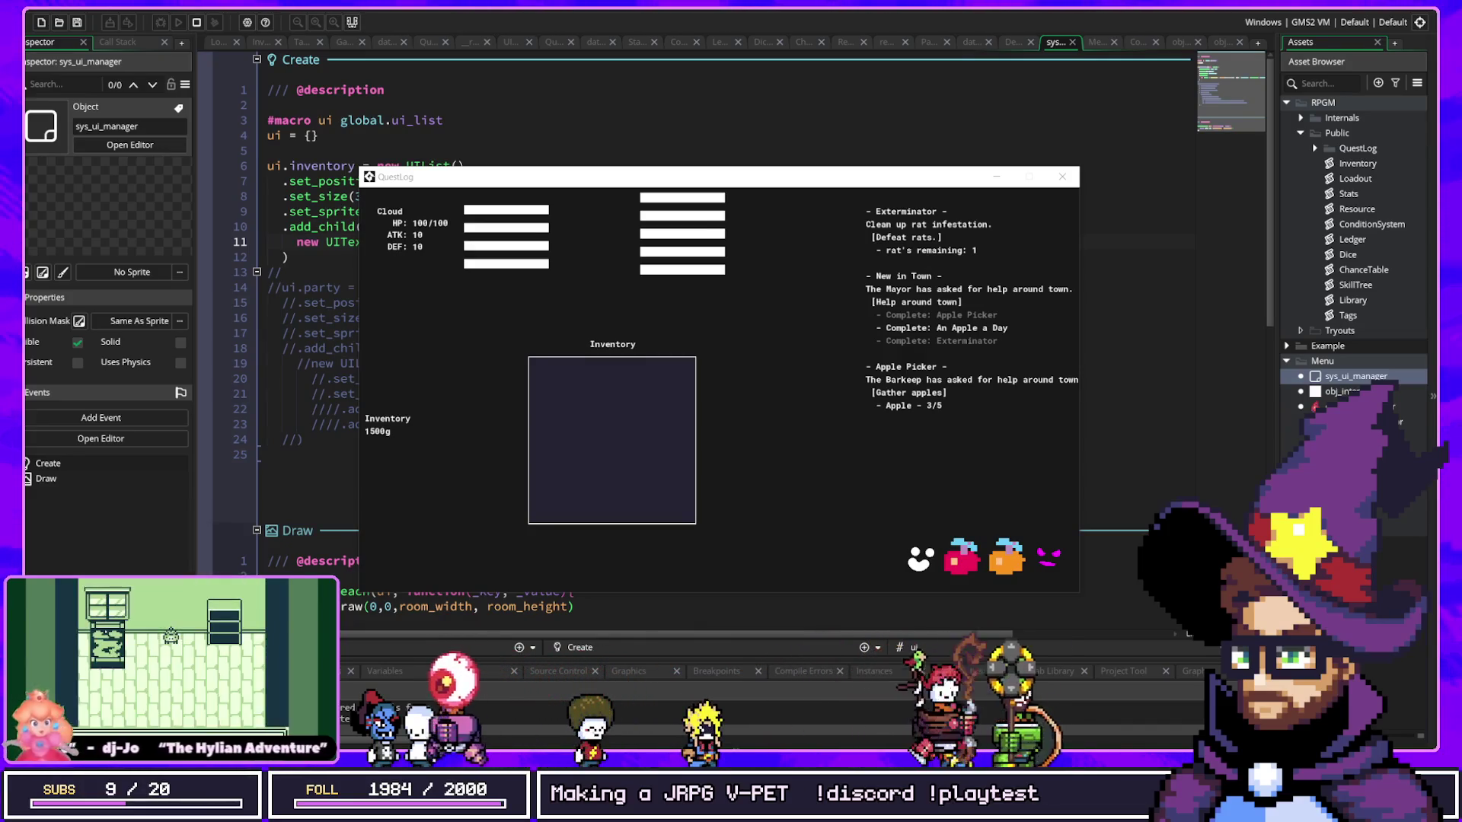
{"action": "key", "text": "Escape"}
{"action": "key", "text": "ctrl+t"}
Step: Open the spr_pixel sprite's image and erase its single white pixel
{"action": "type", "text": "spr_pix"}
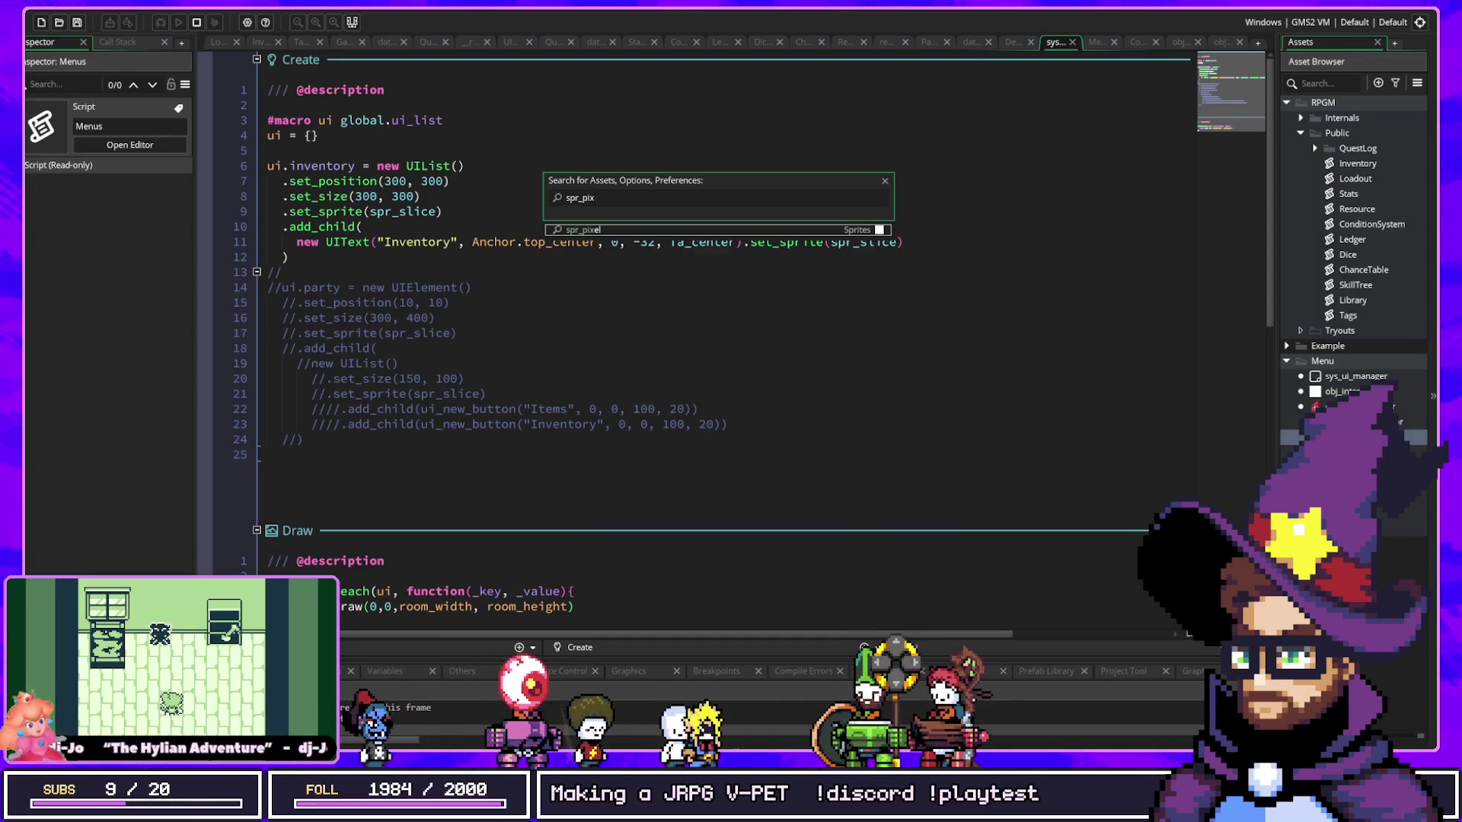
{"action": "key", "text": "Return"}
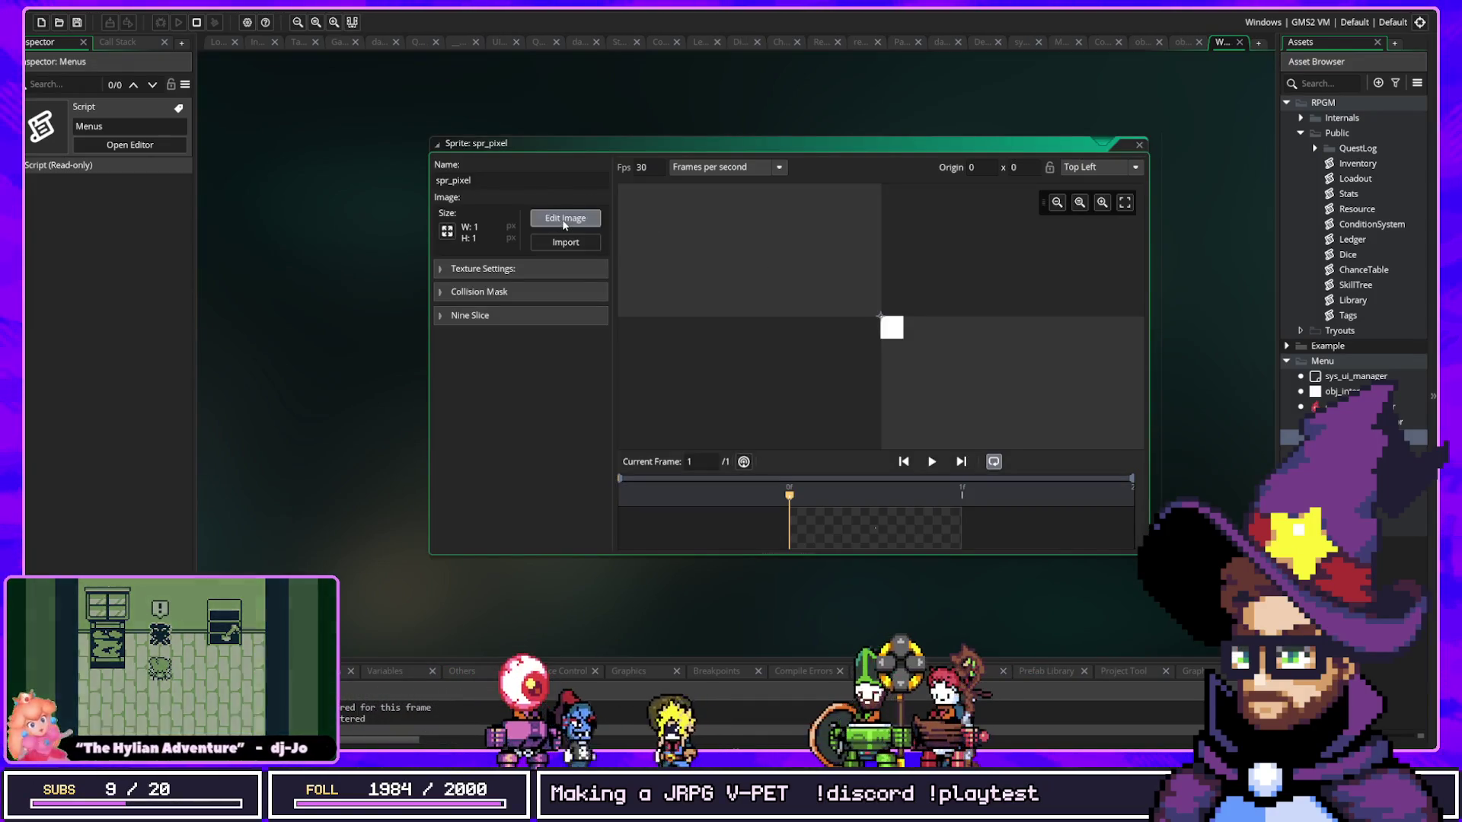
{"action": "left_click", "coordinate": [561, 221]}
{"action": "left_click", "coordinate": [1138, 308]}
{"action": "left_click", "coordinate": [657, 399]}
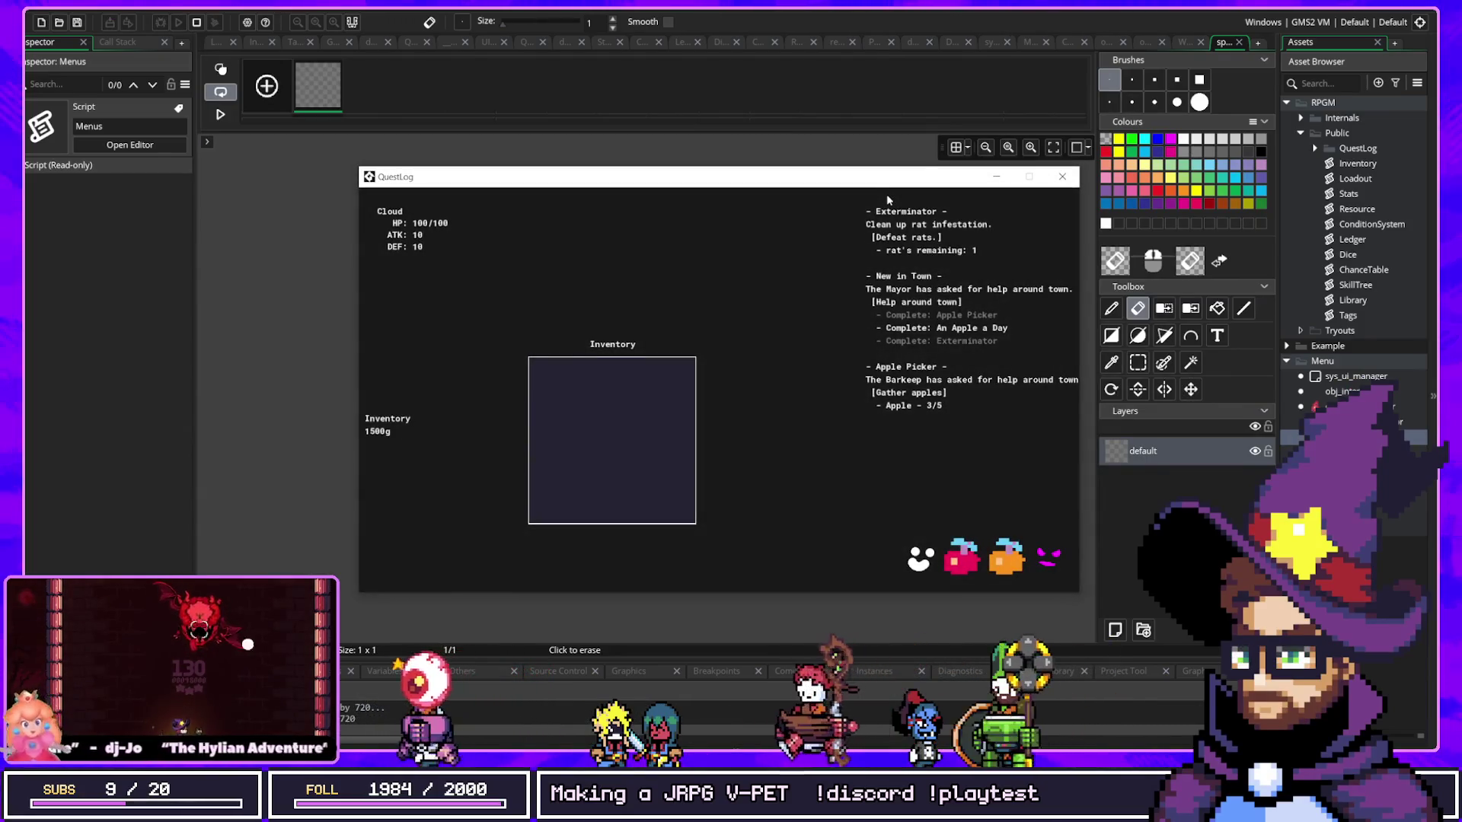
Step: Relaunch the QuestLog game to check the empty 1500g inventory, then open obj_interactable's Create code
{"action": "left_click", "coordinate": [1063, 179]}
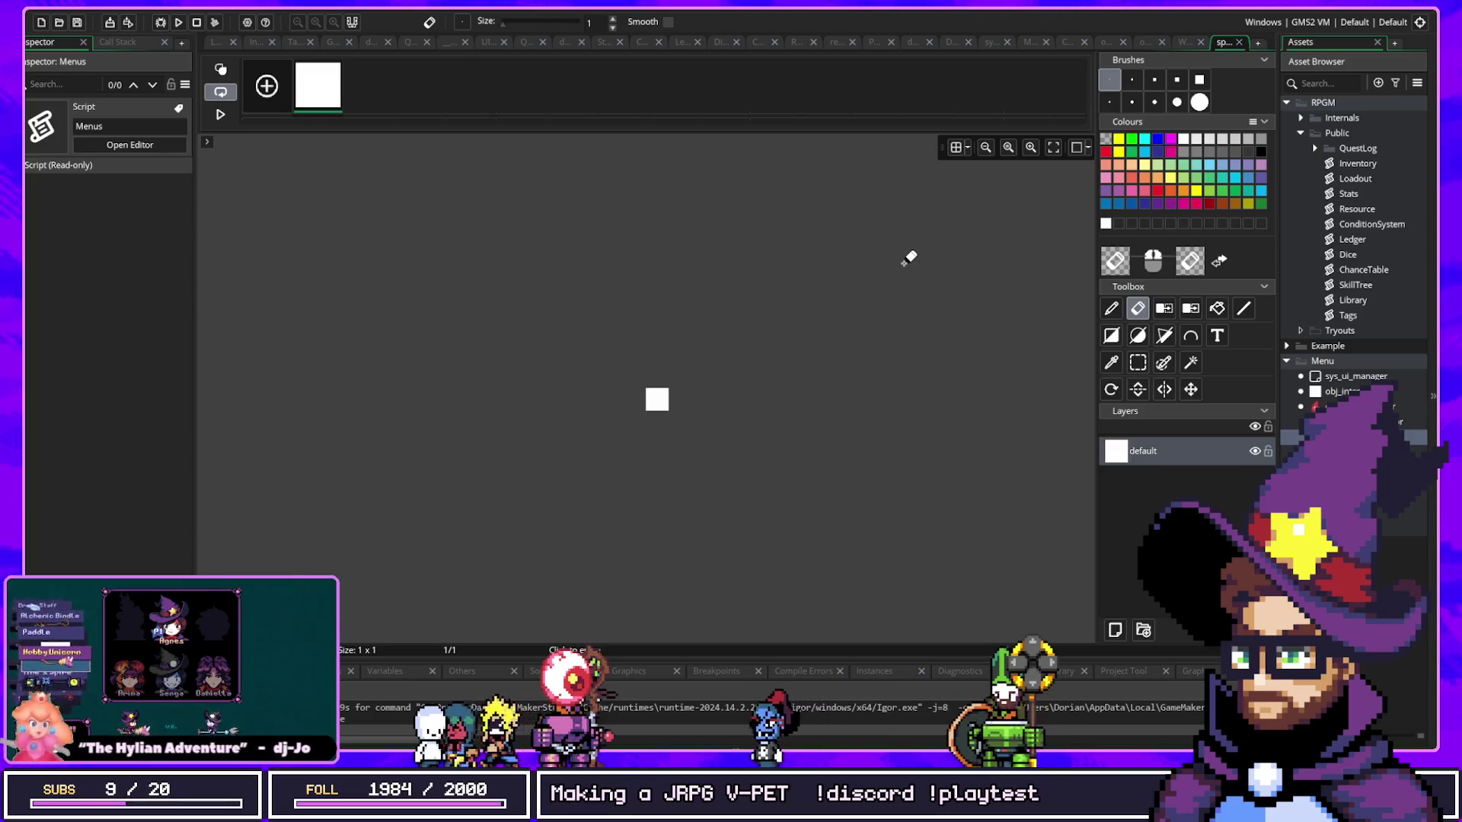
{"action": "key", "text": "F5"}
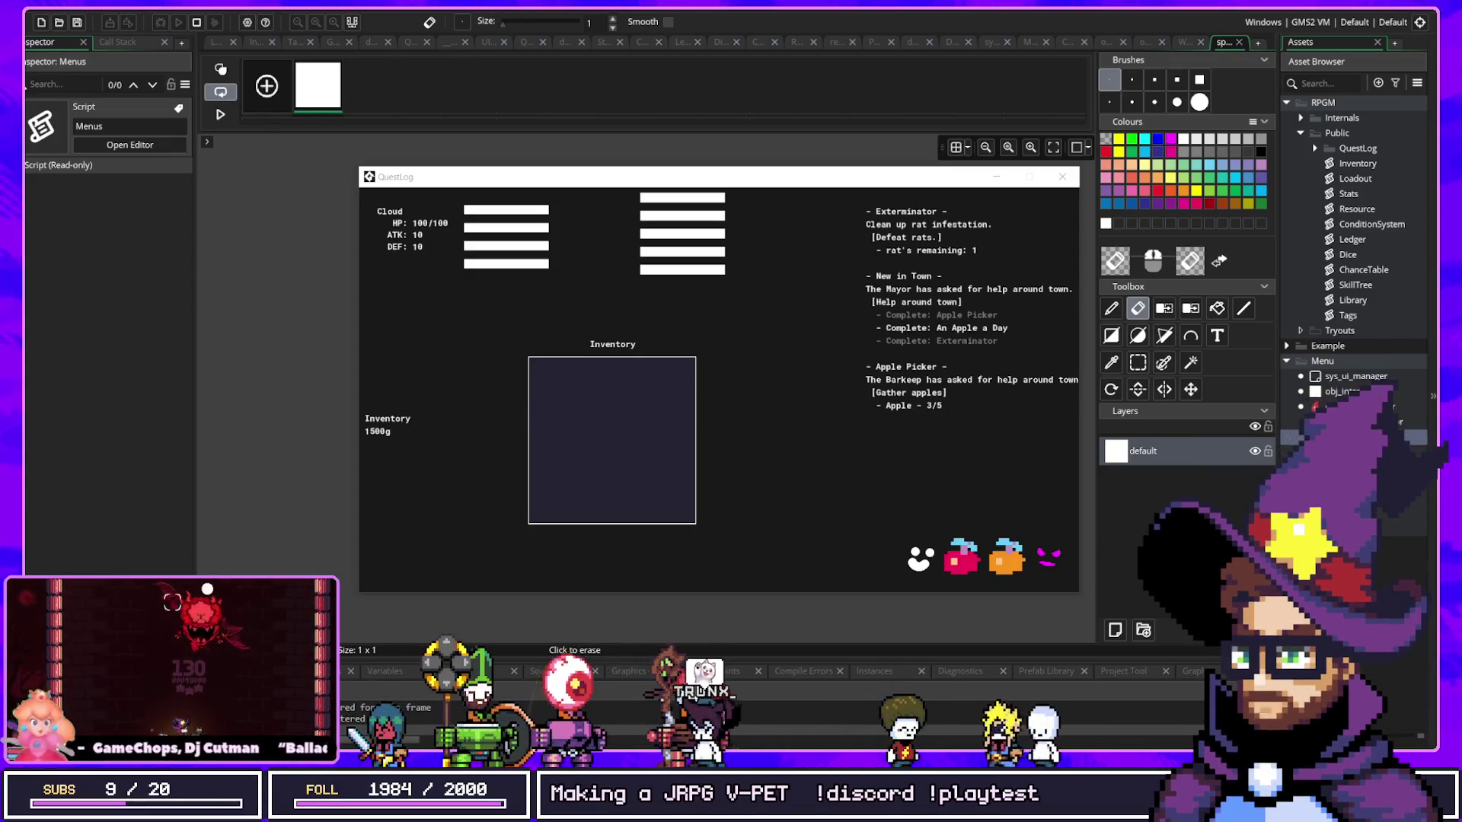
{"action": "double_click", "coordinate": [1341, 392]}
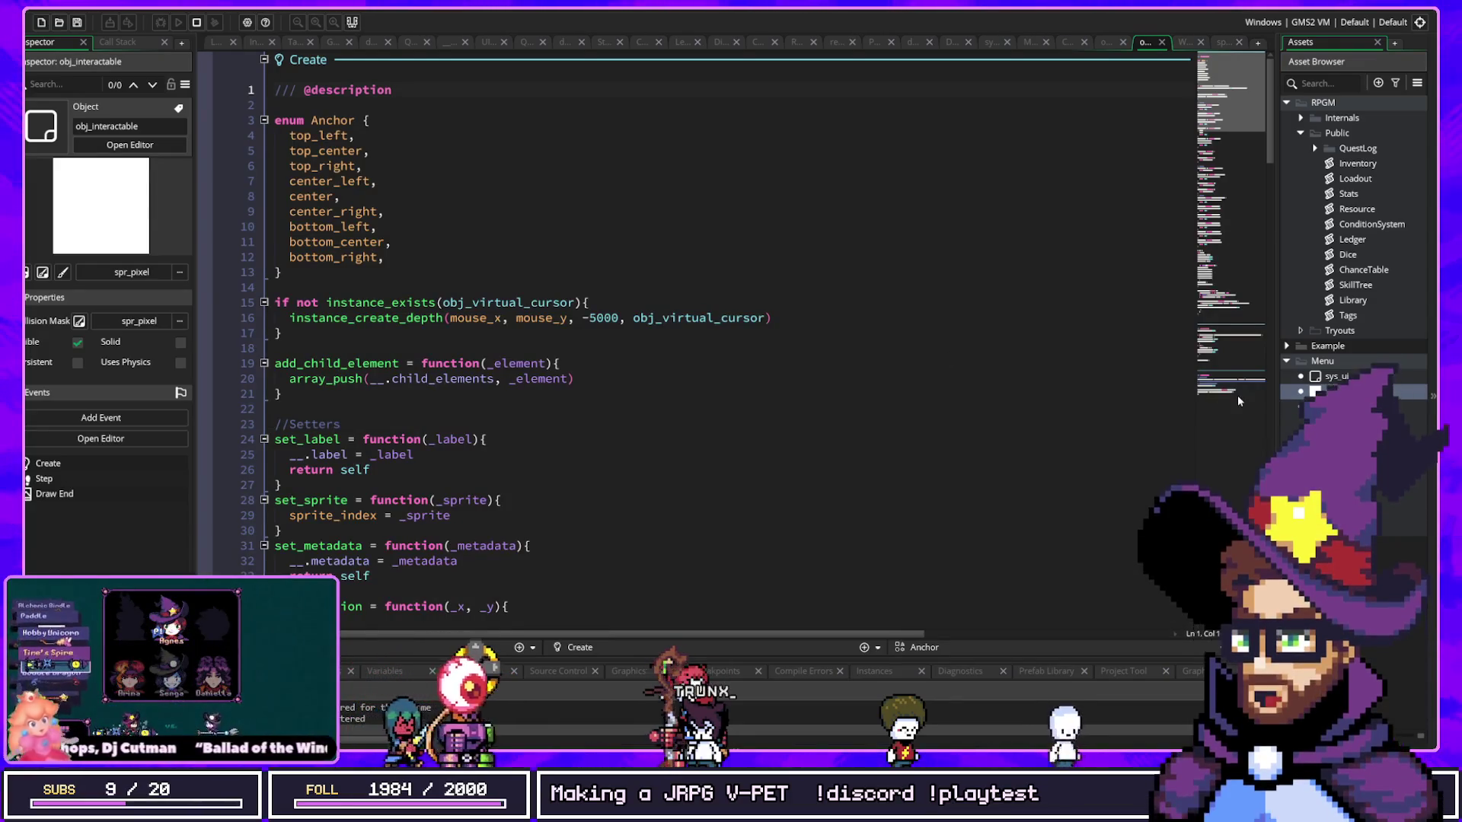
Step: Open obj_interactable_1's Create event and fold all of its function blocks
{"action": "left_click", "coordinate": [1032, 435]}
{"action": "key", "text": "ctrl+t"}
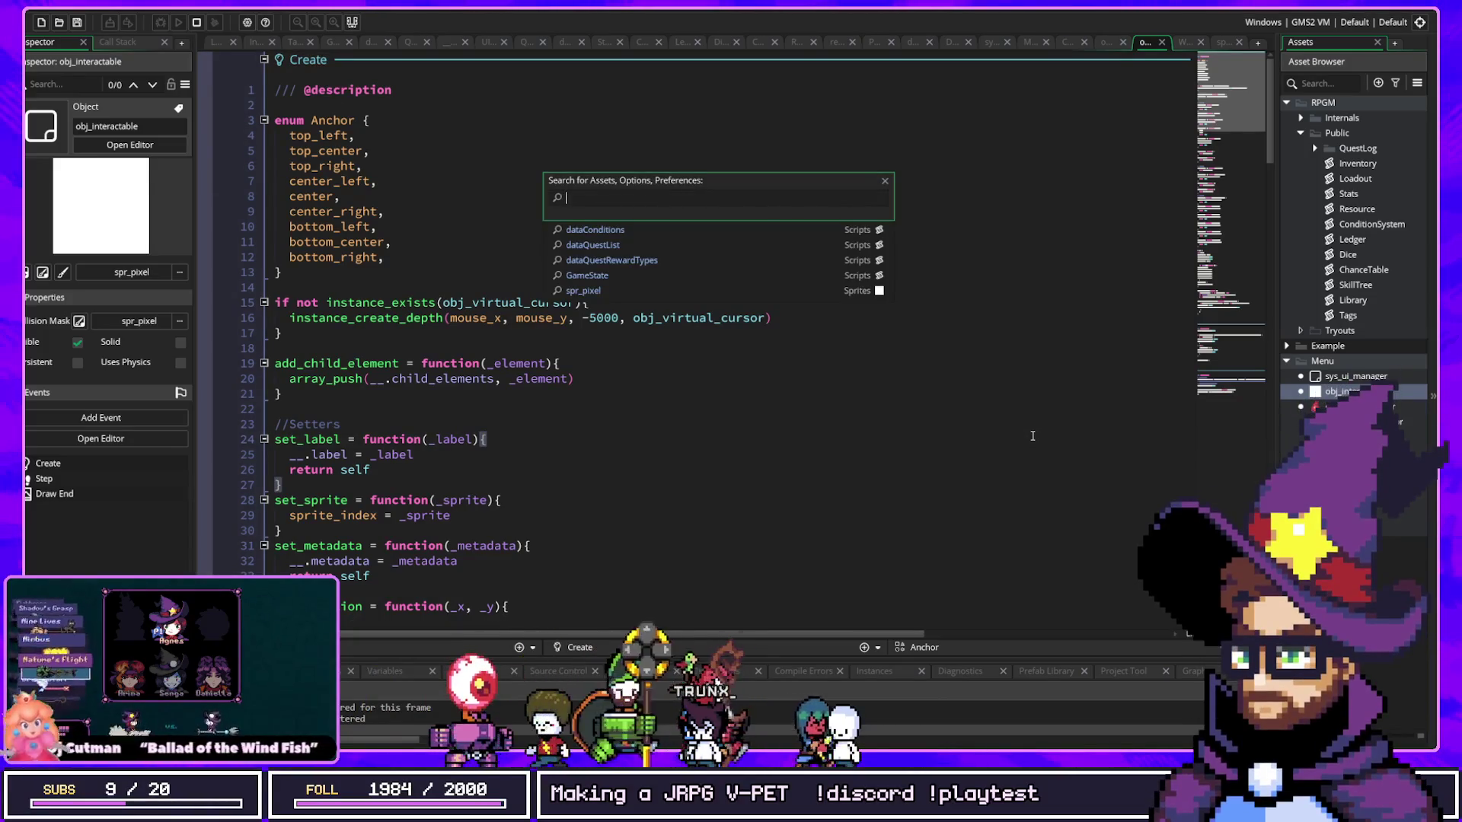
{"action": "type", "text": "inter"}
{"action": "key", "text": "Down"}
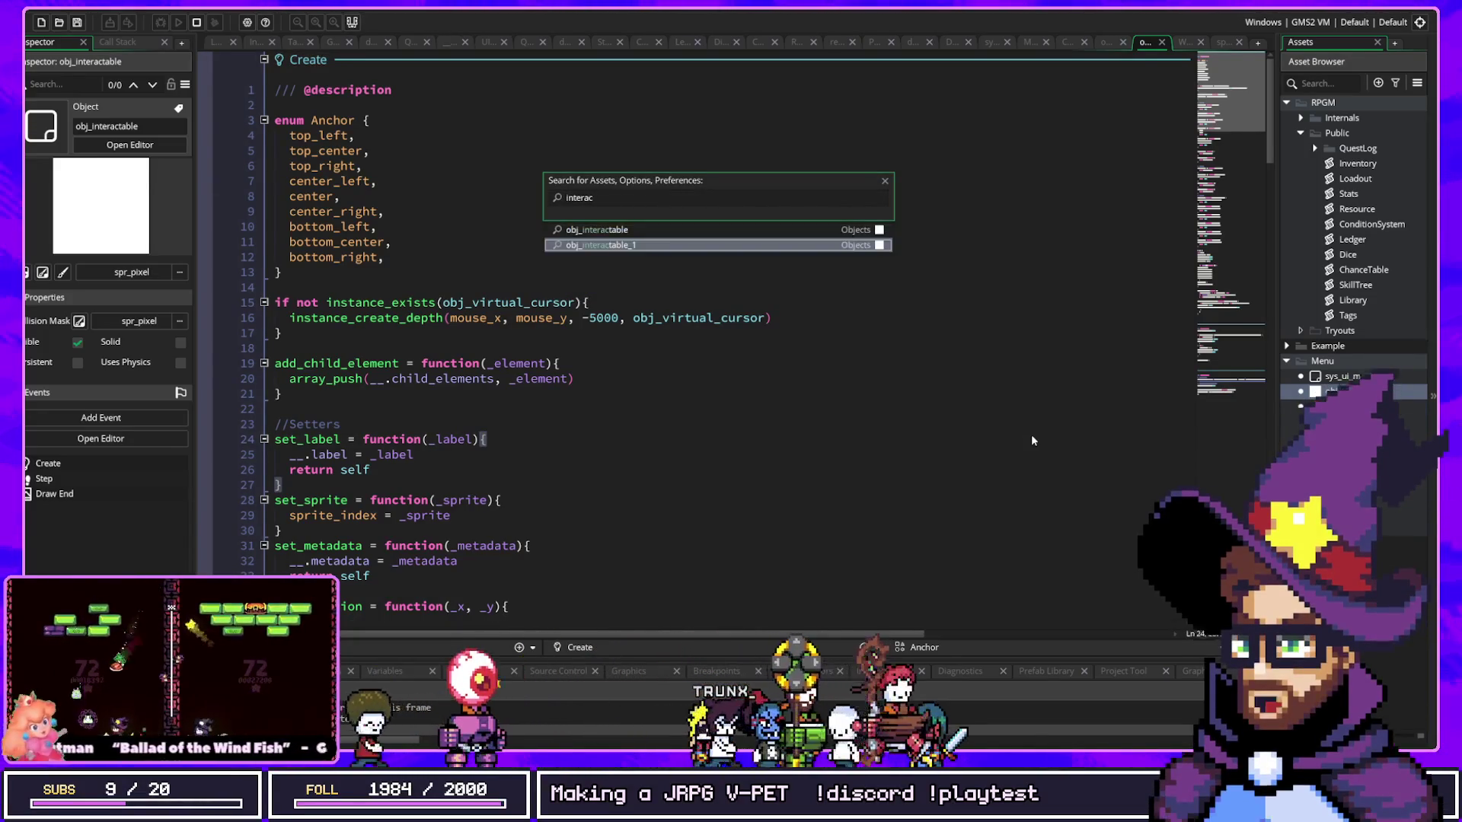
{"action": "key", "text": "Return"}
{"action": "left_click", "coordinate": [459, 182]}
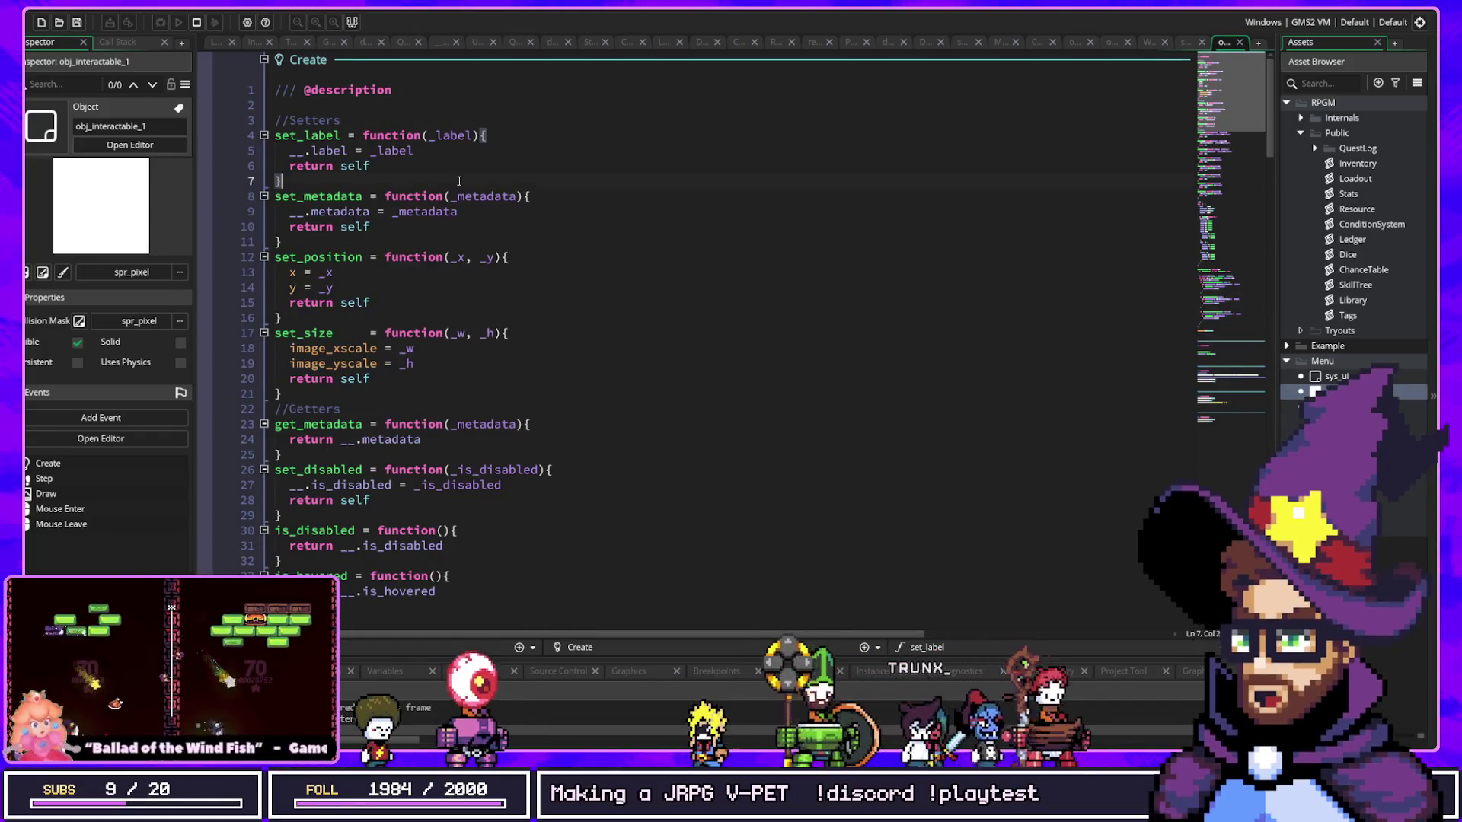
{"action": "key", "text": "ctrl+m"}
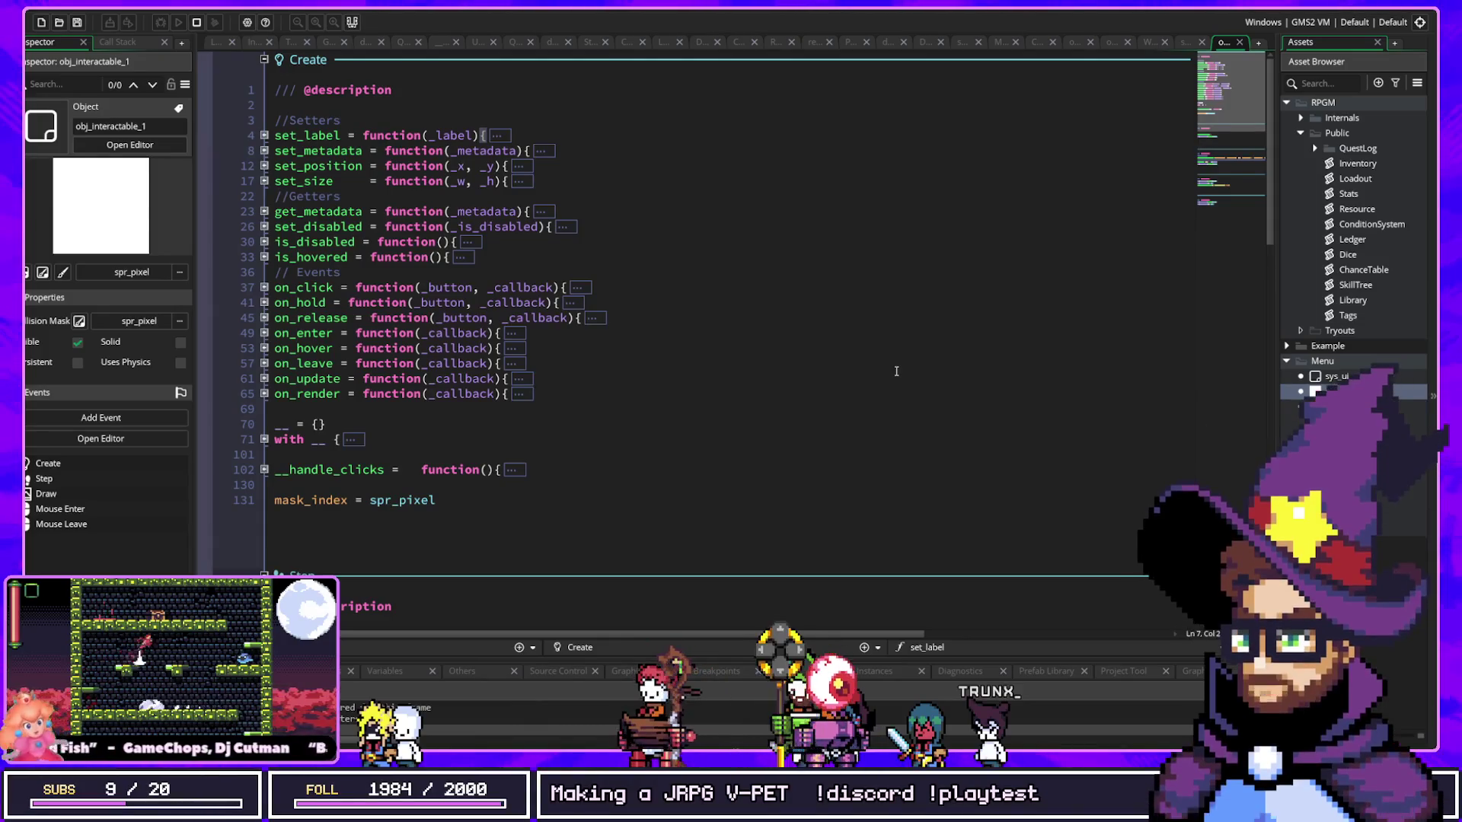
Step: Open obj_item's Create event using the asset search
{"action": "key", "text": "ctrl+t"}
{"action": "type", "text": "item"}
{"action": "key", "text": "Return"}
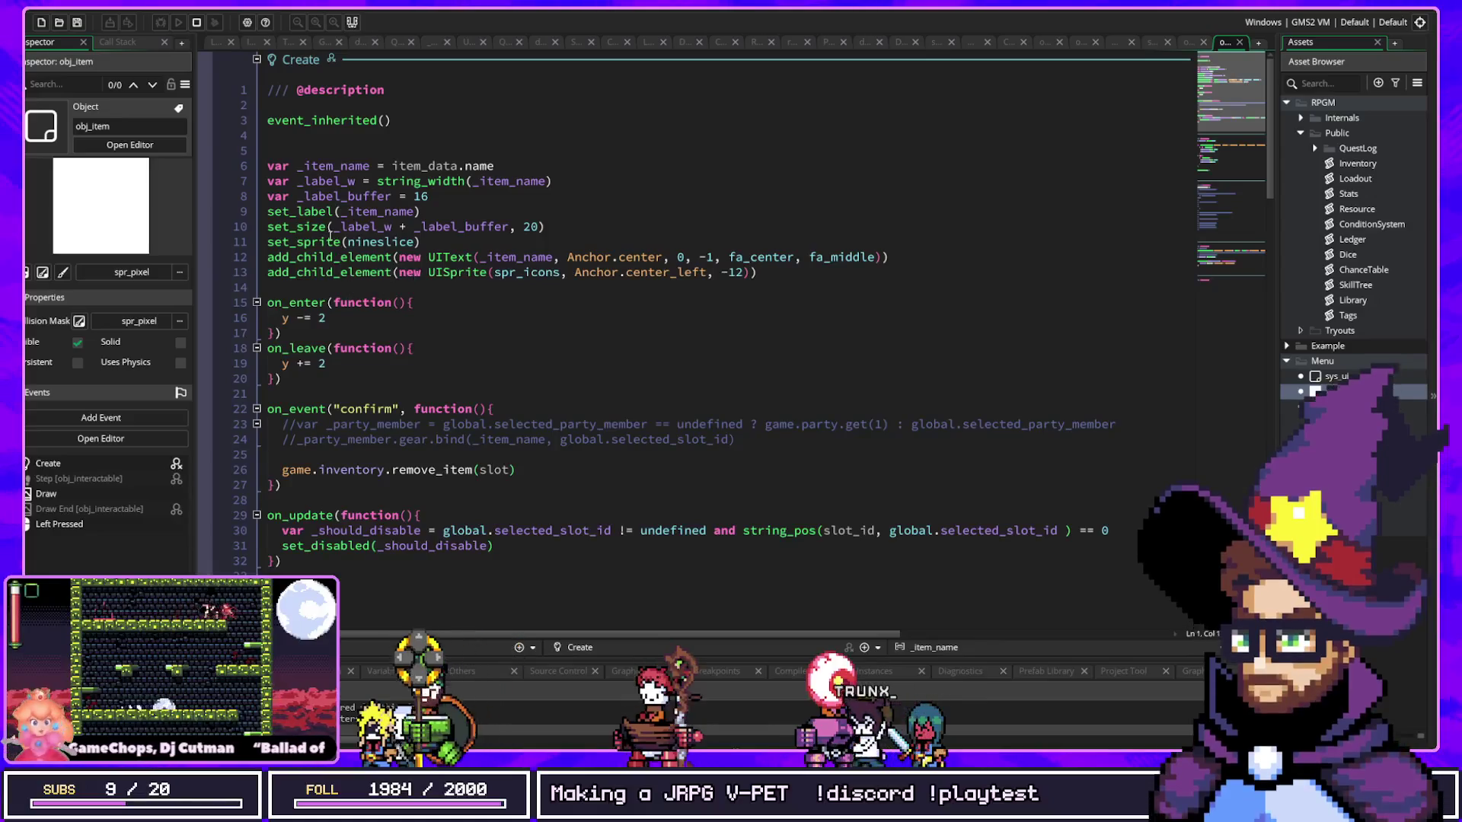
Step: Review obj_item's _item_name, set_size and add_child_element lines
{"action": "left_click", "coordinate": [415, 212]}
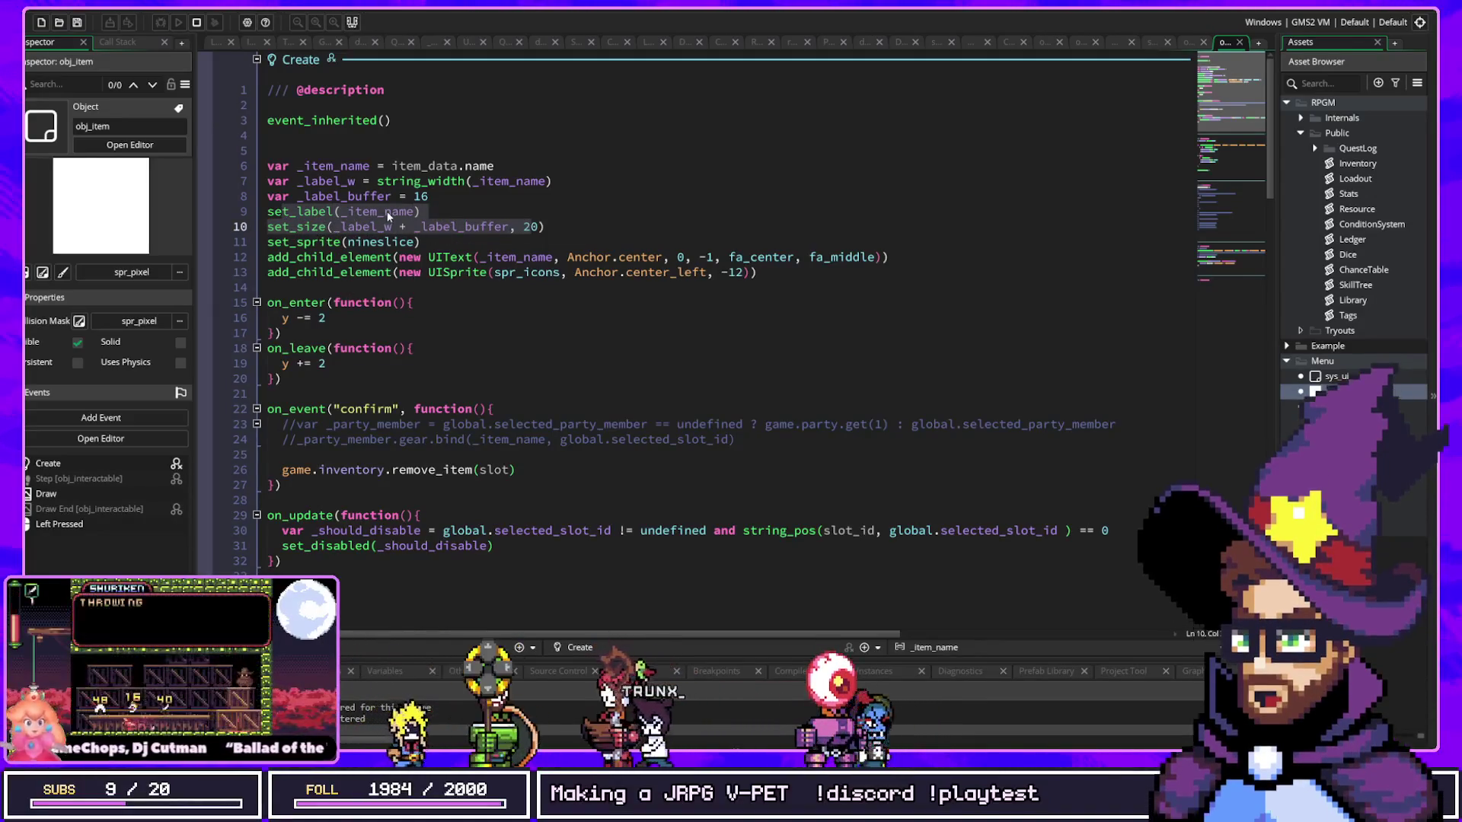
{"action": "left_click", "coordinate": [550, 223]}
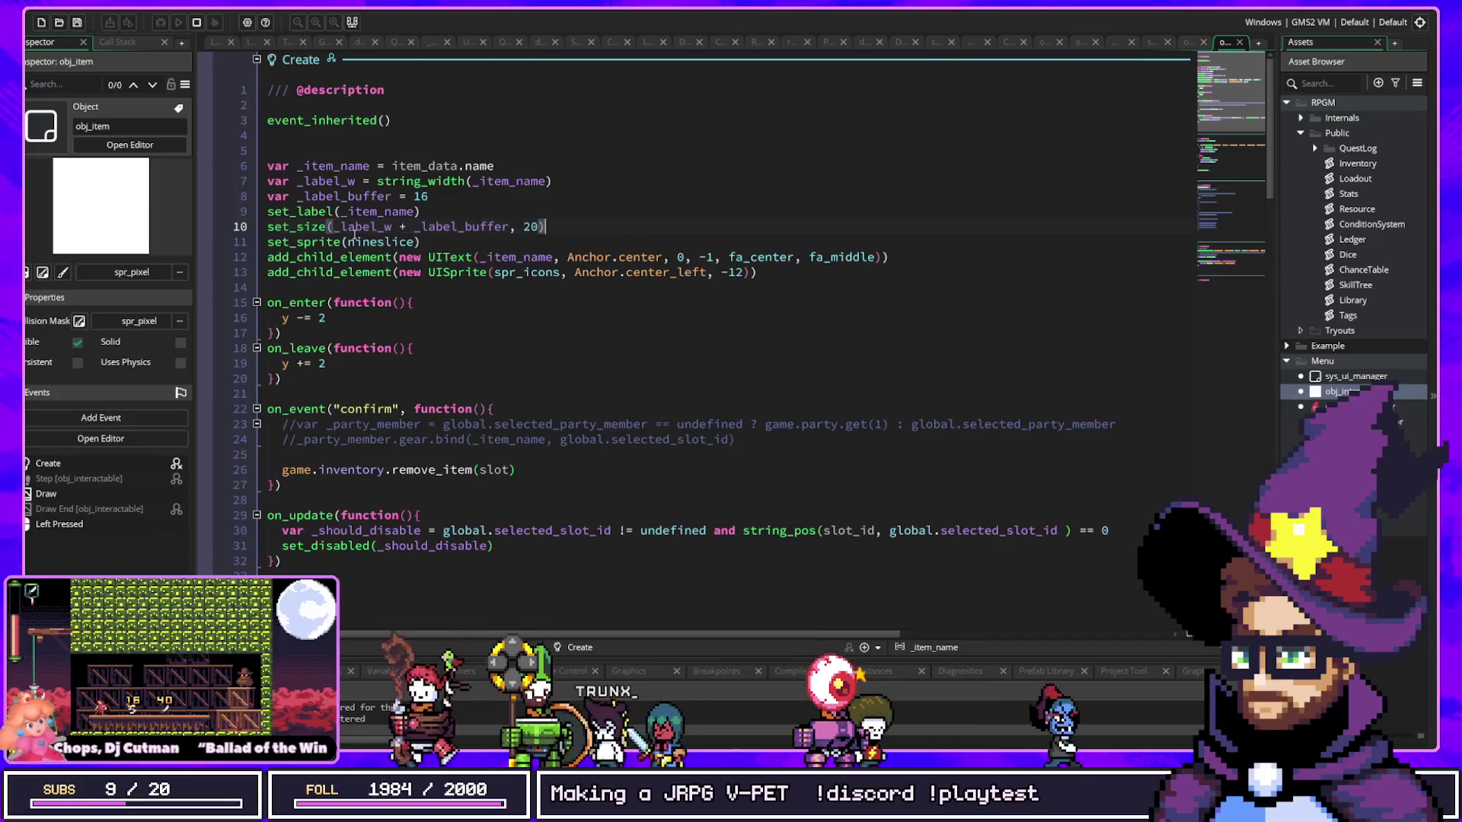
{"action": "left_click_drag", "start_coordinate": [352, 281], "coordinate": [514, 266]}
{"action": "left_click_drag", "start_coordinate": [423, 241], "coordinate": [735, 284]}
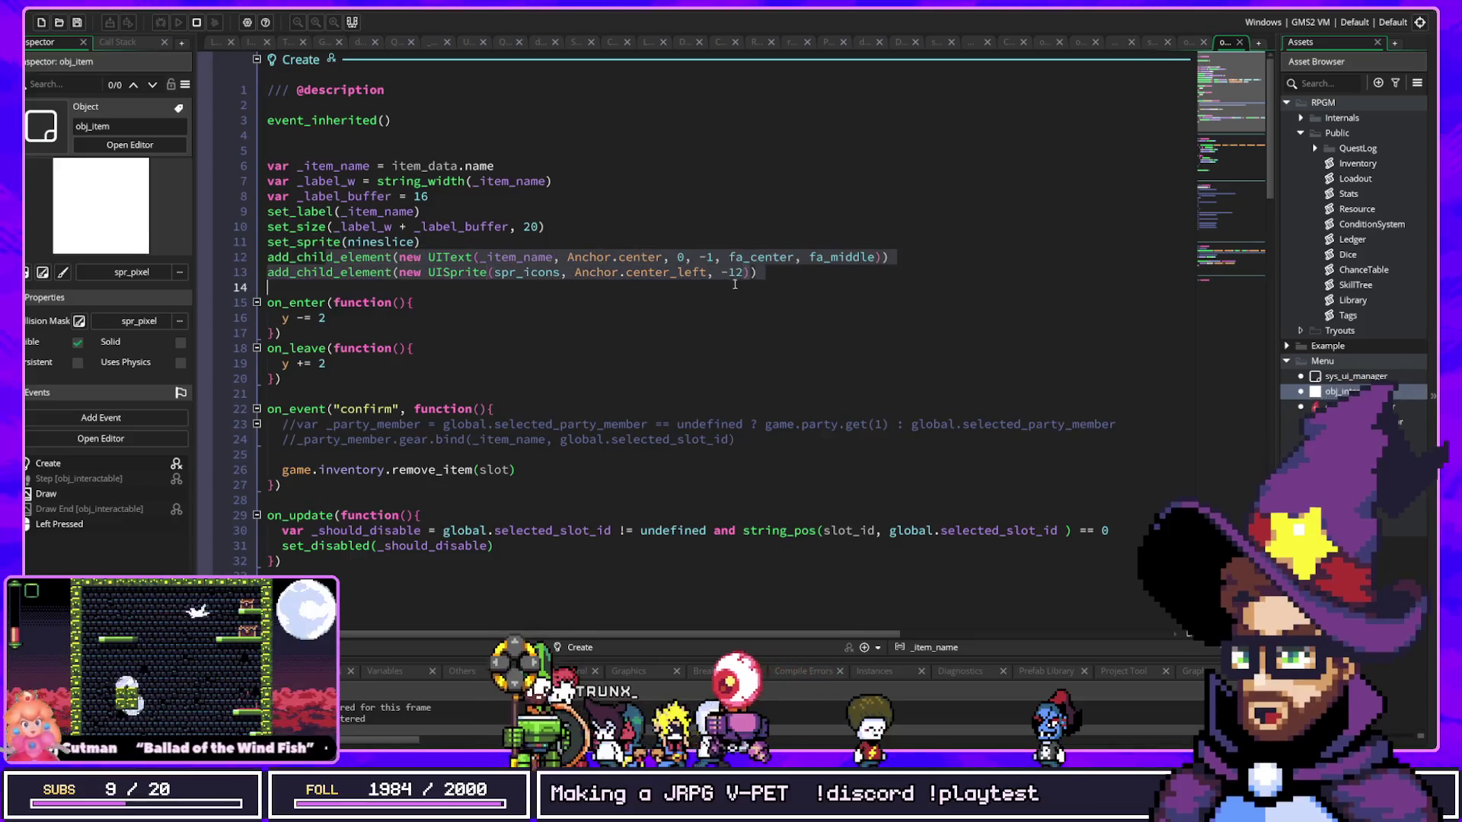
{"action": "left_click", "coordinate": [425, 257]}
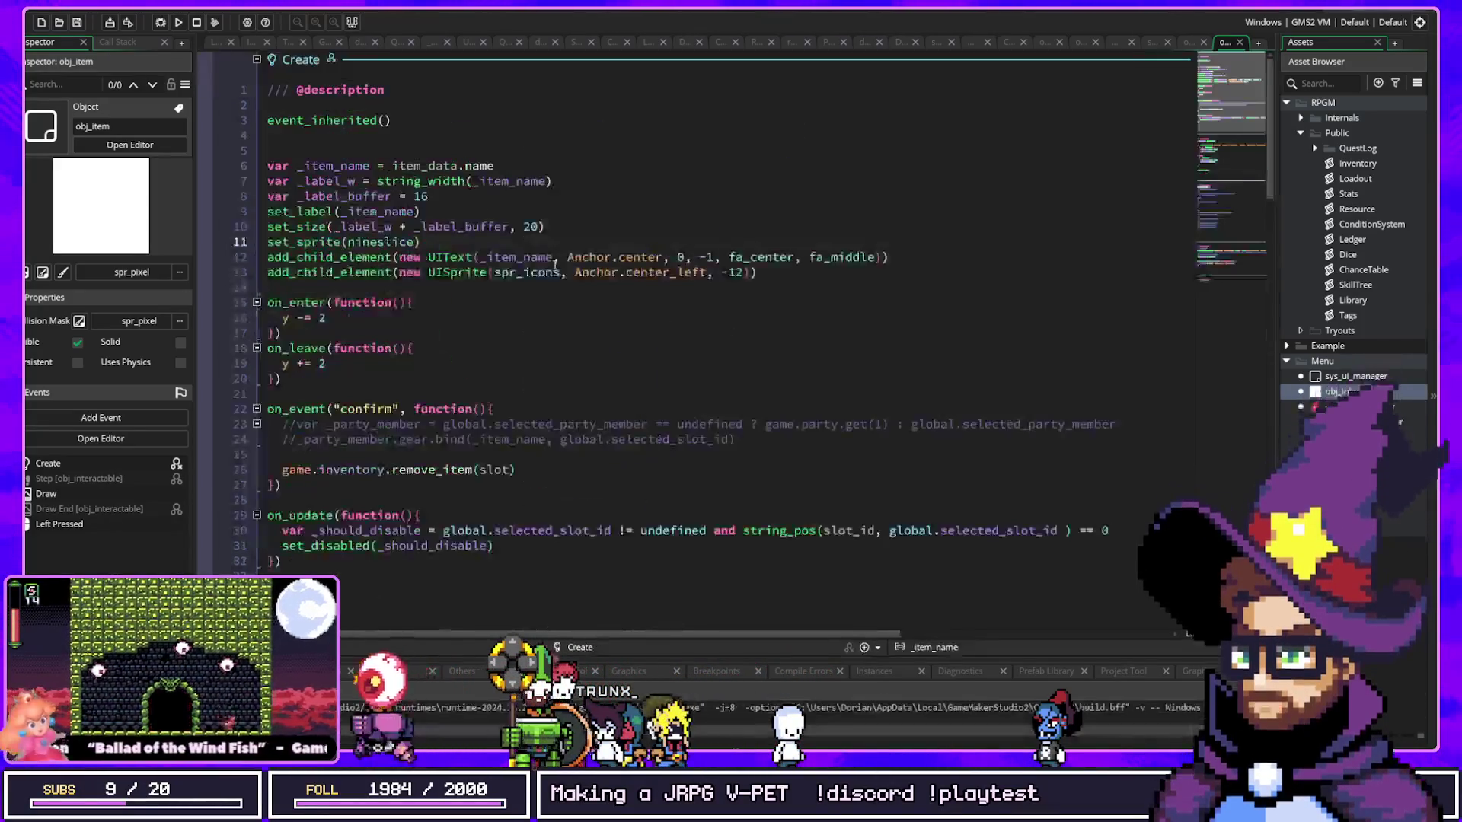
Step: Run the game and collect the red apple into the inventory
{"action": "mouse_move", "coordinate": [495, 275]}
{"action": "key", "text": "F5"}
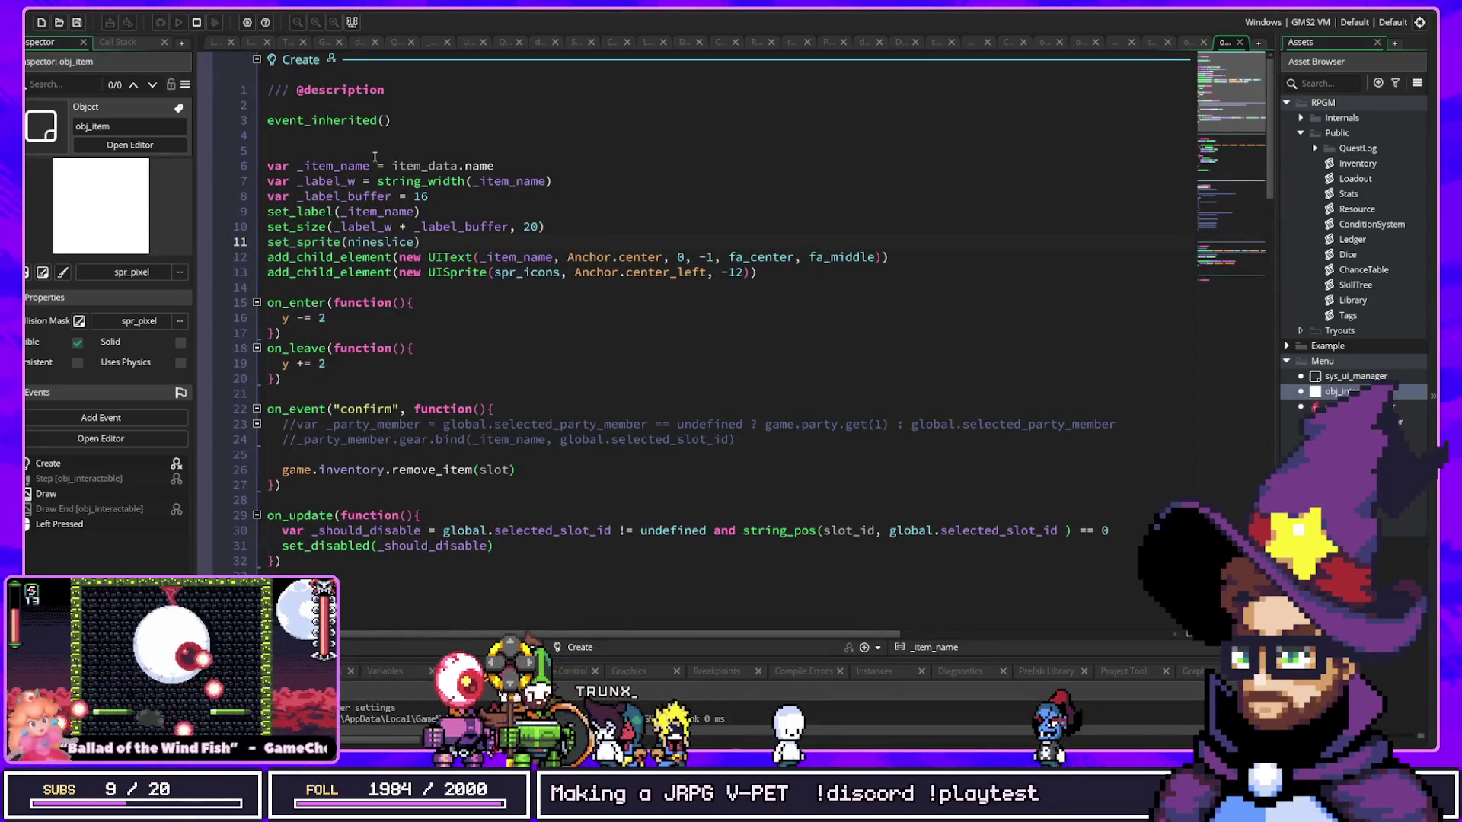
{"action": "left_click", "coordinate": [966, 561]}
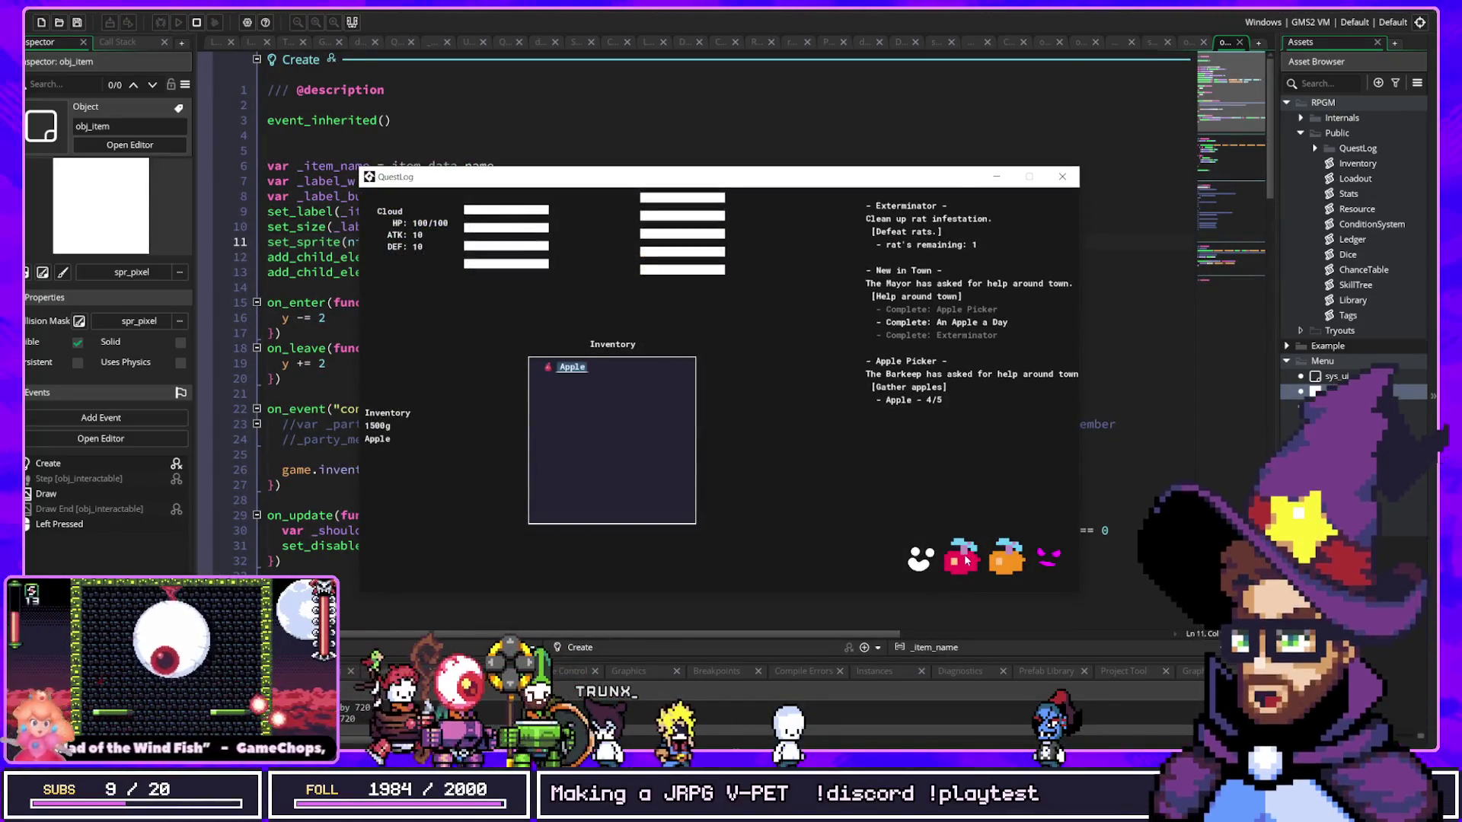
Step: Move the game window aside, inspect Anchor in the code, then close the game
{"action": "left_click_drag", "start_coordinate": [659, 188], "coordinate": [1016, 237]}
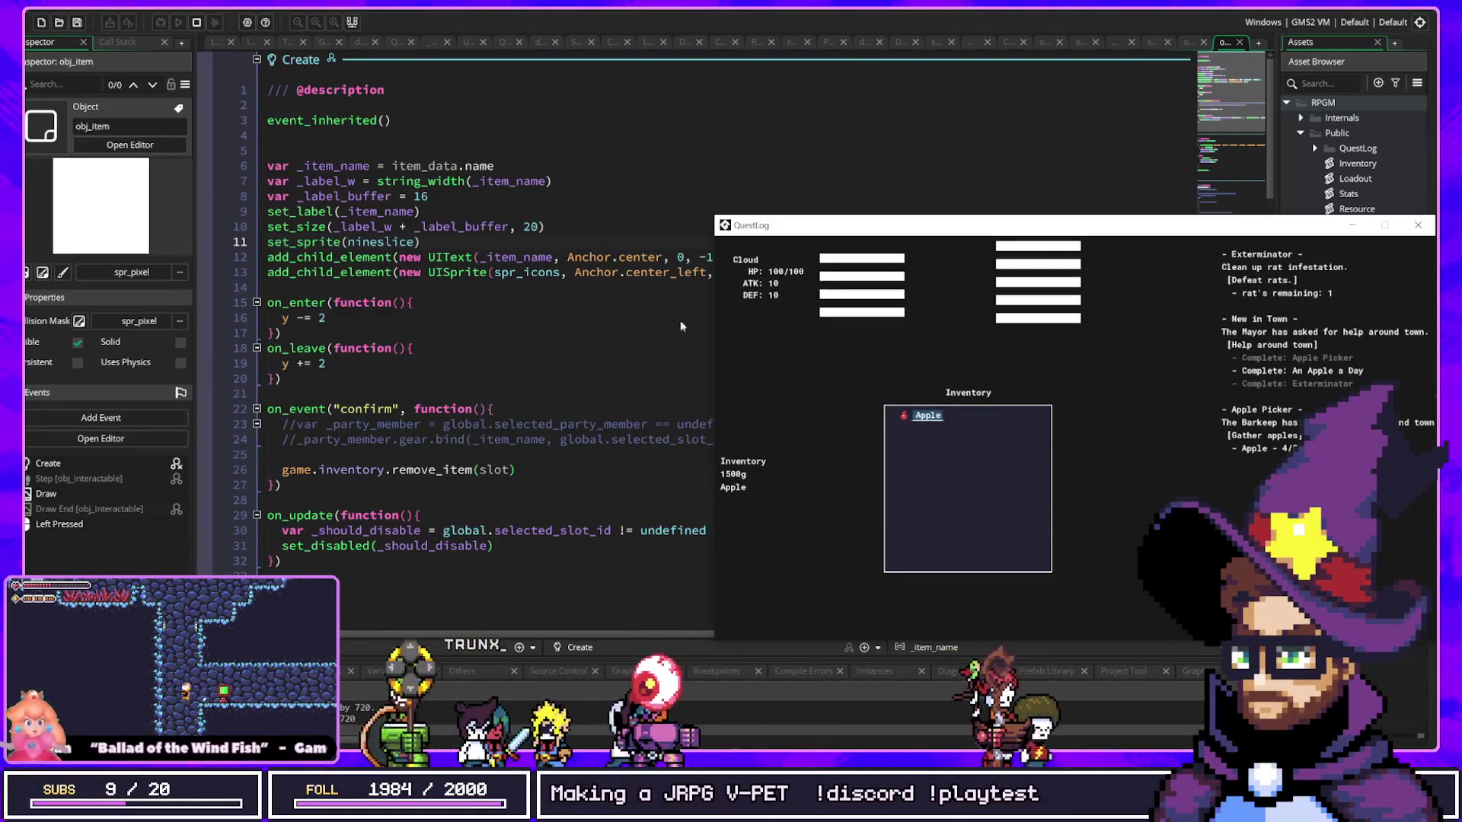
{"action": "mouse_move", "coordinate": [600, 251]}
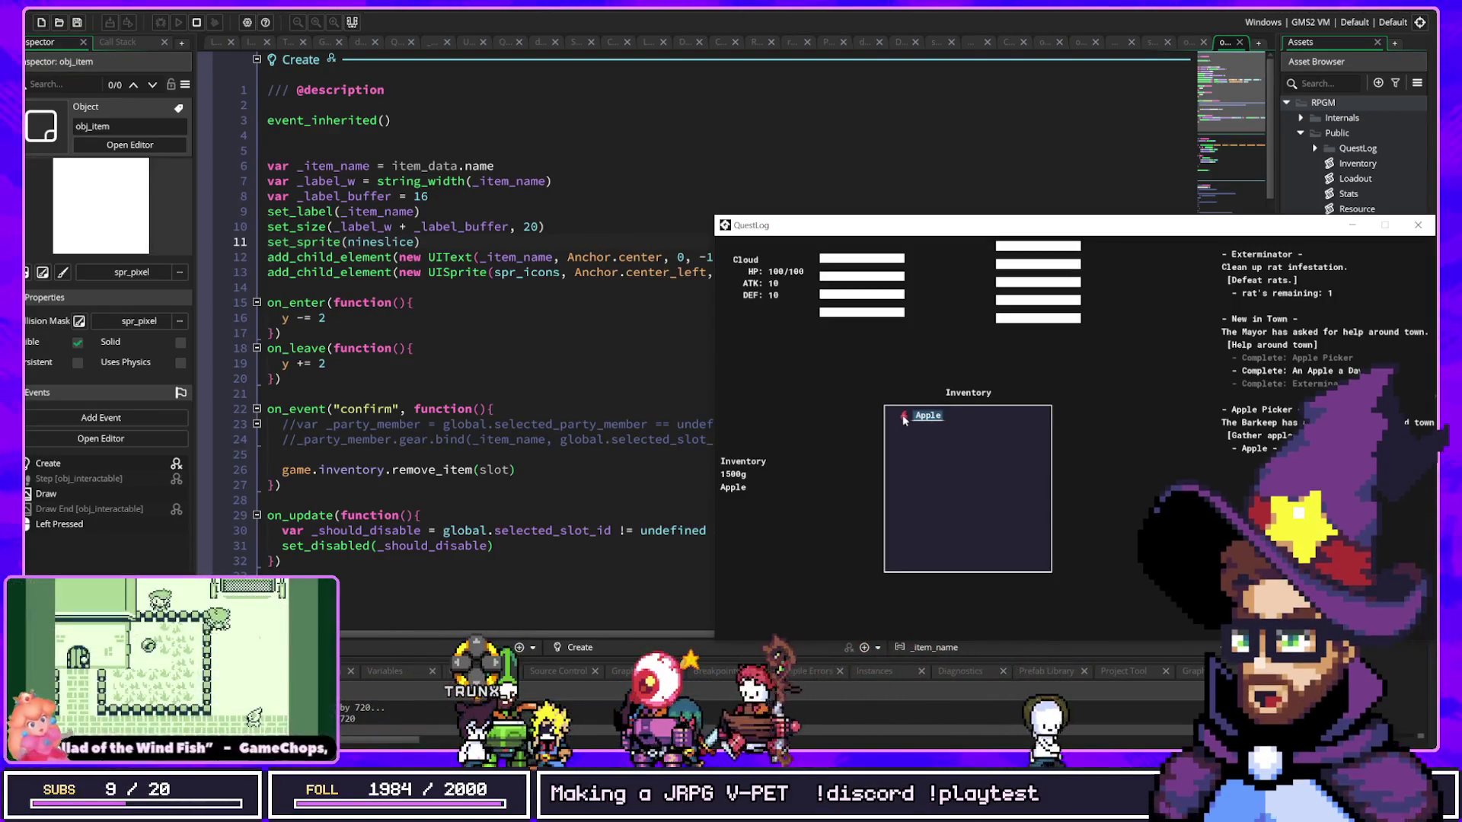
{"action": "key", "text": "Escape"}
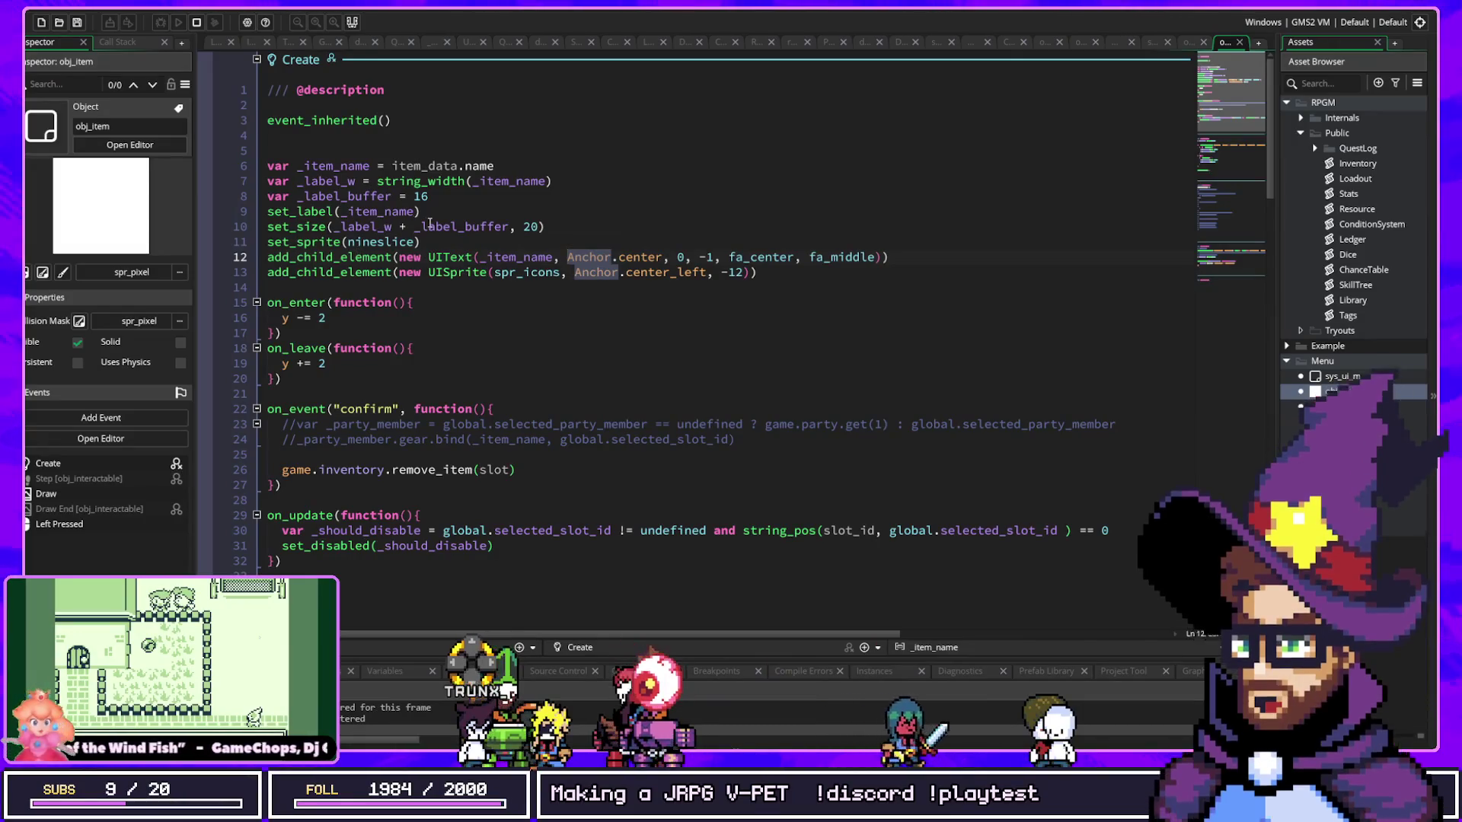
Step: Change obj_item's _label_buffer from 16 to 30 and save
{"action": "left_click", "coordinate": [386, 226]}
{"action": "key", "text": "Up"}
{"action": "key", "text": "End"}
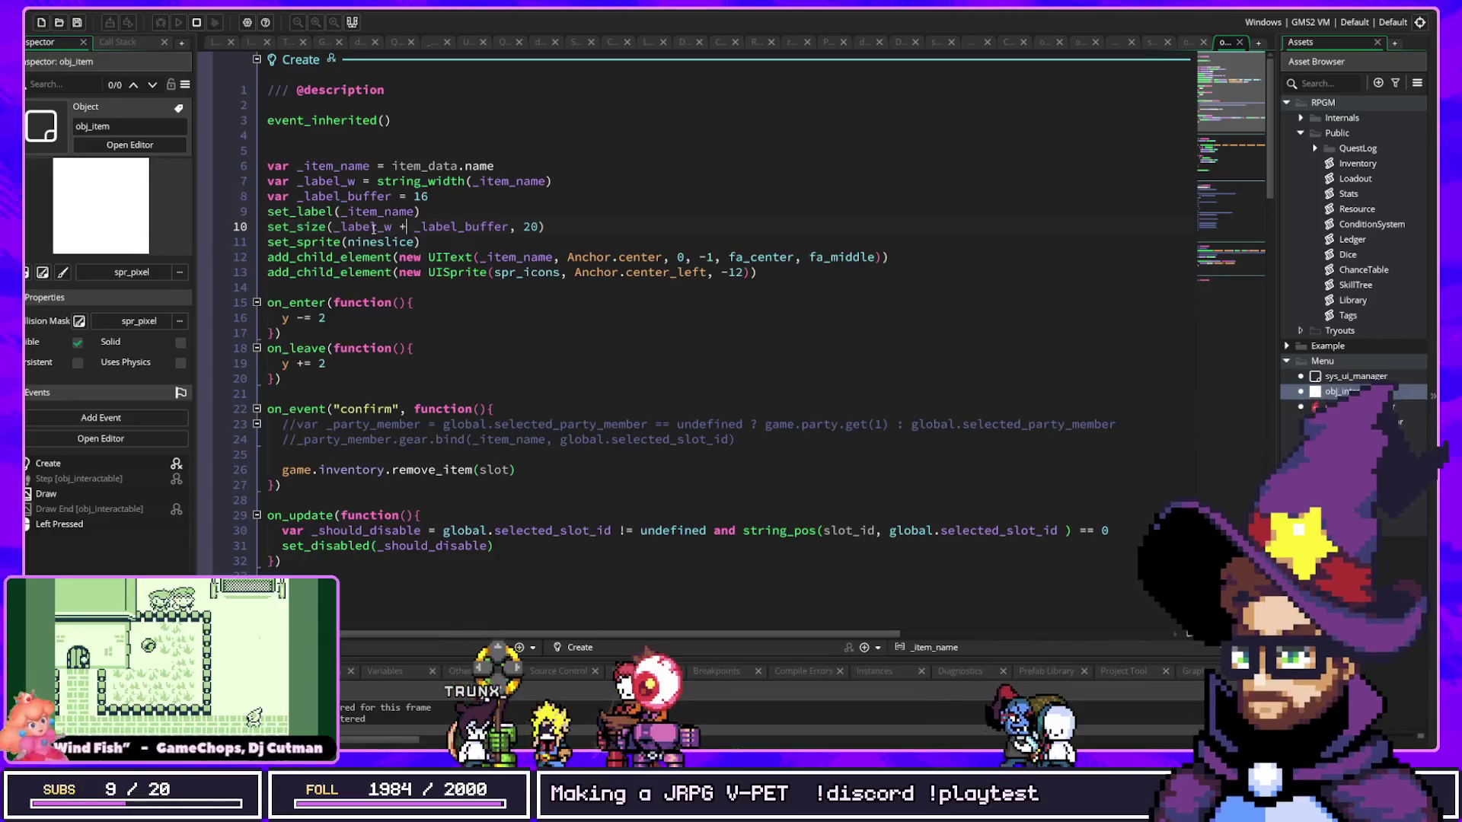
{"action": "left_click", "coordinate": [381, 227]}
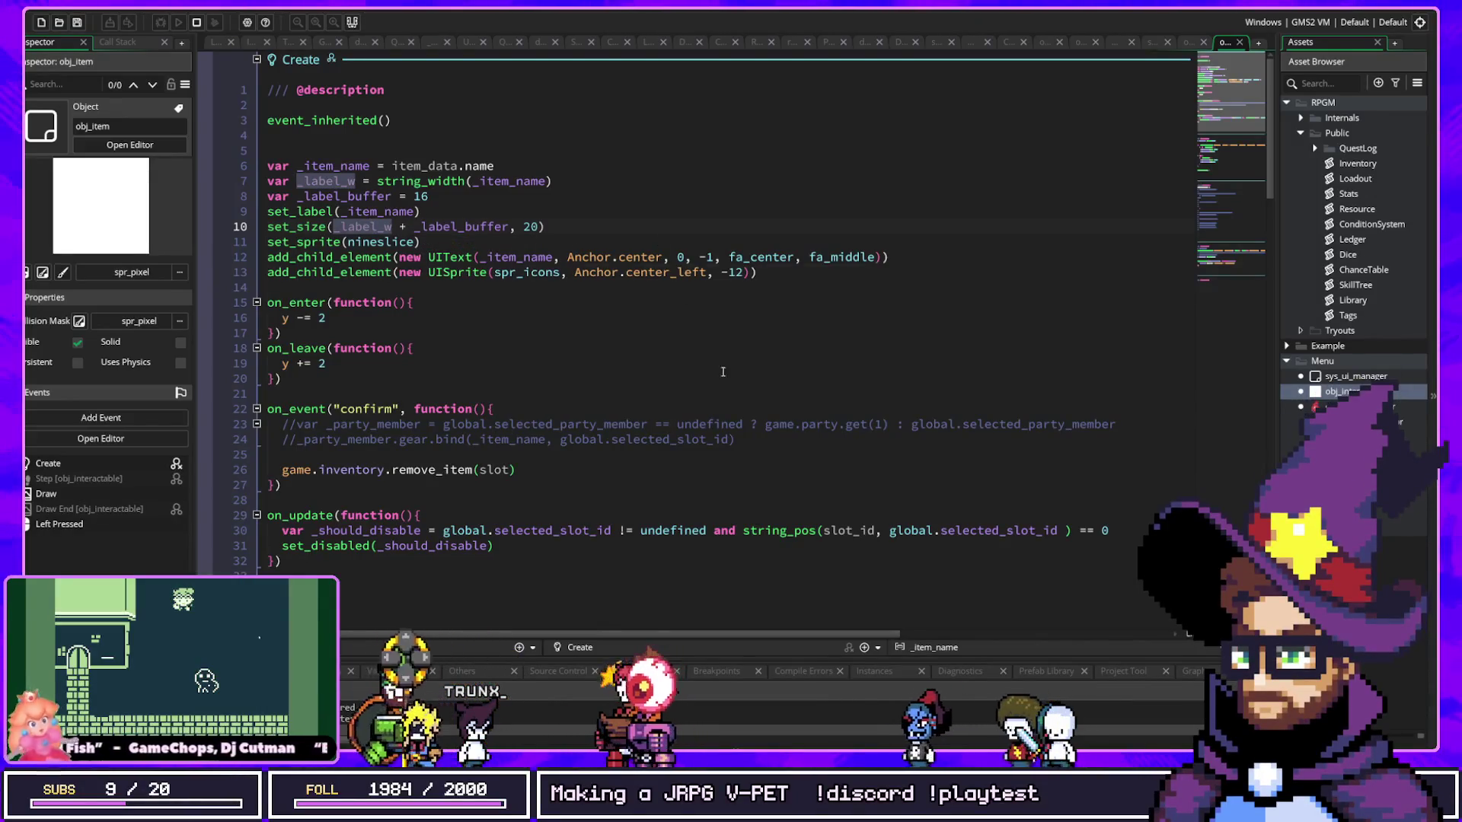
{"action": "left_click", "coordinate": [565, 227]}
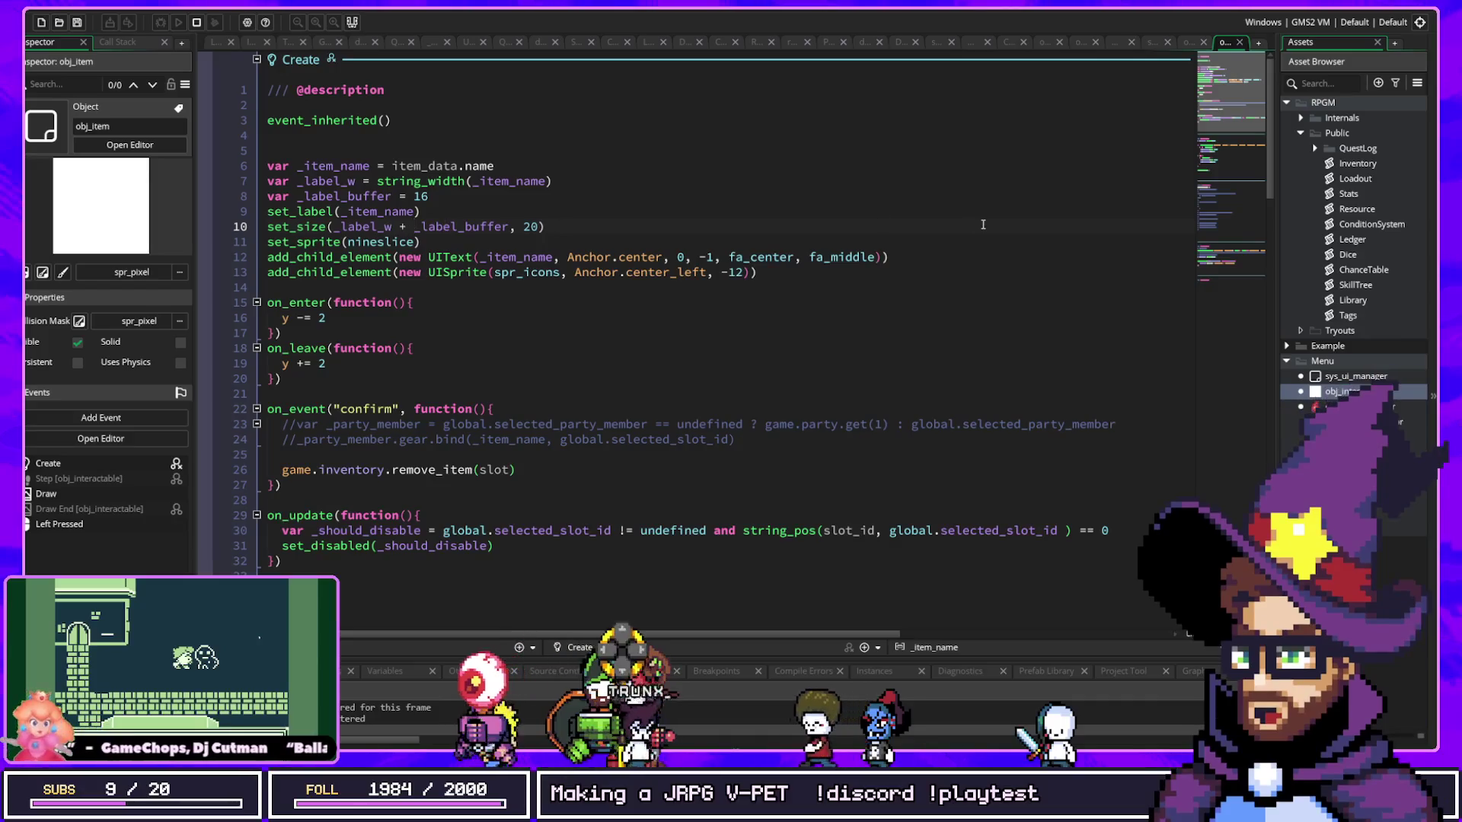
{"action": "key", "text": "Left"}
{"action": "key", "text": "Left"}
{"action": "key", "text": "Left"}
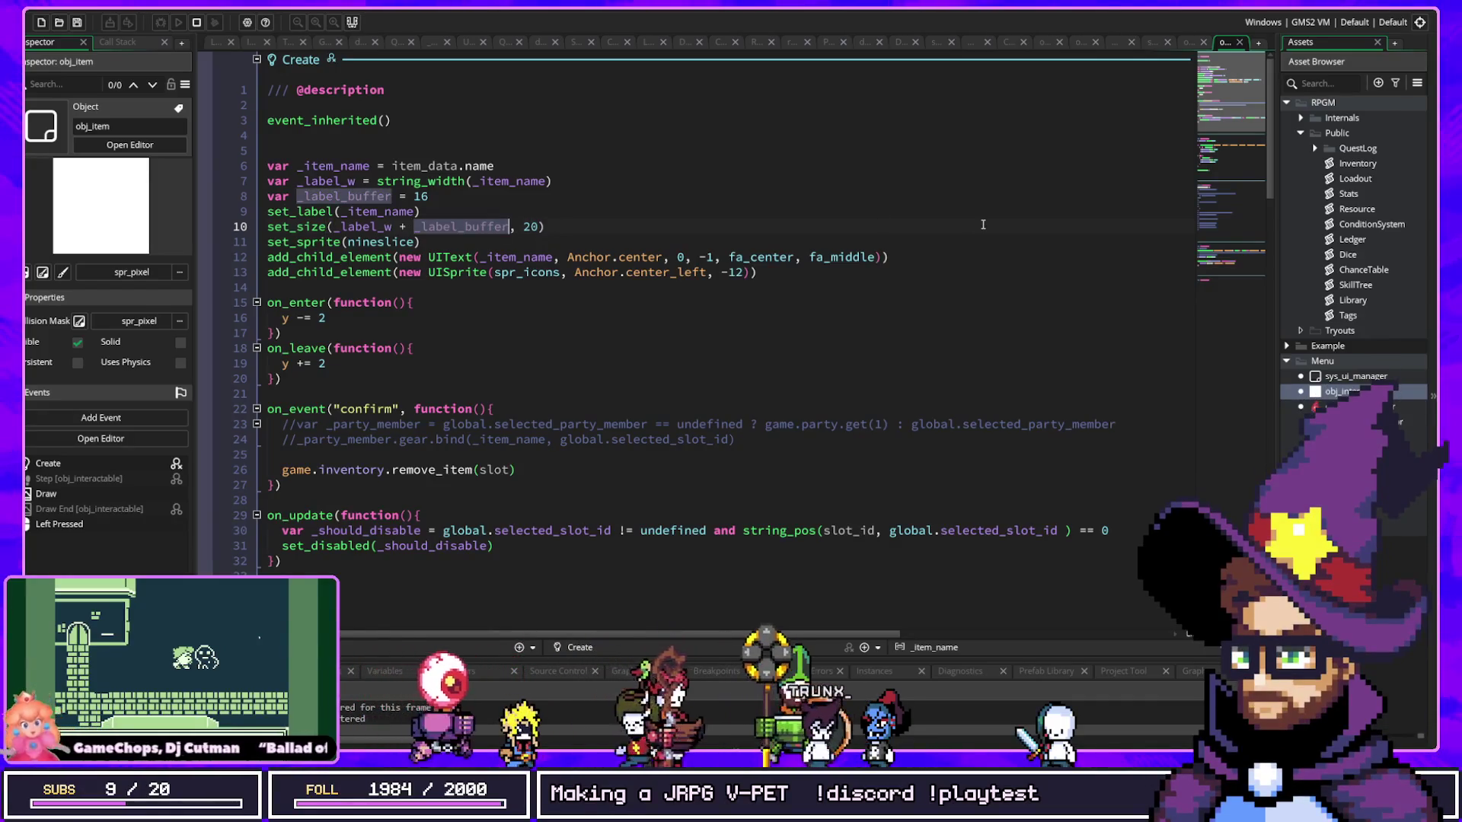
{"action": "key", "text": "Up"}
{"action": "key", "text": "Up"}
{"action": "key", "text": "BackSpace"}
{"action": "key", "text": "BackSpace"}
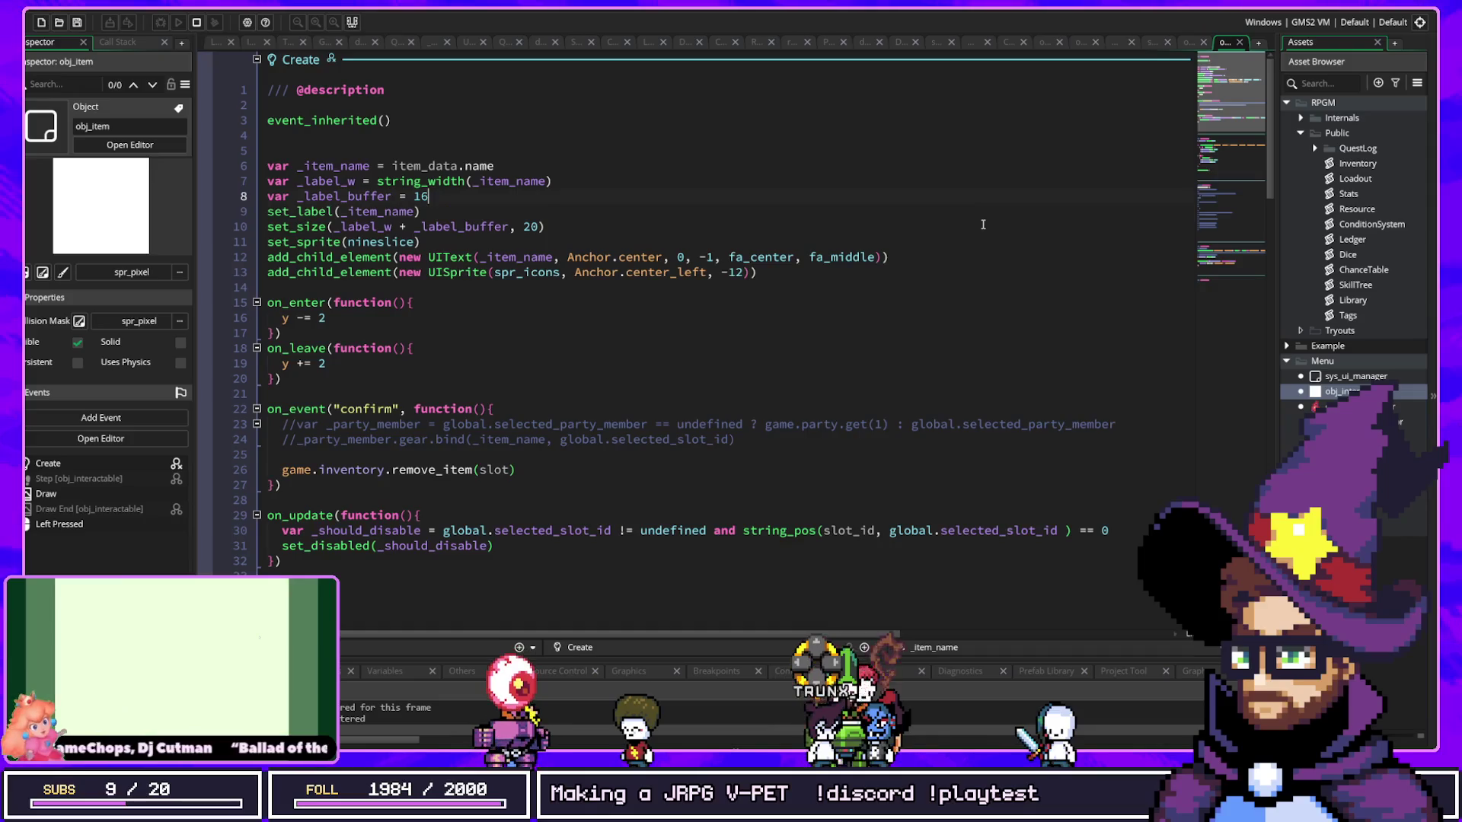
{"action": "type", "text": "30"}
{"action": "key", "text": "ctrl+s"}
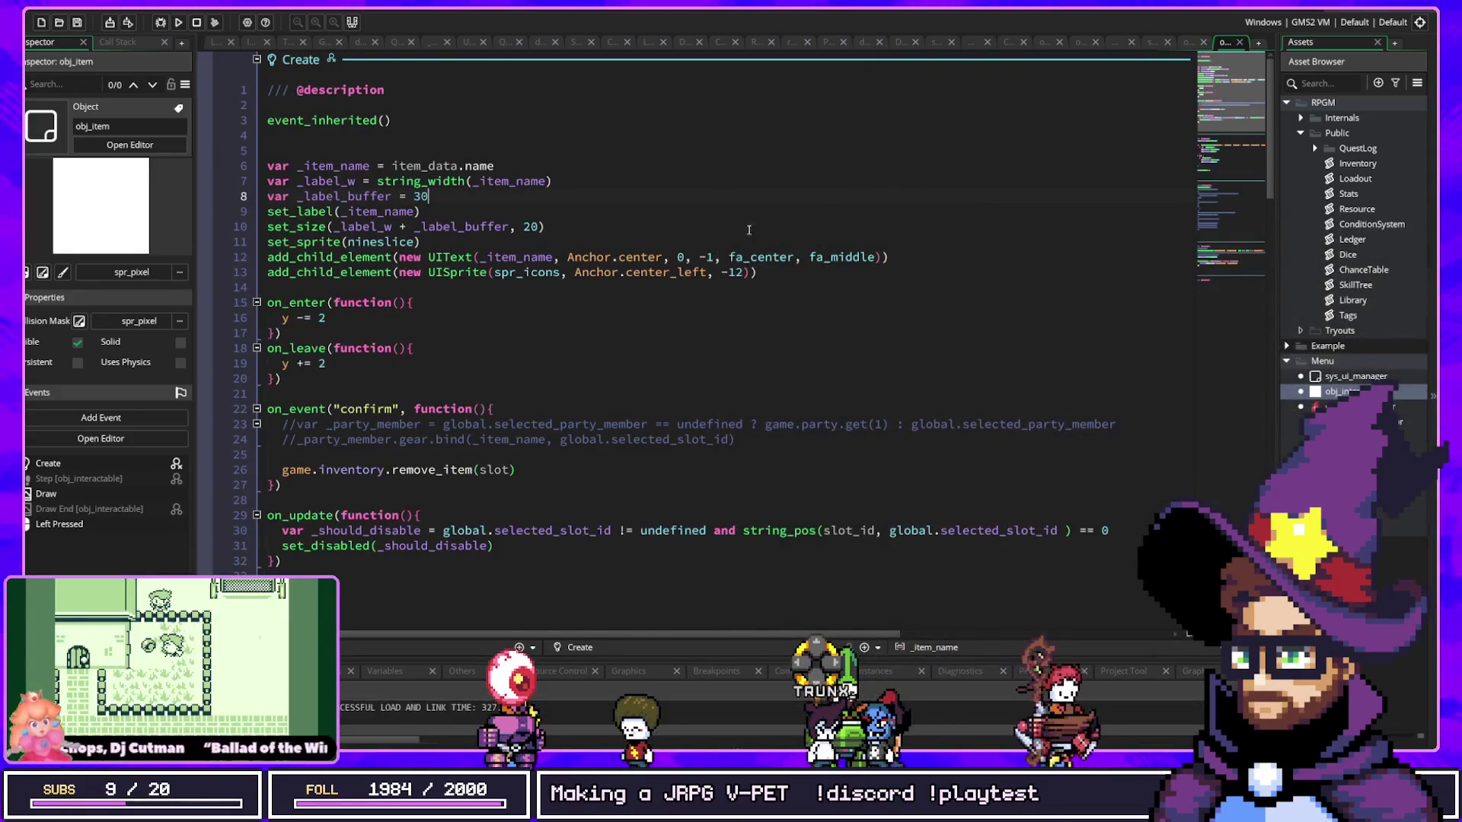
Step: Run the game to test the 30 label buffer, then jump to set_label's definition
{"action": "key", "text": "F5"}
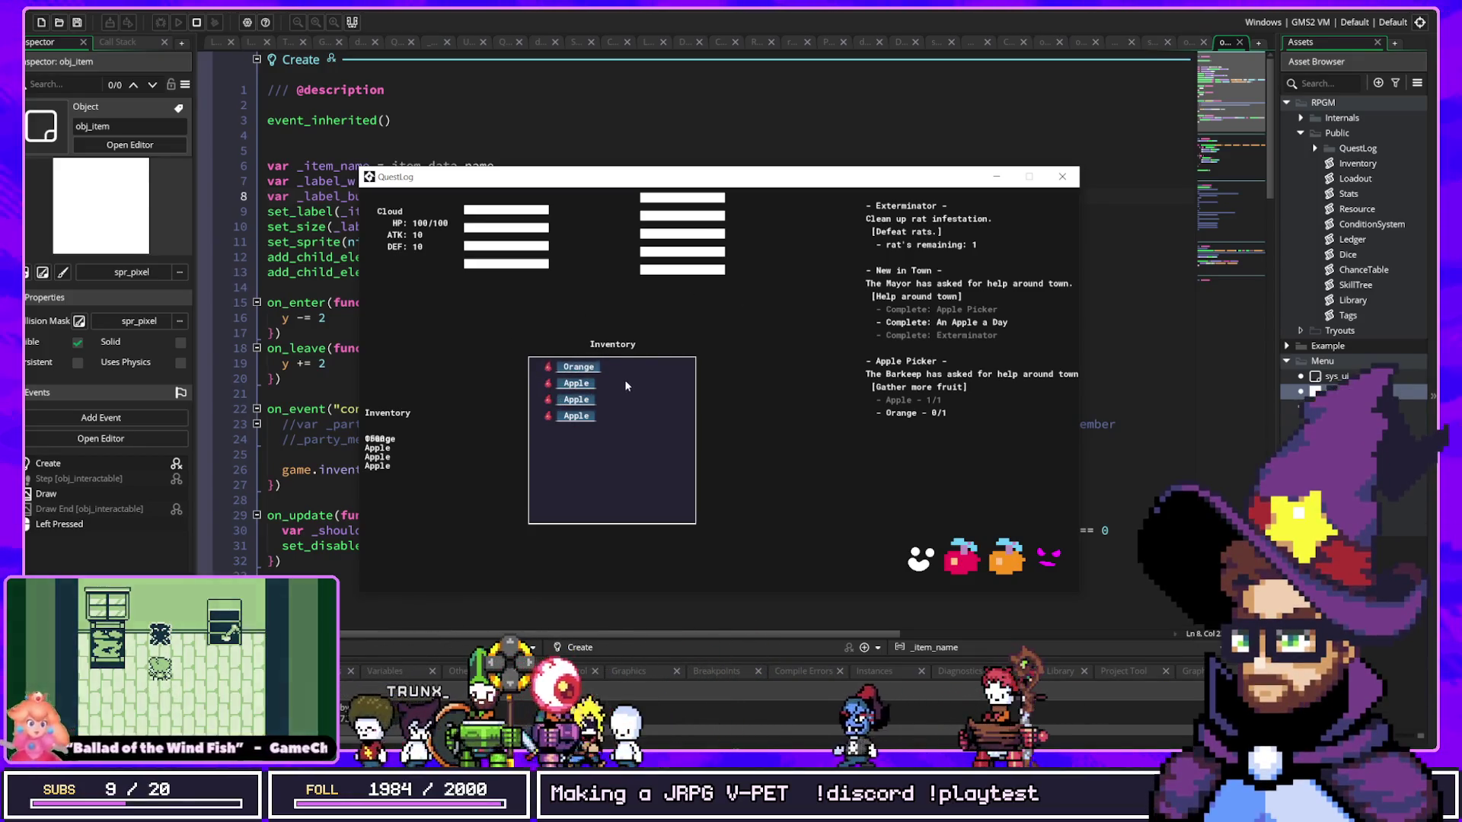
{"action": "left_click", "coordinate": [505, 148]}
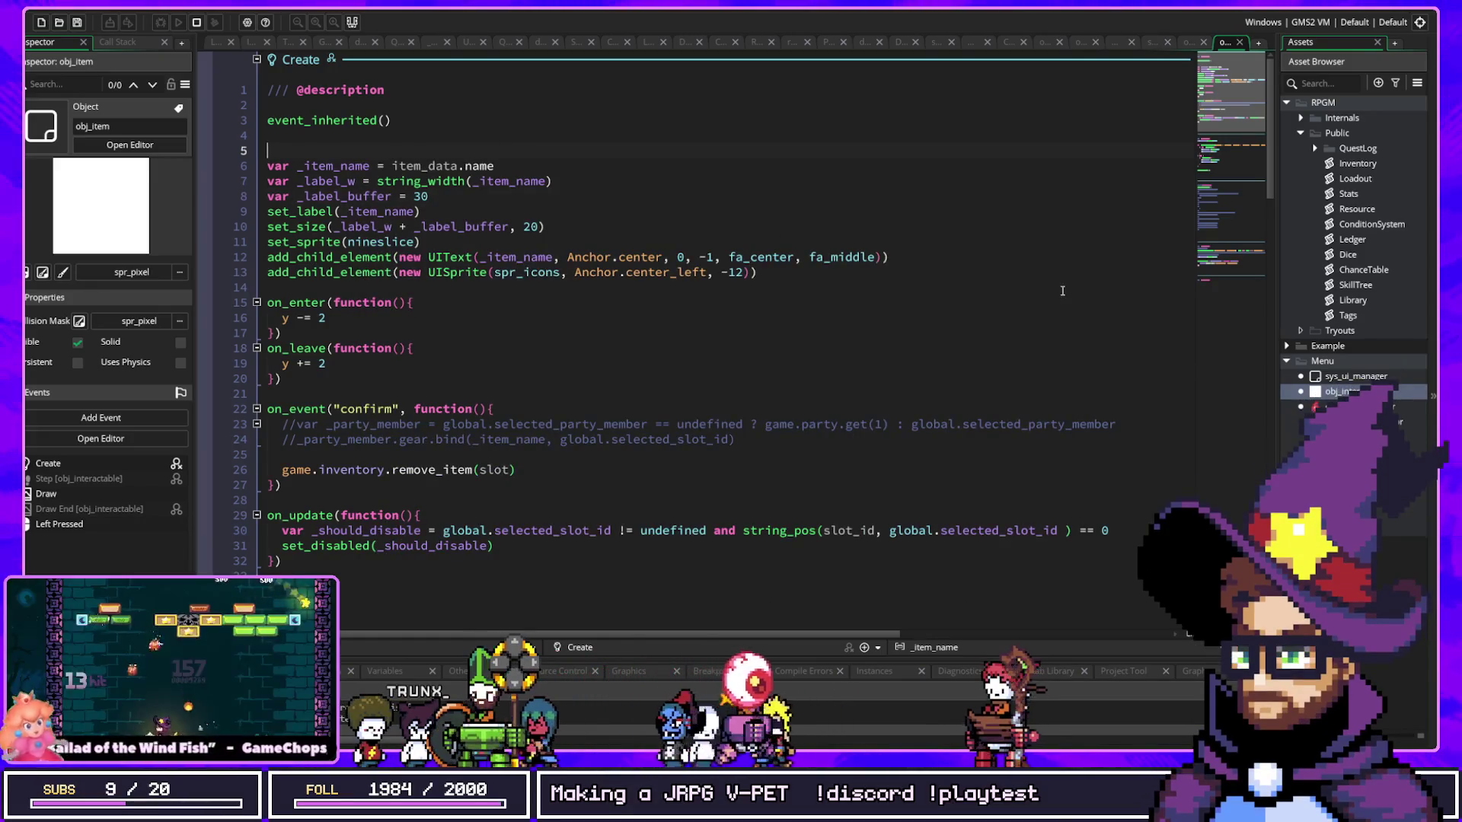
{"action": "middle_click", "coordinate": [305, 211]}
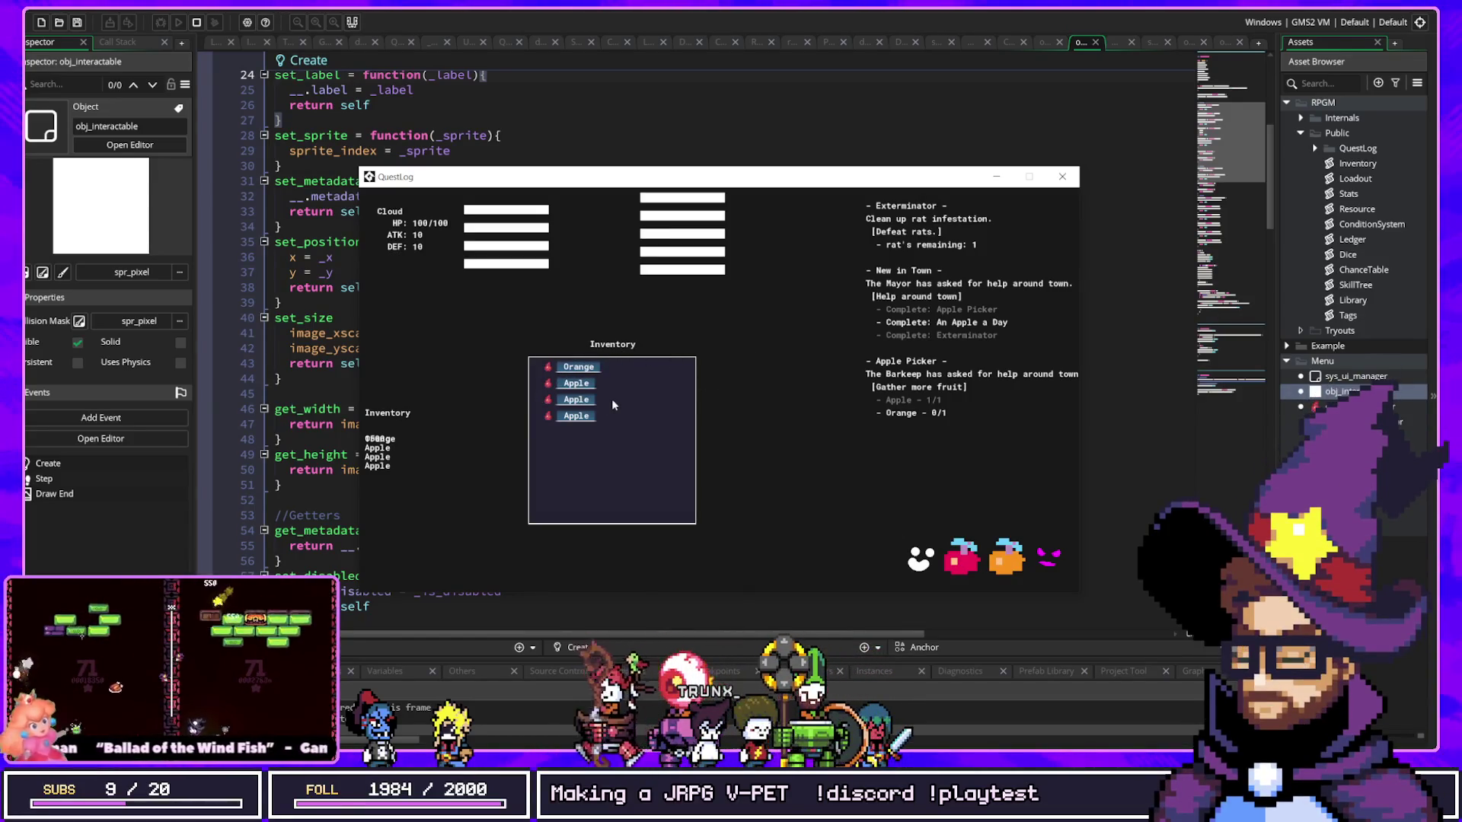
Step: Close the game and scroll obj_interactable's Create code to the __ struct and __handle_input
{"action": "key", "text": "Escape"}
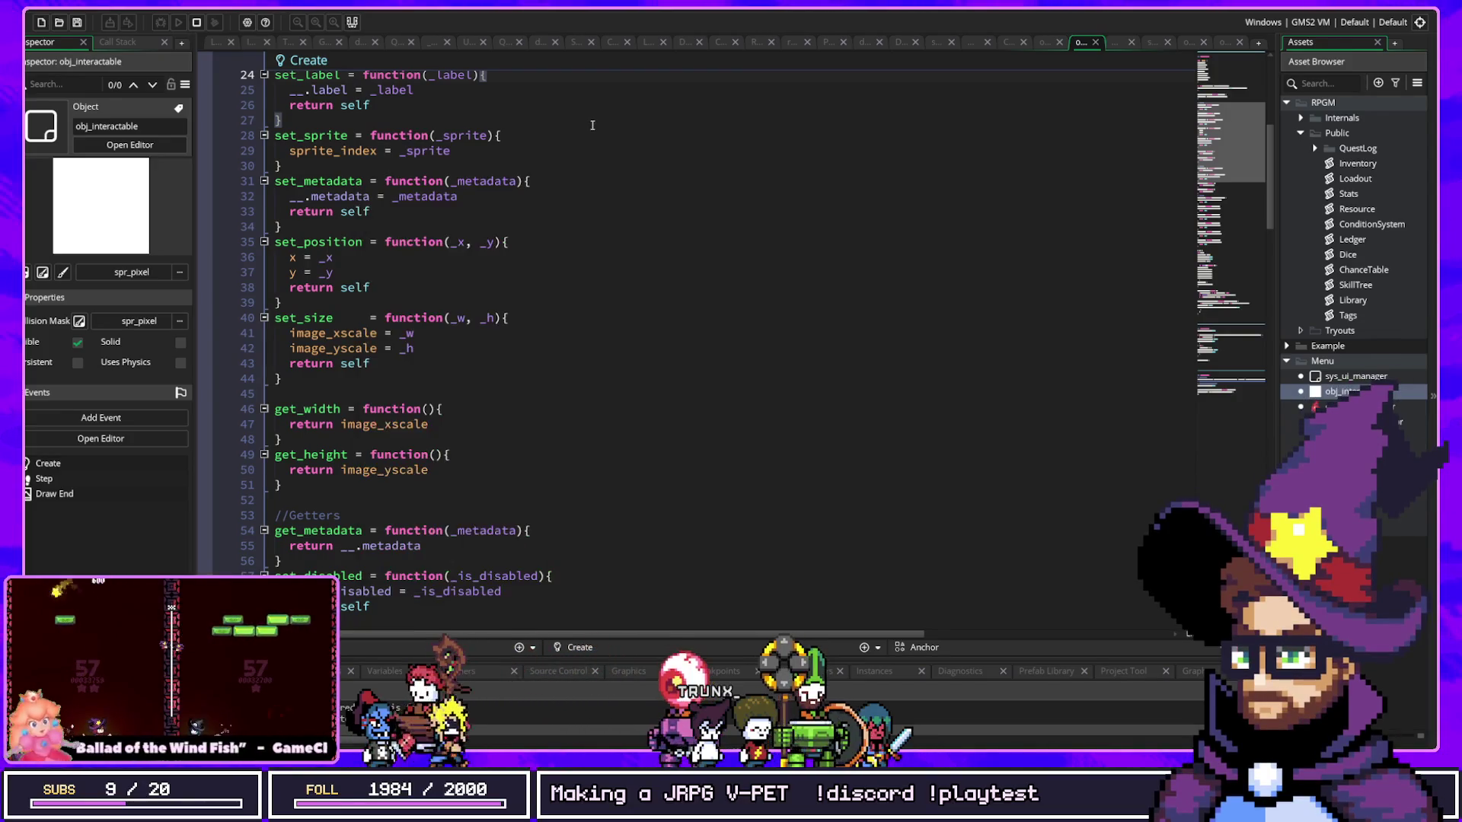
{"action": "scroll", "coordinate": [533, 287], "scroll_direction": "down", "scroll_amount": 14}
{"action": "scroll", "coordinate": [548, 289], "scroll_direction": "down", "scroll_amount": 8}
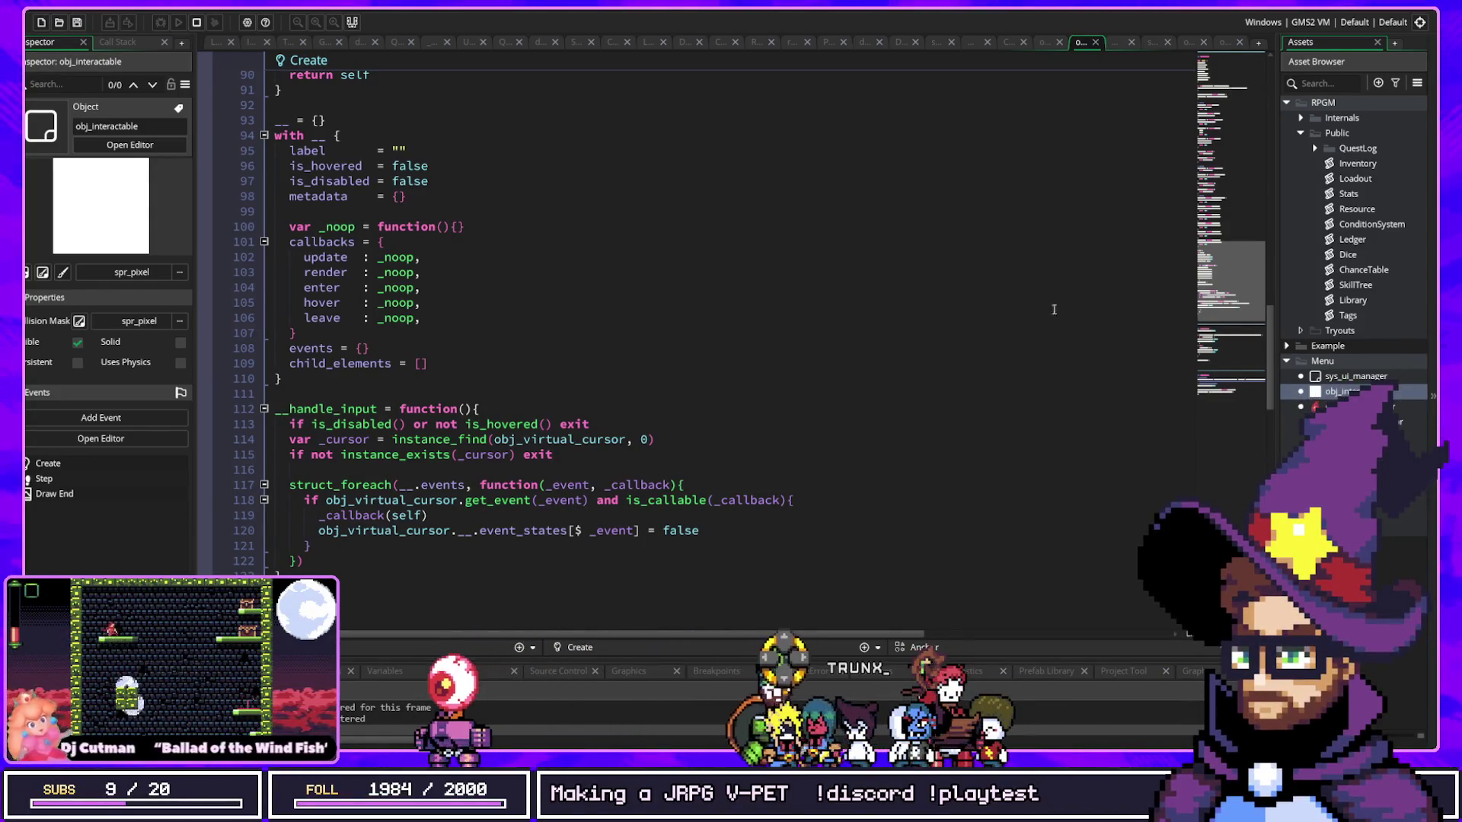
Step: Jump to the obj_virtual_cursor and UIText definitions, then switch to the ConfigUIEvents script
{"action": "key", "text": "F12"}
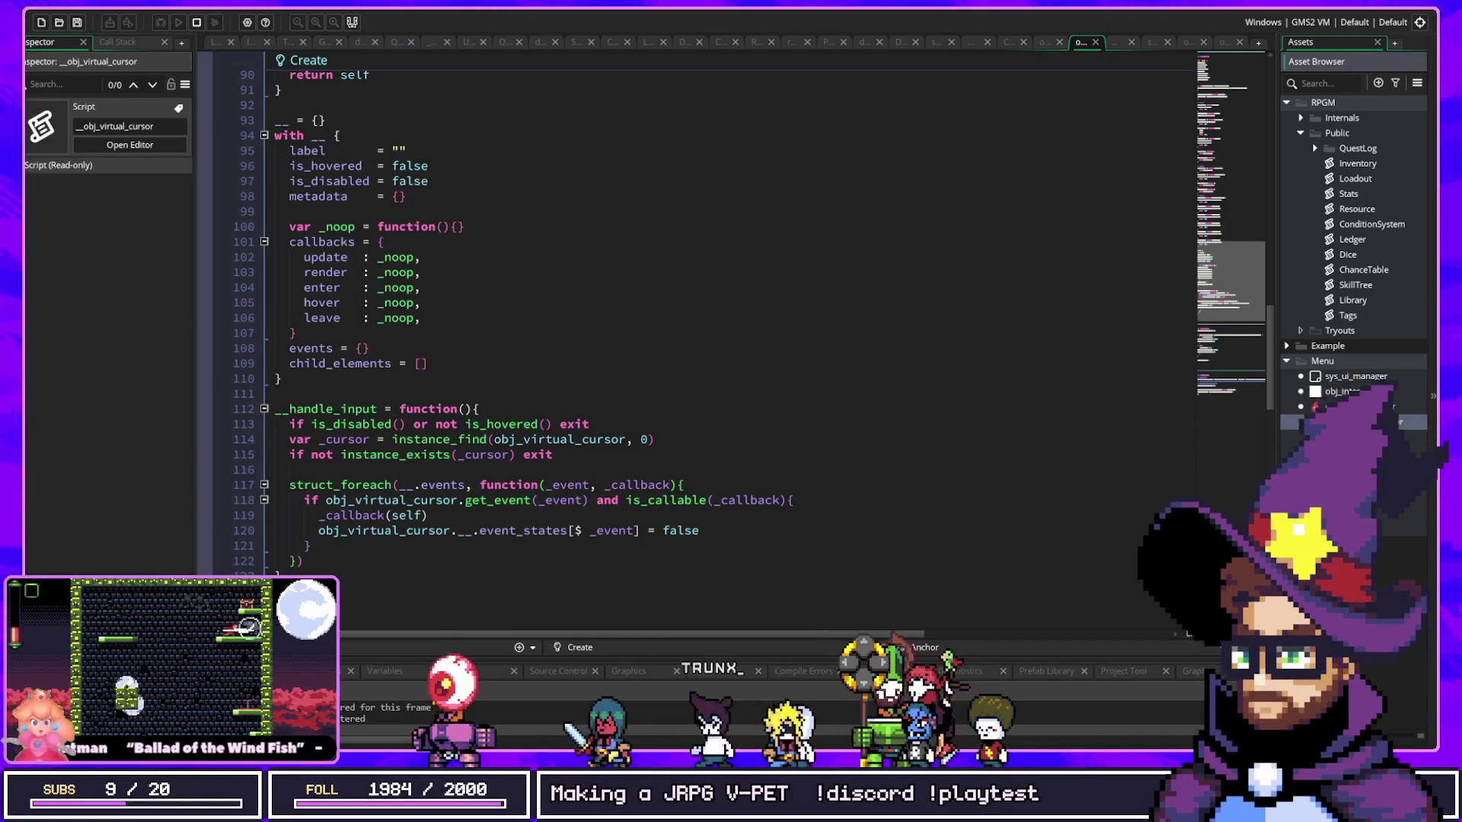
{"action": "key", "text": "ctrl+w"}
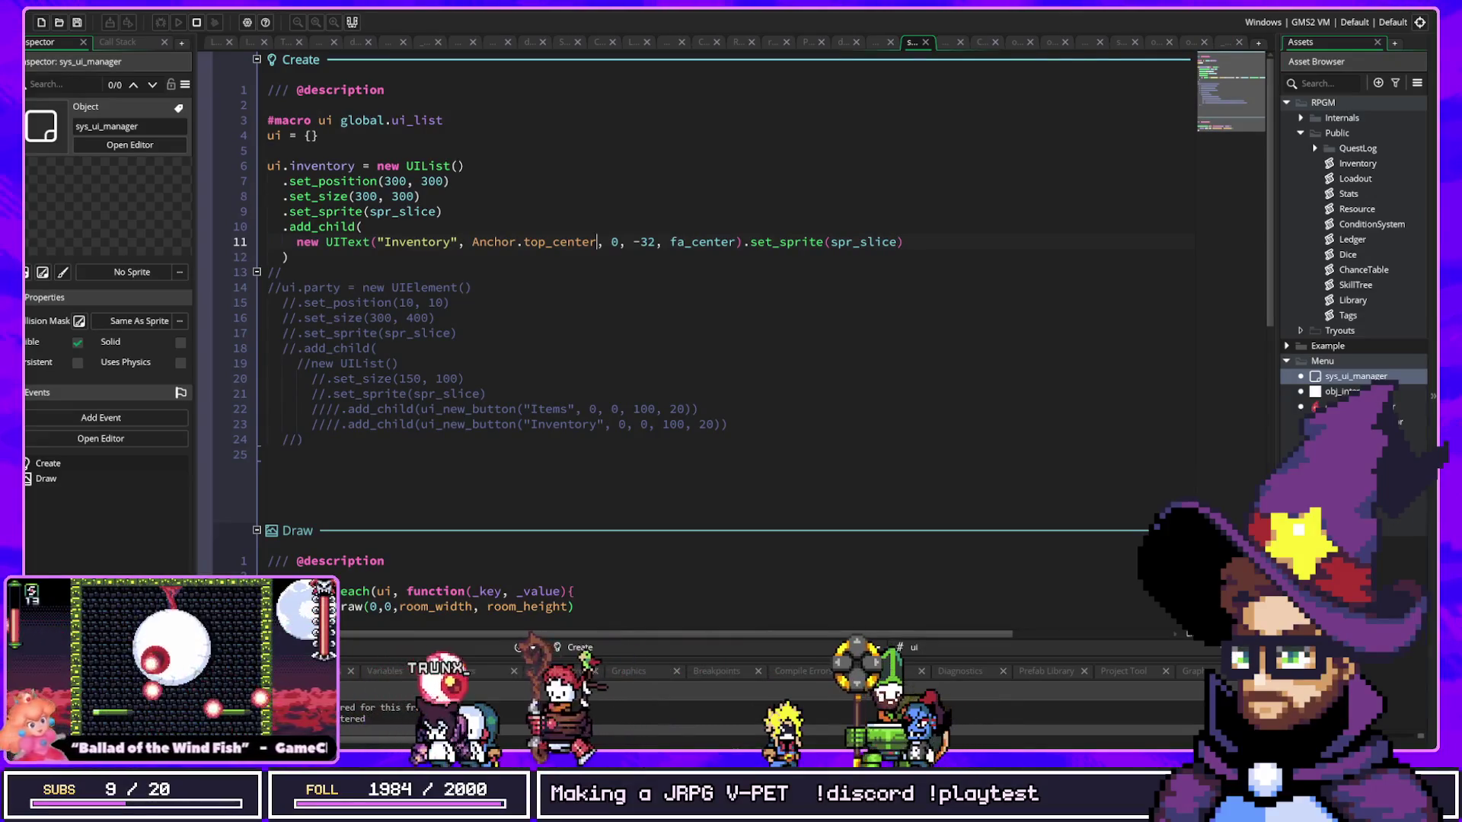
{"action": "key", "text": "F12"}
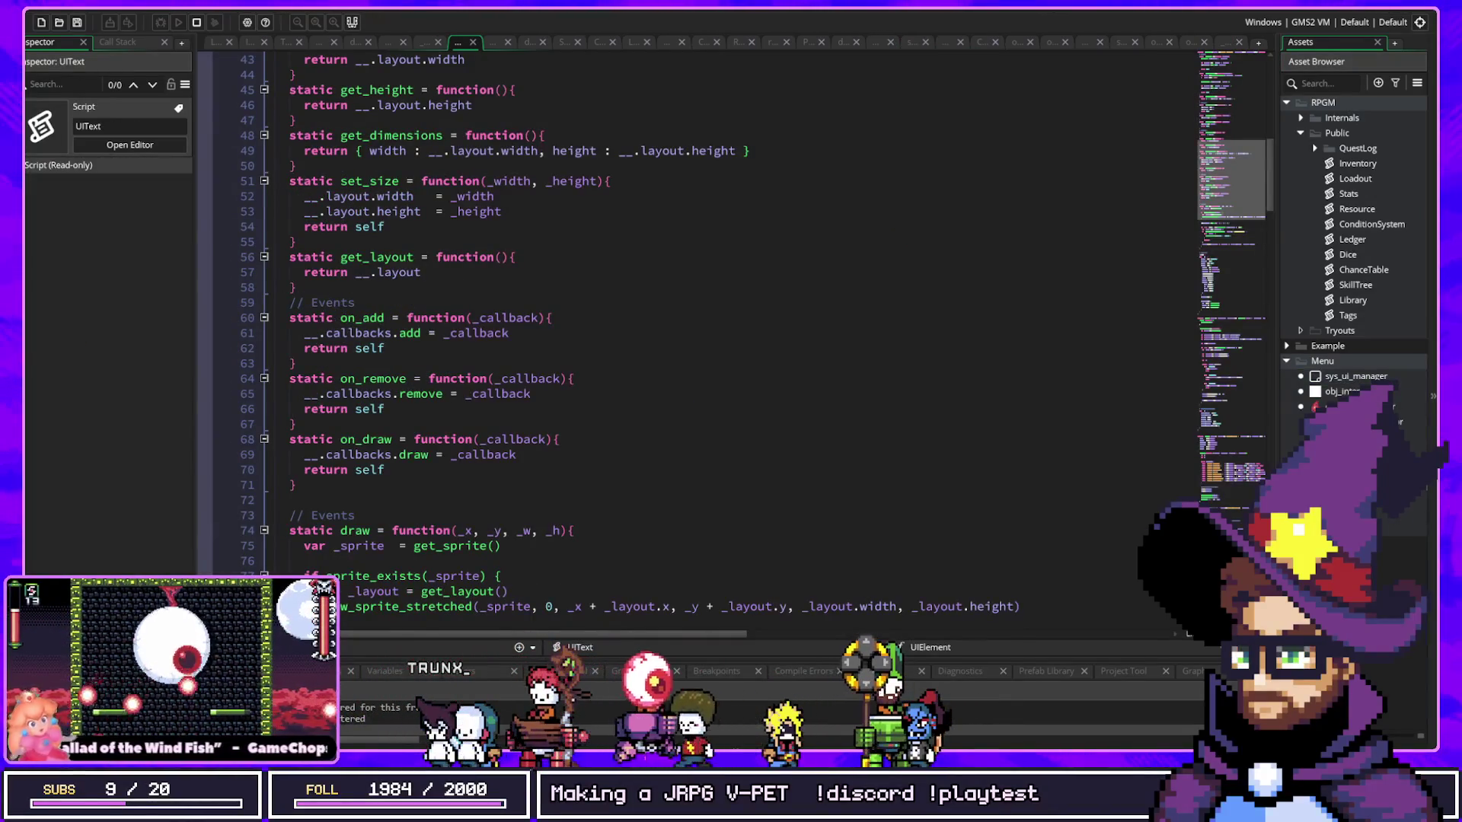
{"action": "key", "text": "ctrl+Tab"}
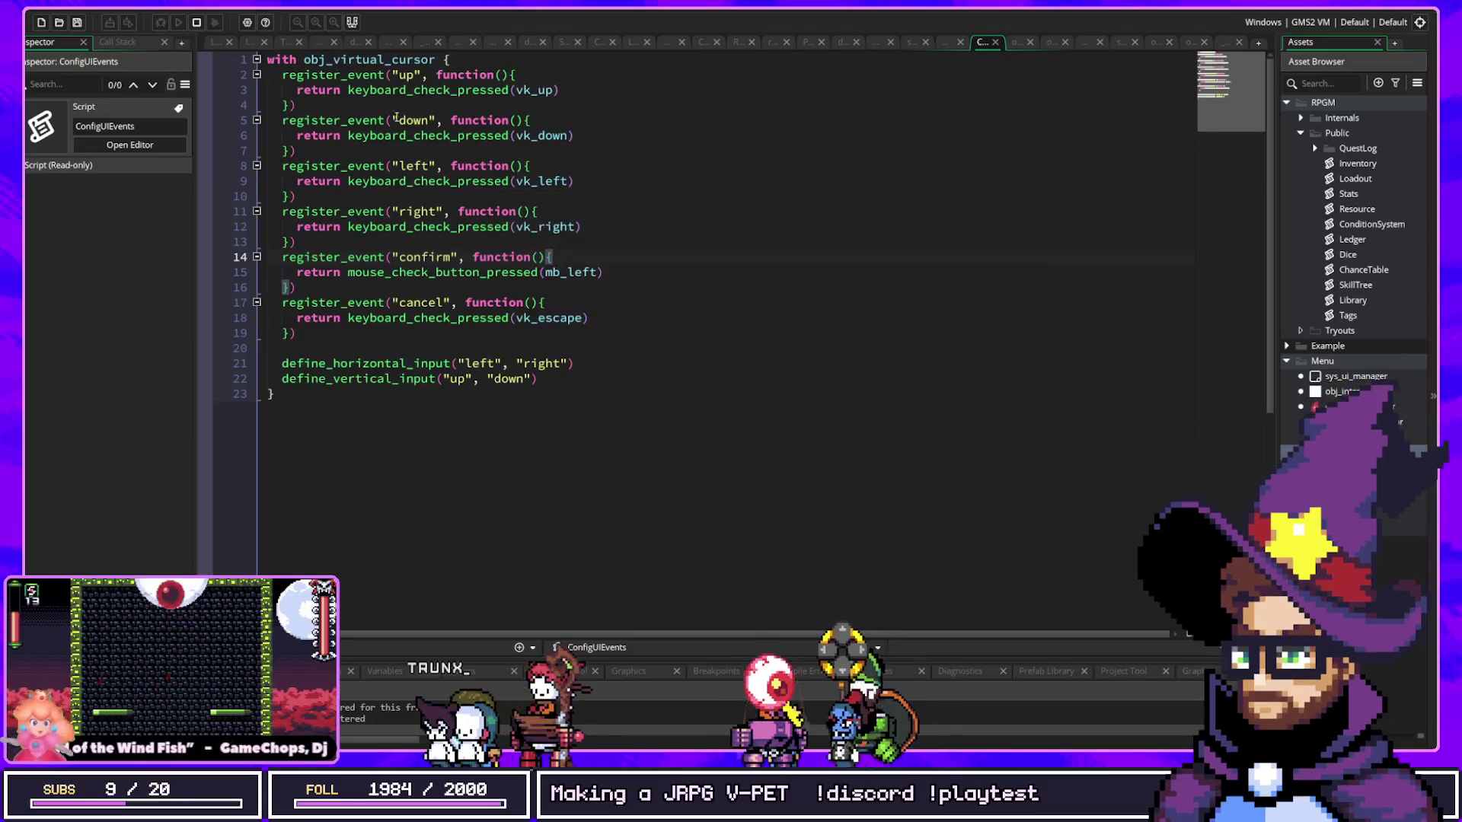
Step: Inspect the keyboard_check_pressed calls for the up and right events in ConfigUIEvents
{"action": "left_click", "coordinate": [325, 61]}
{"action": "key", "text": "Down"}
{"action": "key", "text": "Down"}
{"action": "key", "text": "Home"}
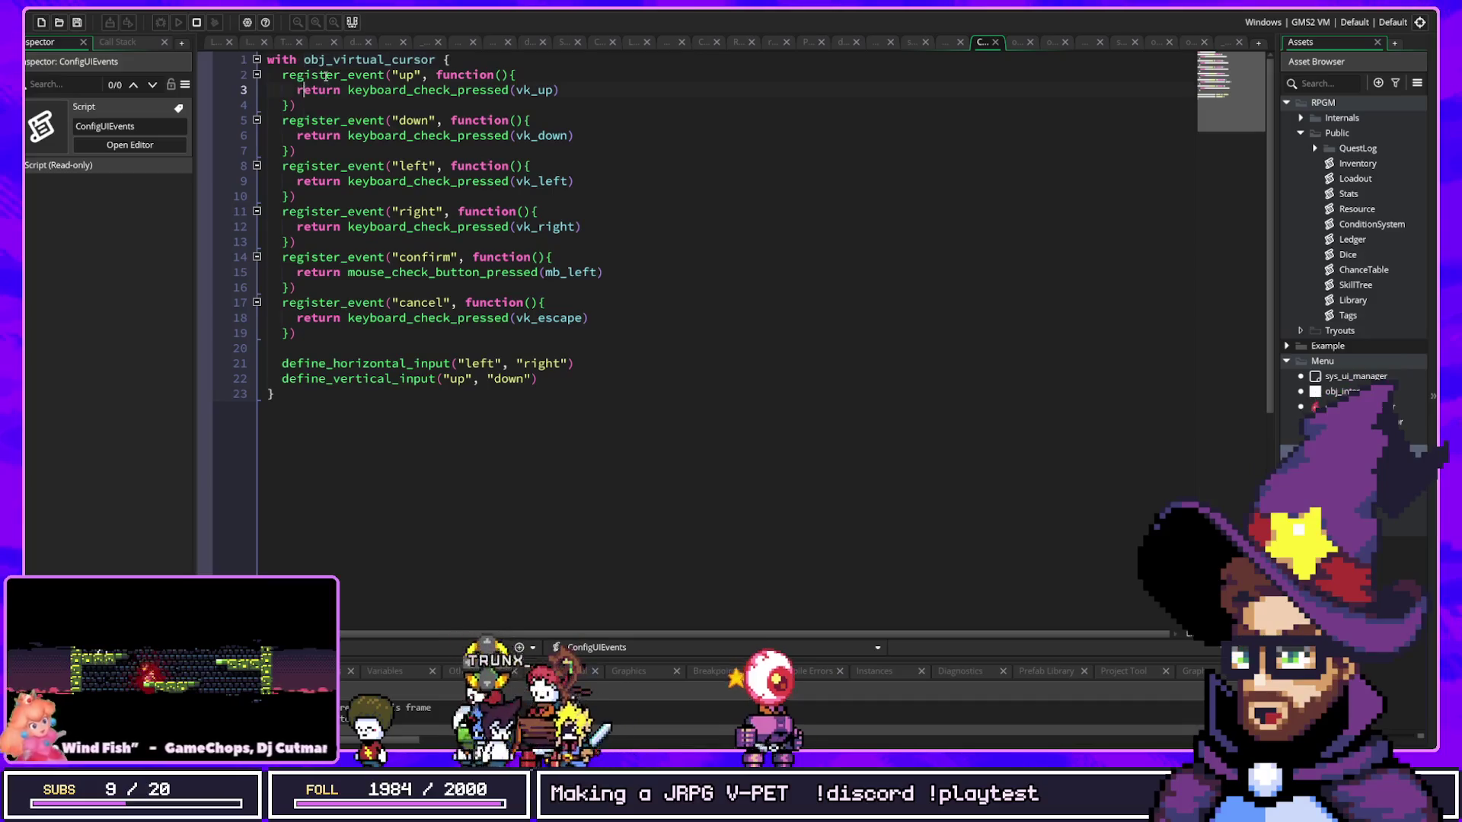
{"action": "left_click", "coordinate": [325, 76]}
{"action": "left_click", "coordinate": [406, 90]}
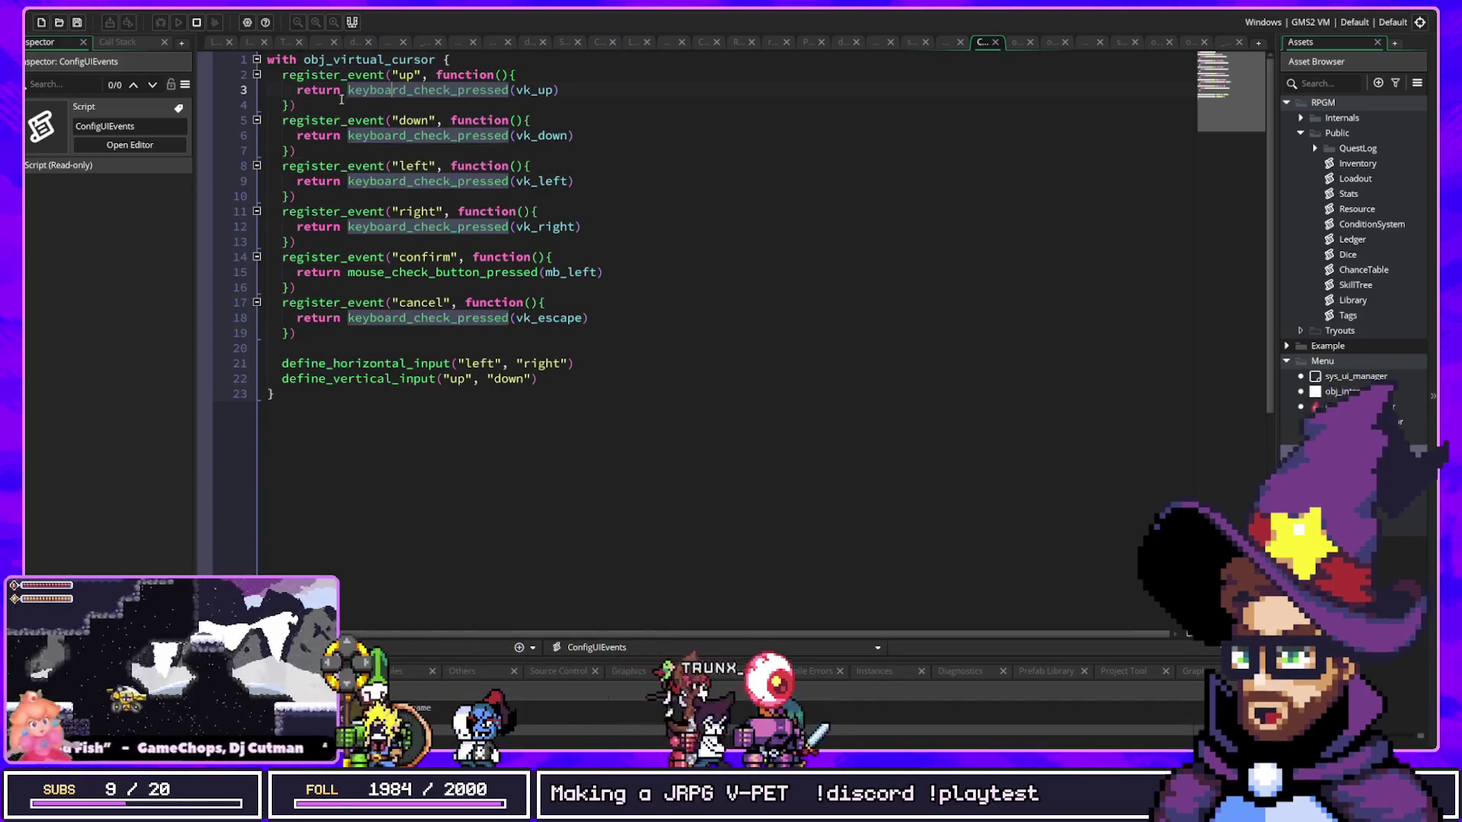
{"action": "left_click_drag", "start_coordinate": [297, 91], "coordinate": [571, 98]}
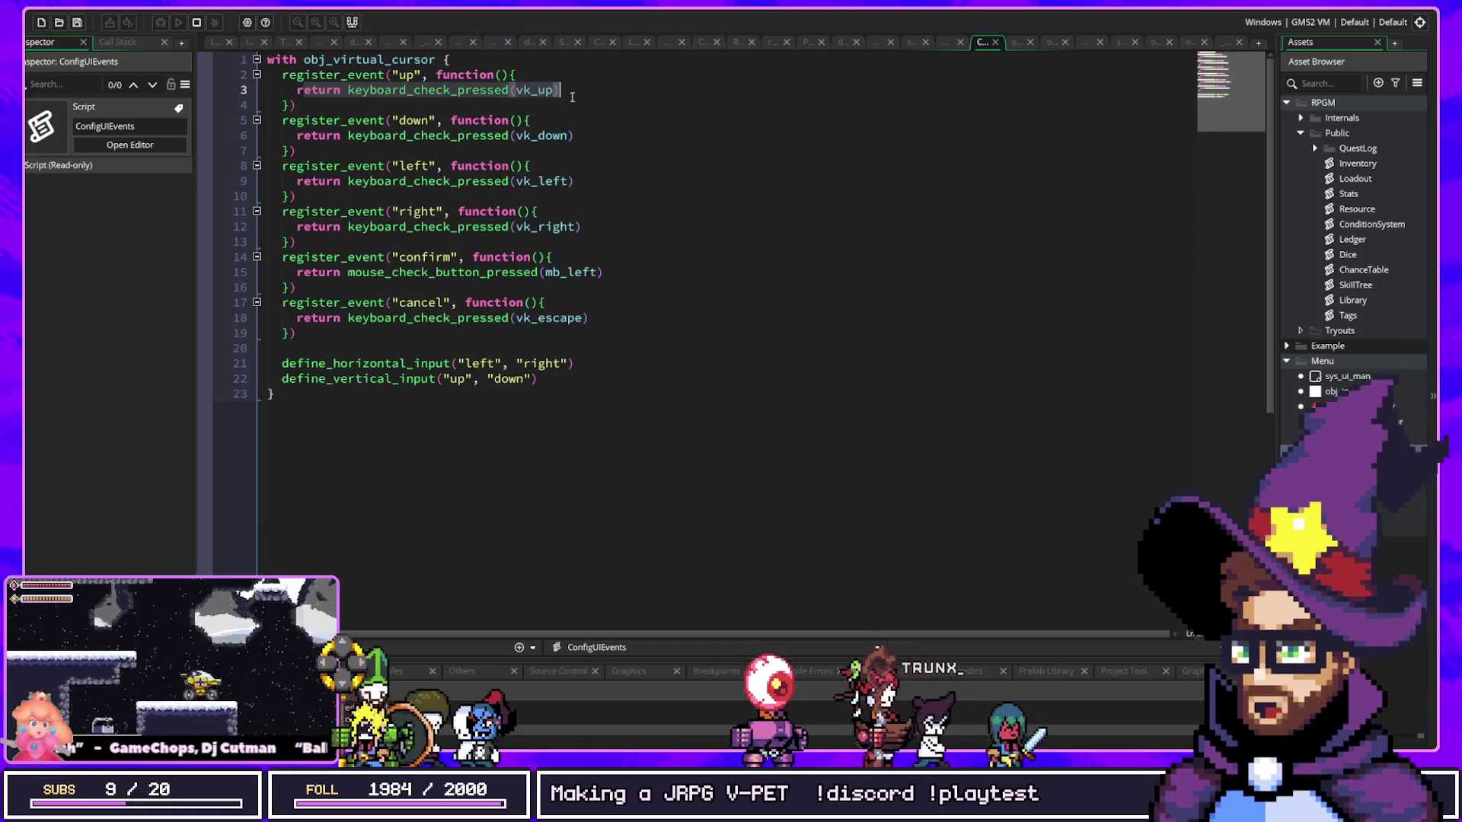
{"action": "left_click", "coordinate": [390, 90]}
{"action": "key", "text": "ctrl+Right"}
{"action": "left_click", "coordinate": [472, 226]}
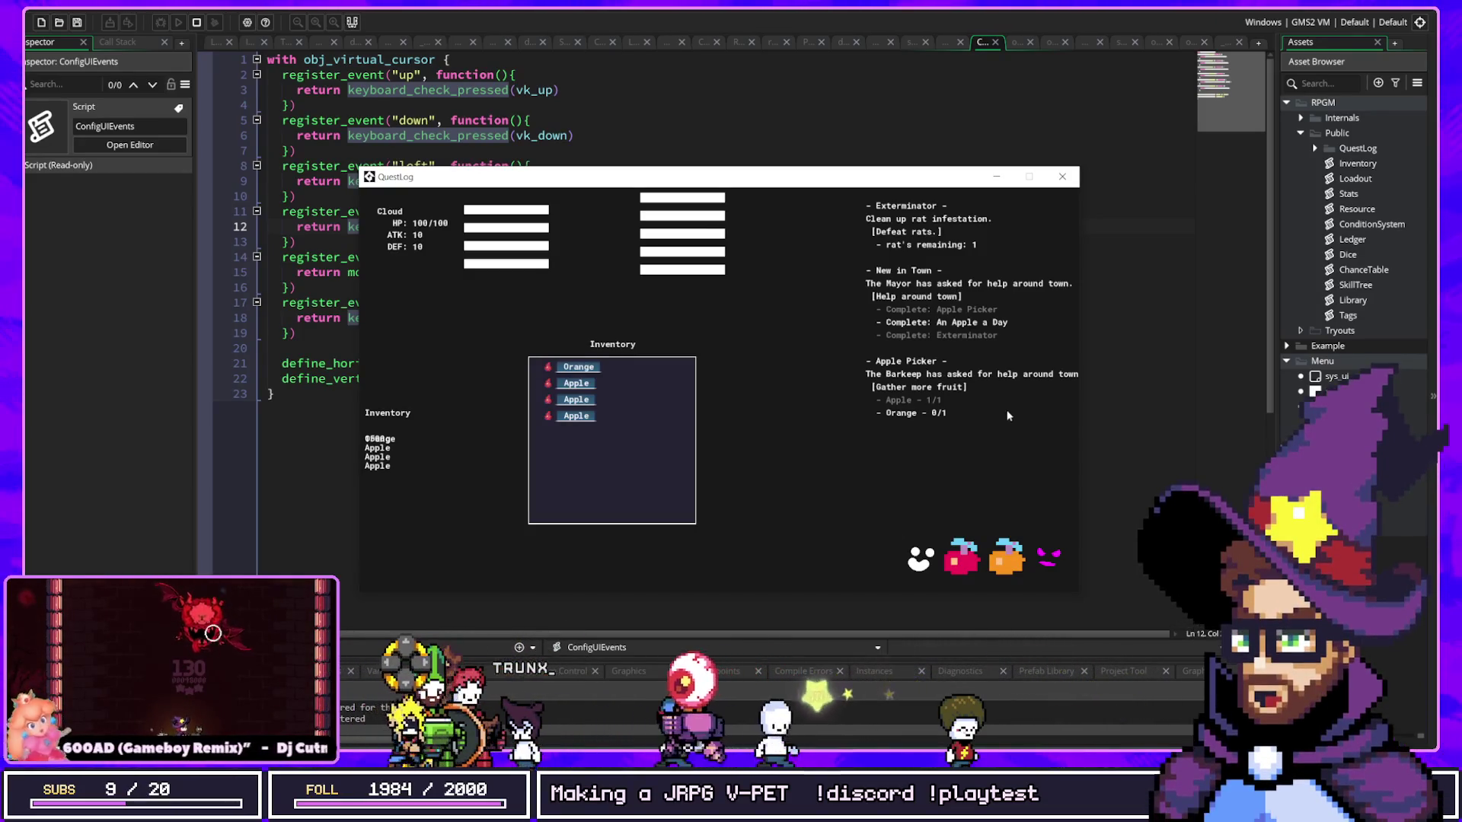
Step: Bring the IDE in front of the game, then switch back to the running QuestLog game
{"action": "left_click", "coordinate": [1340, 391]}
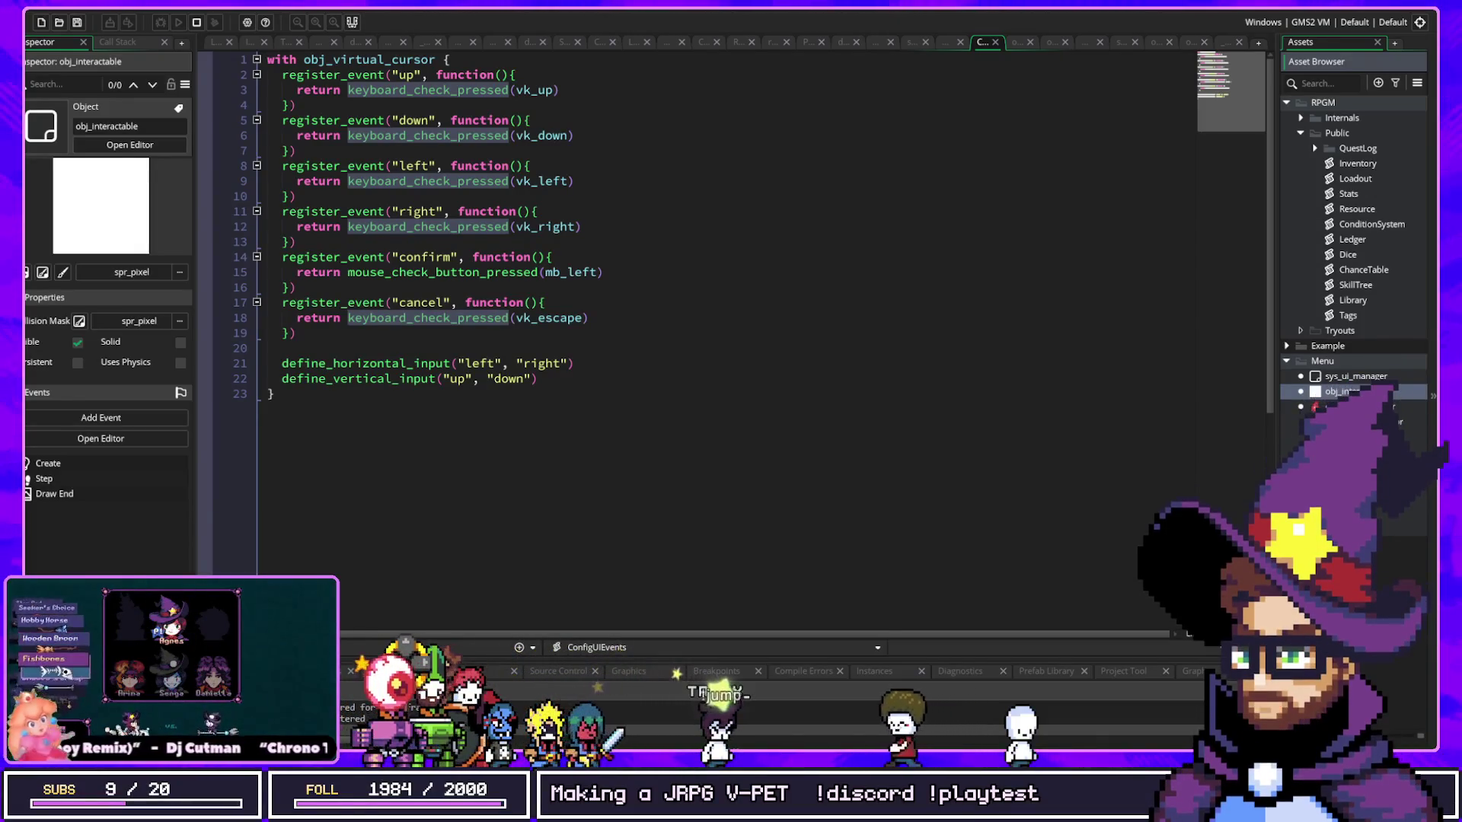
{"action": "key", "text": "alt+Tab"}
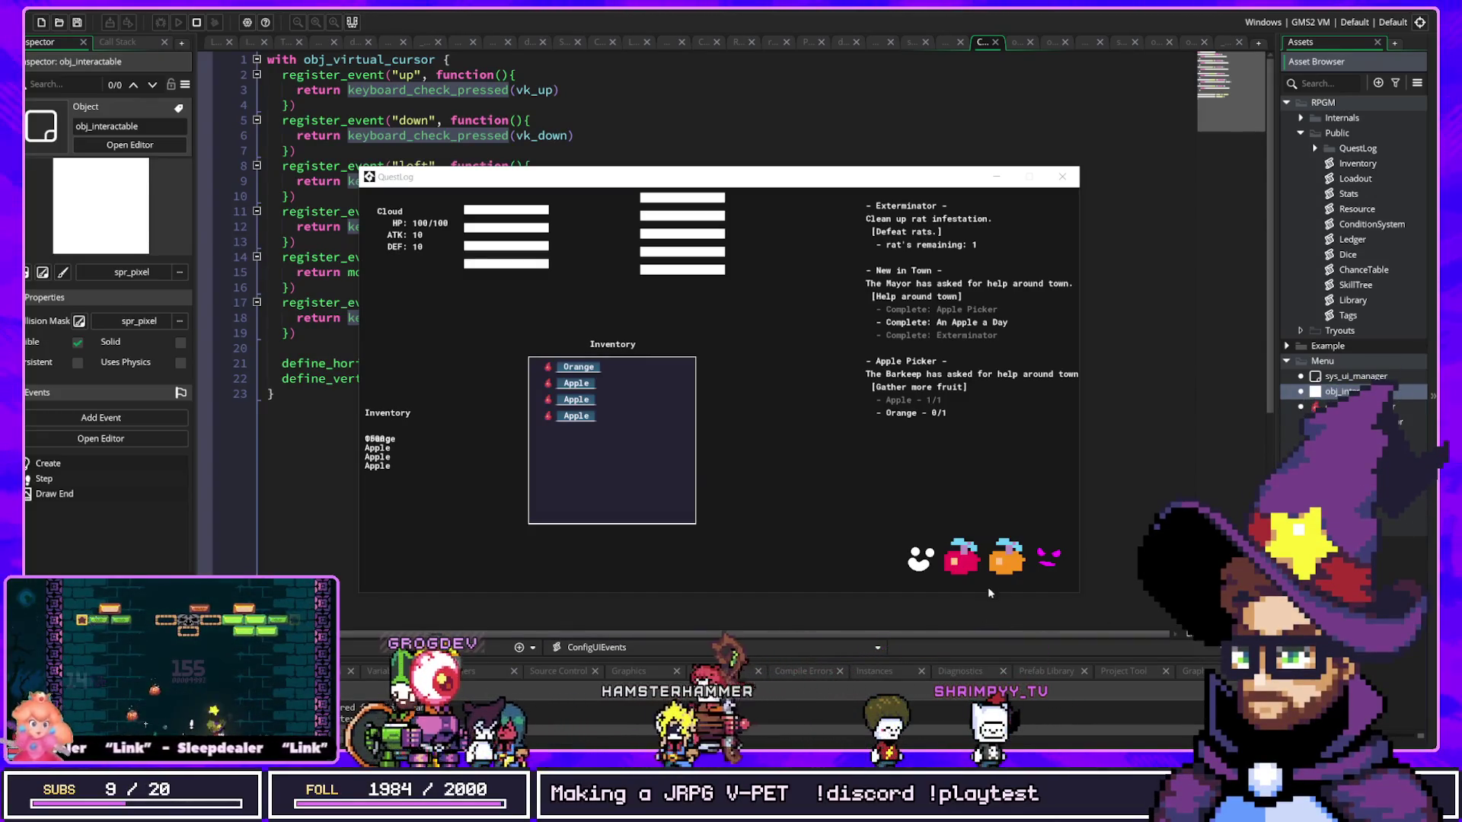
Step: Move the QuestLog game window up-left and expand the QuestLog folder in the Asset Browser
{"action": "left_click", "coordinate": [978, 570]}
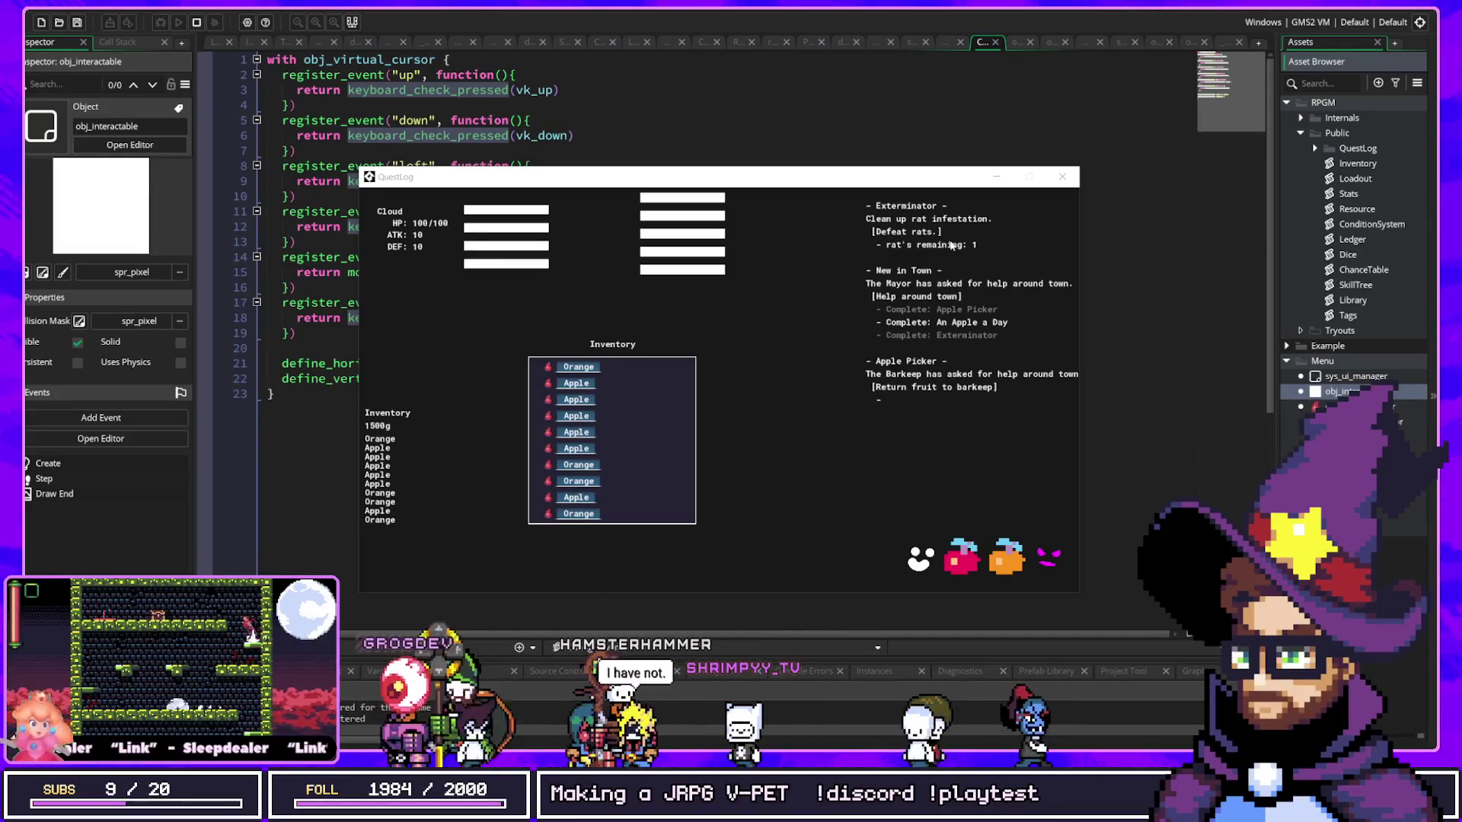
{"action": "left_click_drag", "start_coordinate": [746, 184], "coordinate": [731, 154]}
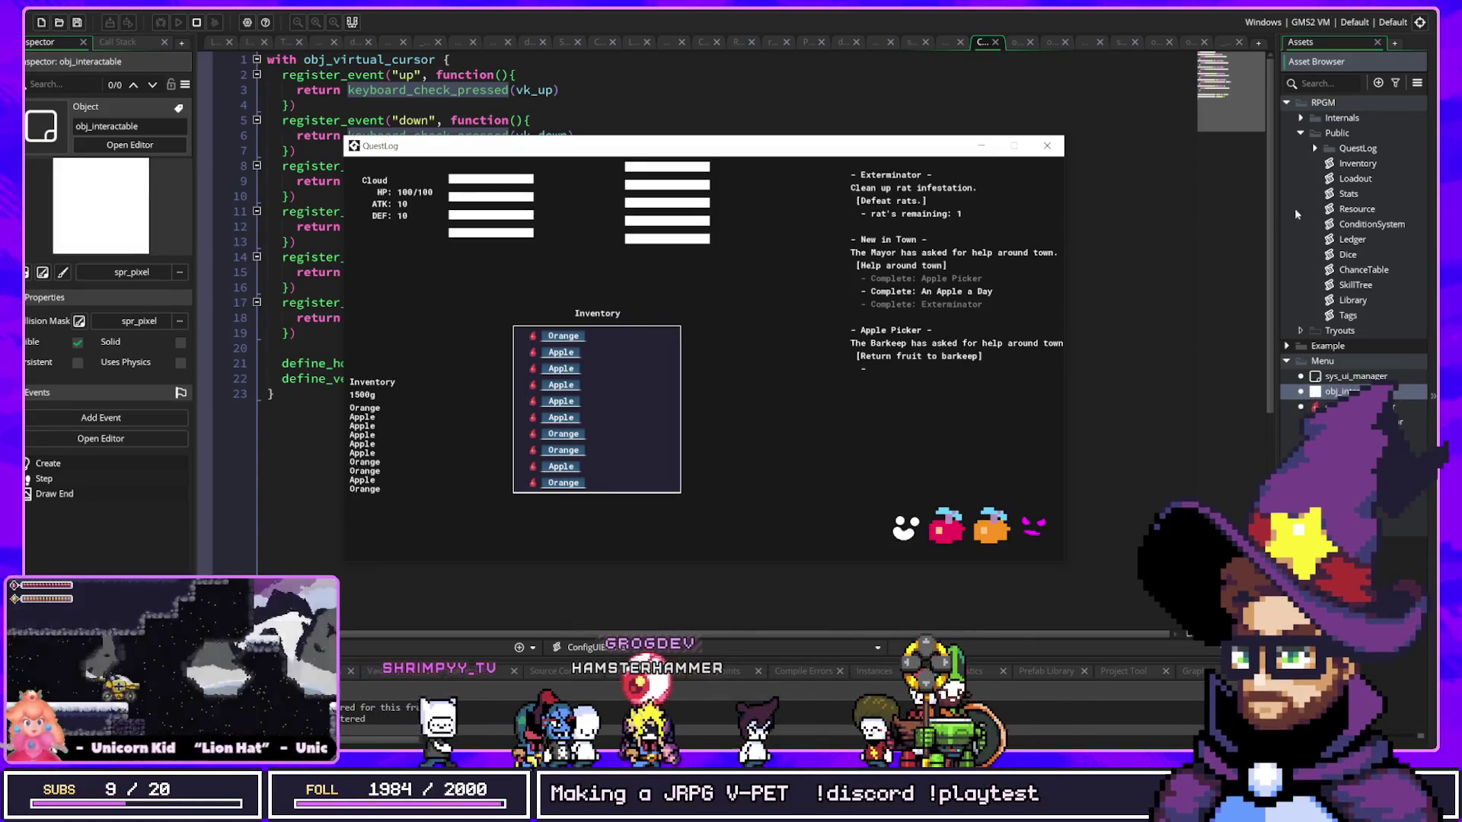
{"action": "left_click", "coordinate": [1313, 149]}
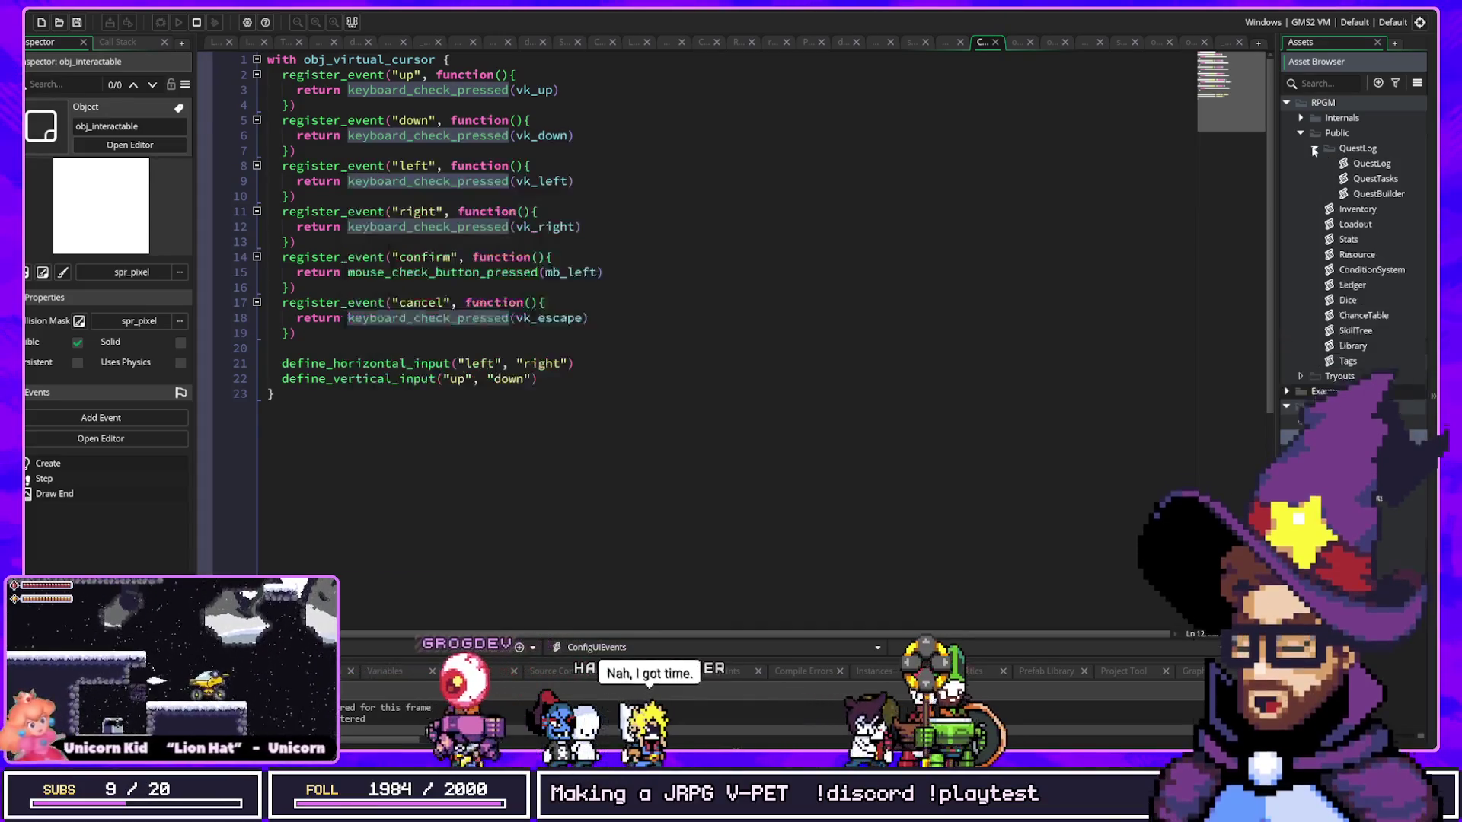
{"action": "left_click", "coordinate": [1371, 163]}
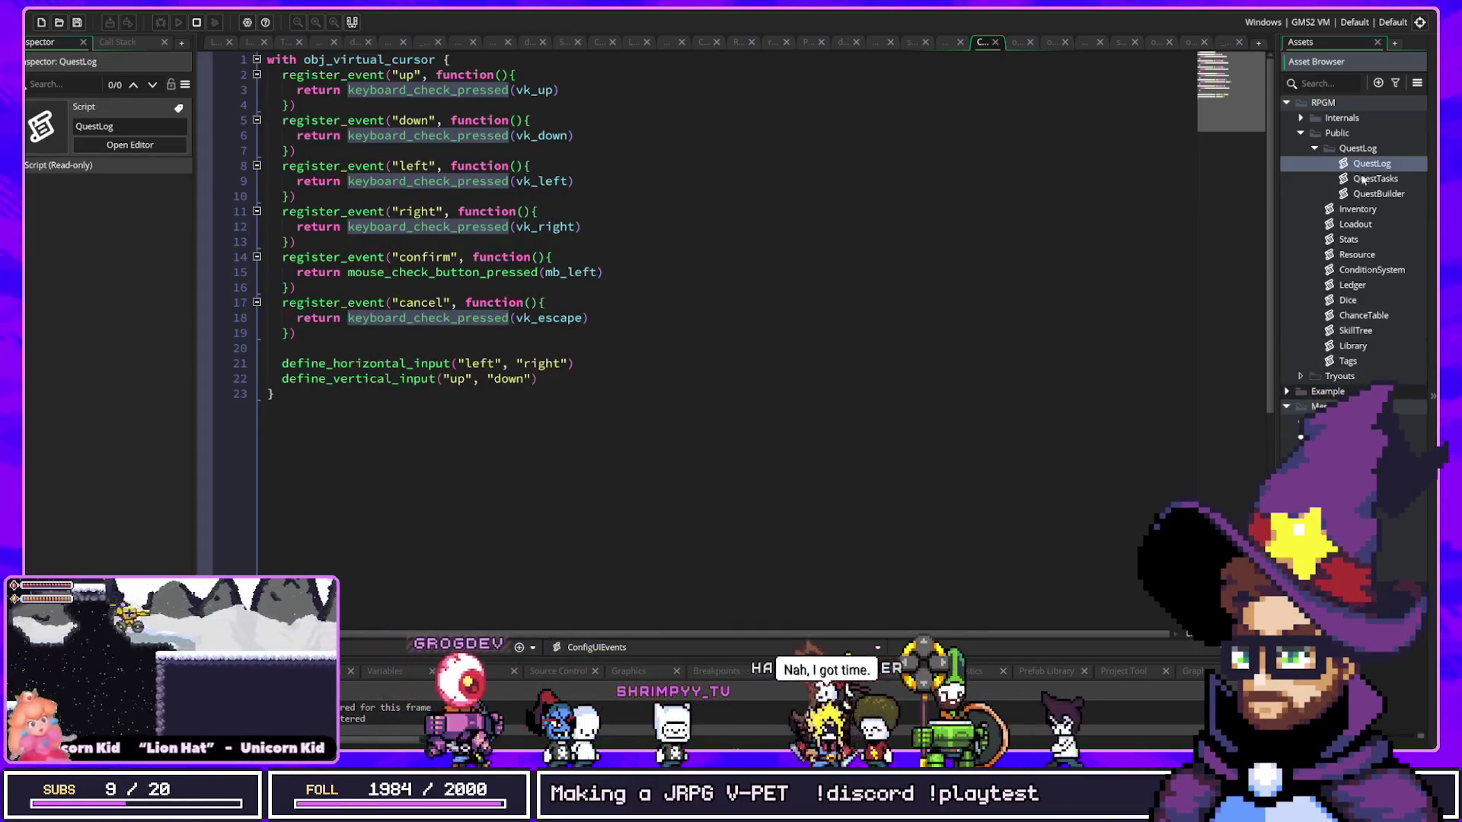
{"action": "left_click", "coordinate": [1379, 195], "text": "shift"}
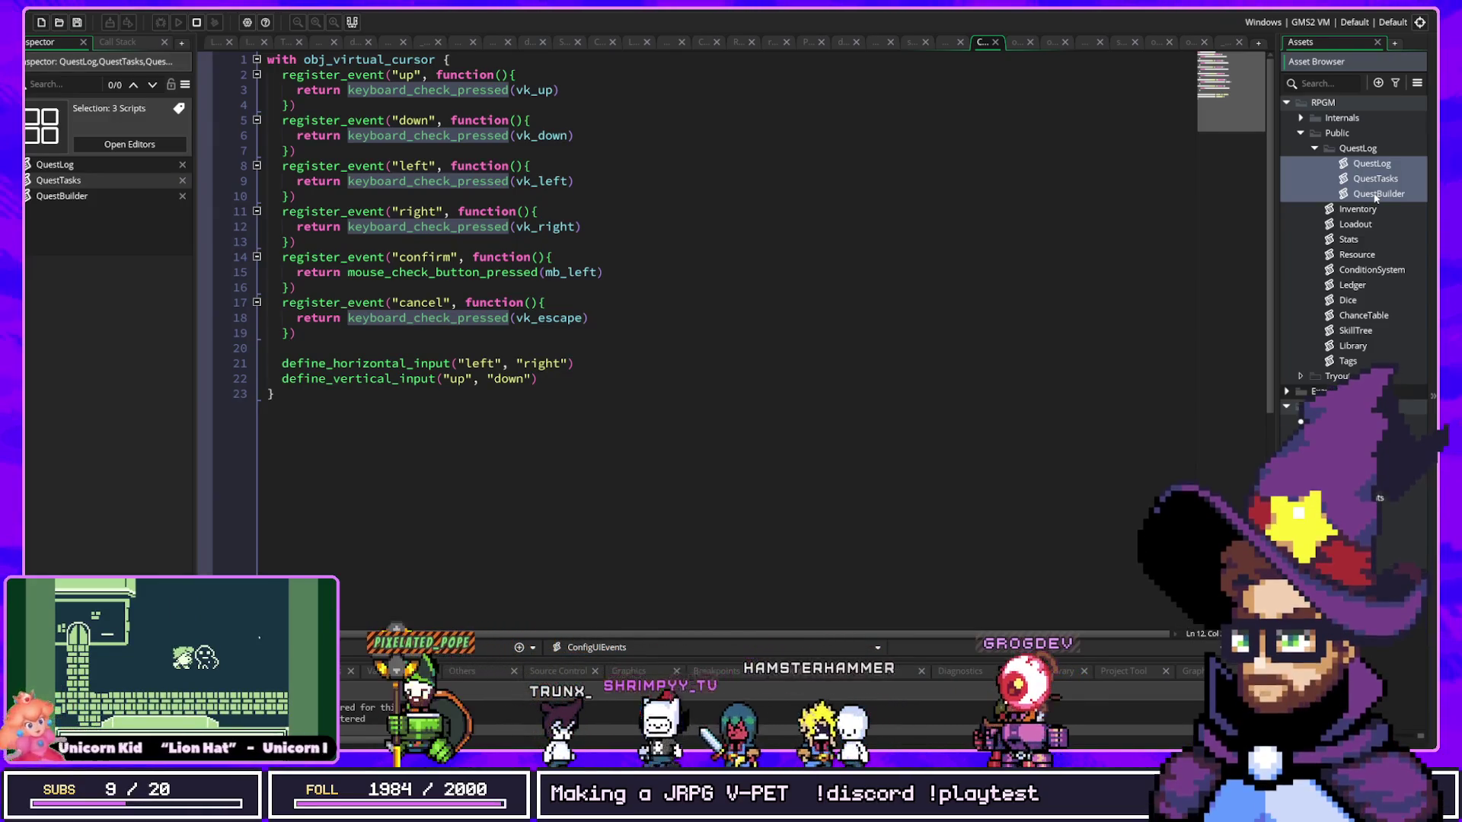
{"action": "left_click", "coordinate": [1360, 240]}
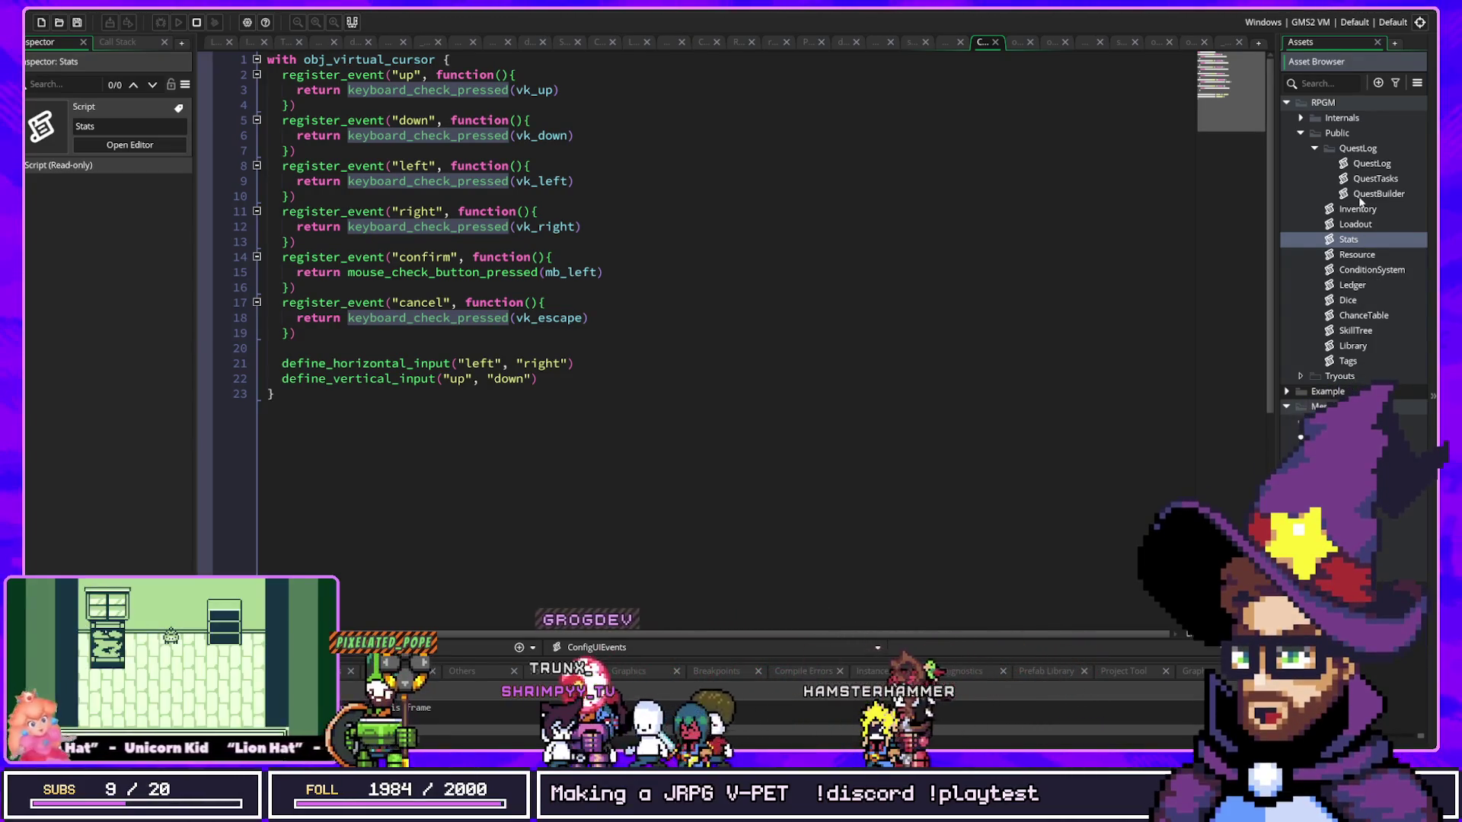
{"action": "left_click", "coordinate": [1363, 163]}
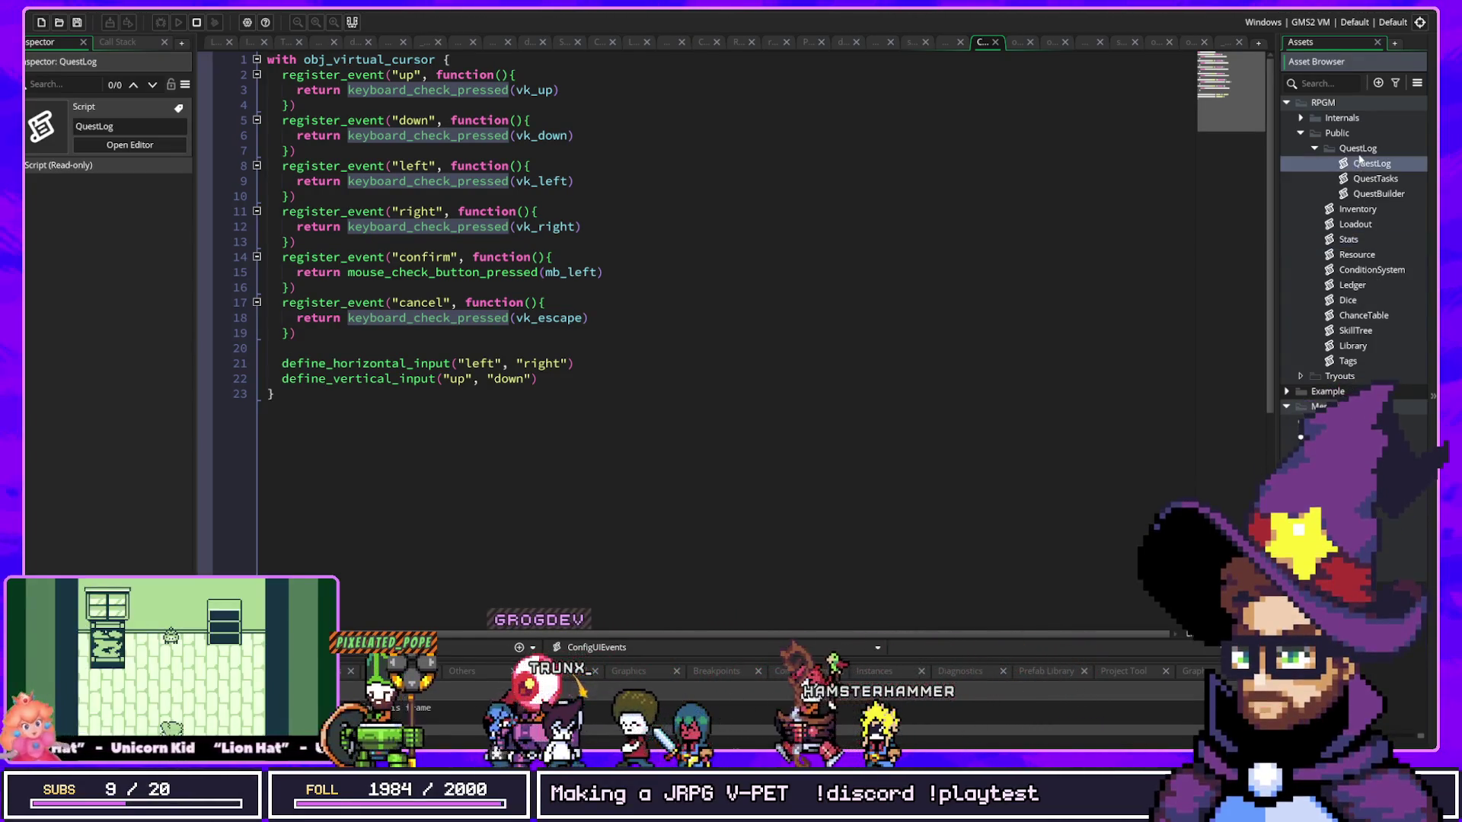
{"action": "left_click", "coordinate": [1363, 213]}
{"action": "left_click", "coordinate": [1355, 226]}
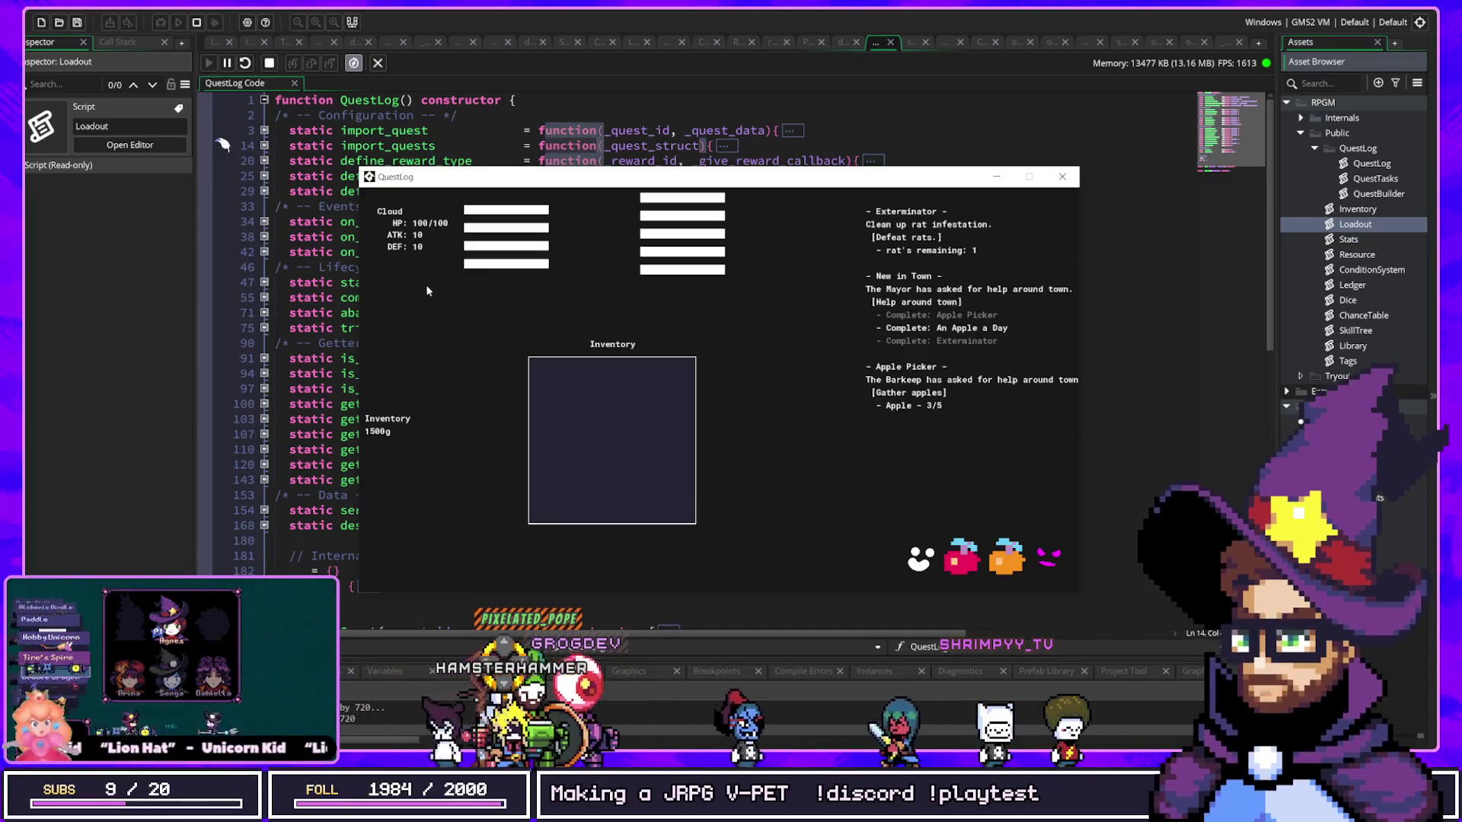
Step: Inspect the ConditionSystem and Ledger scripts from the Asset Browser
{"action": "left_click", "coordinate": [1358, 272]}
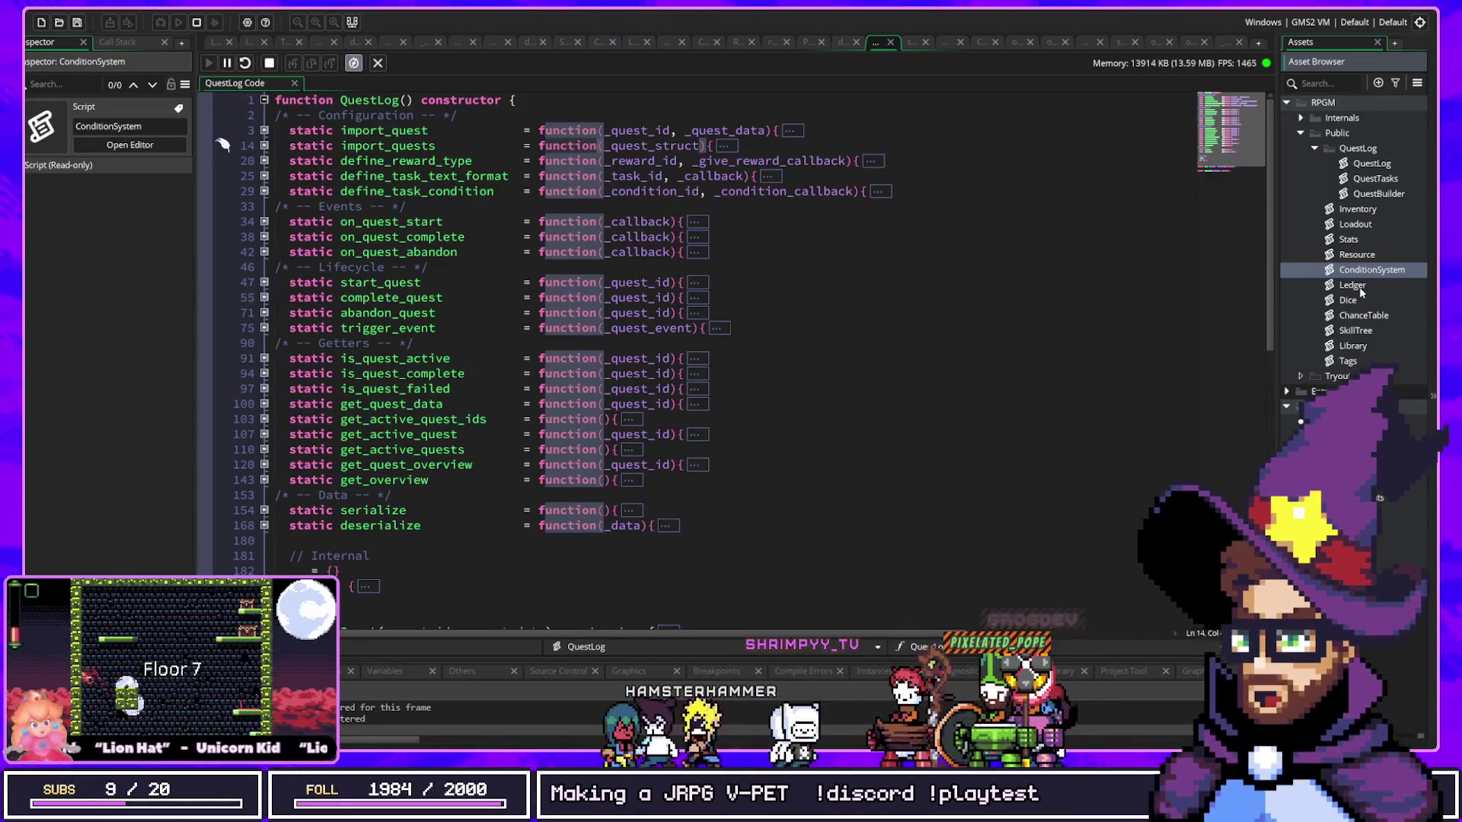
{"action": "left_click", "coordinate": [1362, 287]}
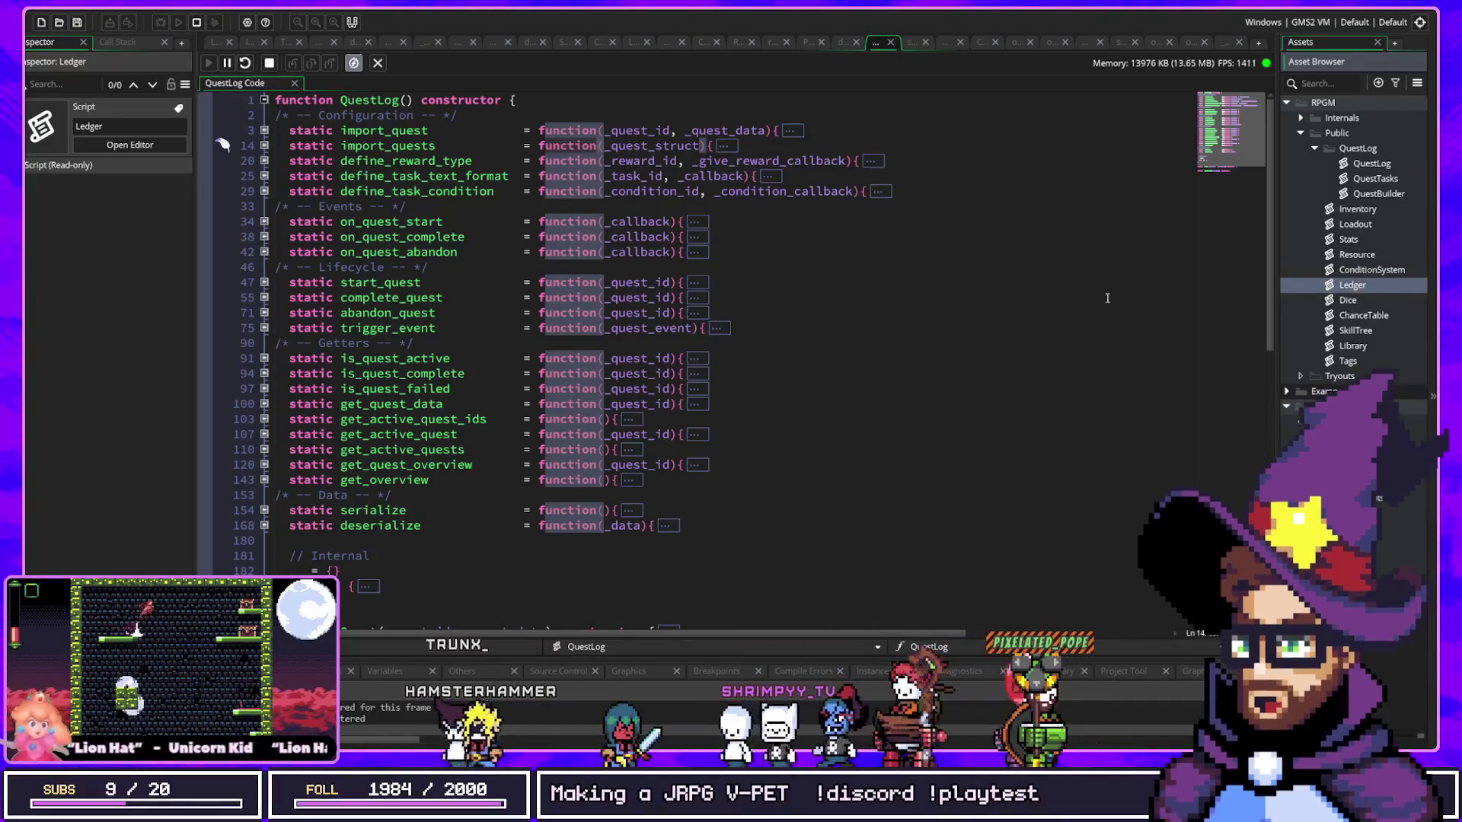
Step: Open the GameState script via Ctrl+T search 'gamestat' and unfold its constructor
{"action": "left_click", "coordinate": [995, 293]}
{"action": "key", "text": "ctrl+t"}
{"action": "type", "text": "gamestat"}
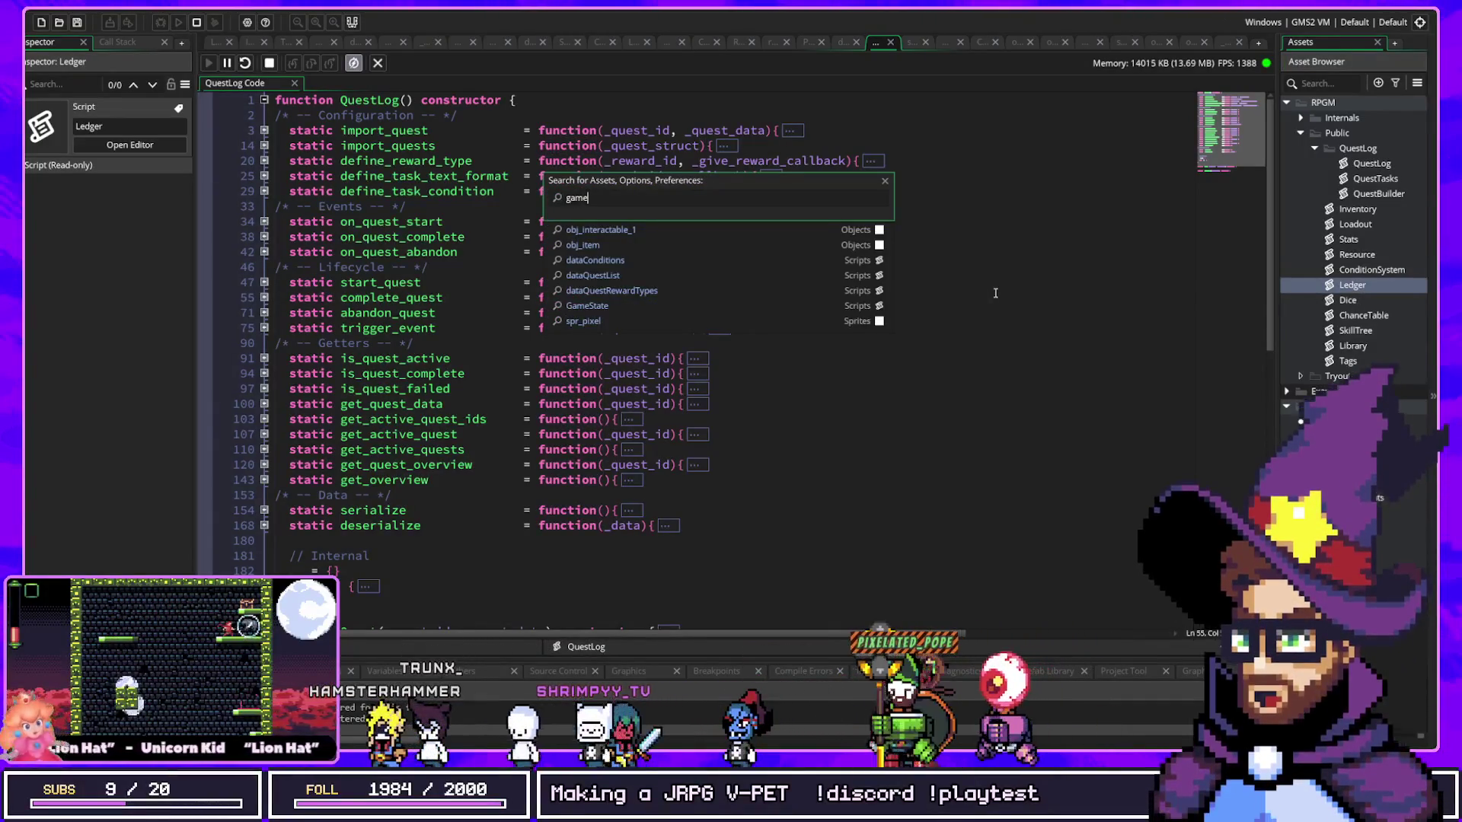
{"action": "key", "text": "Return"}
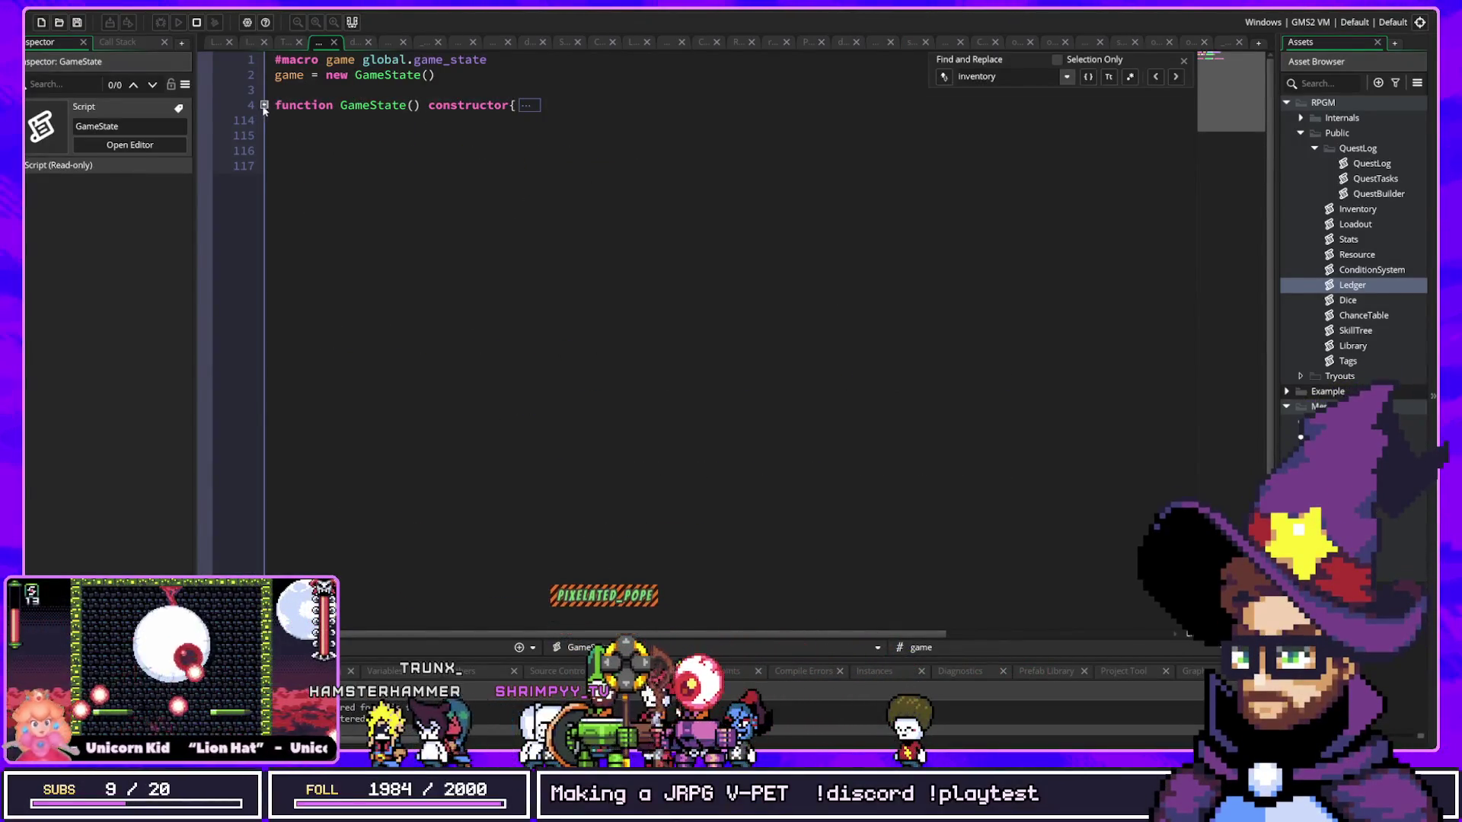
{"action": "left_click", "coordinate": [265, 105]}
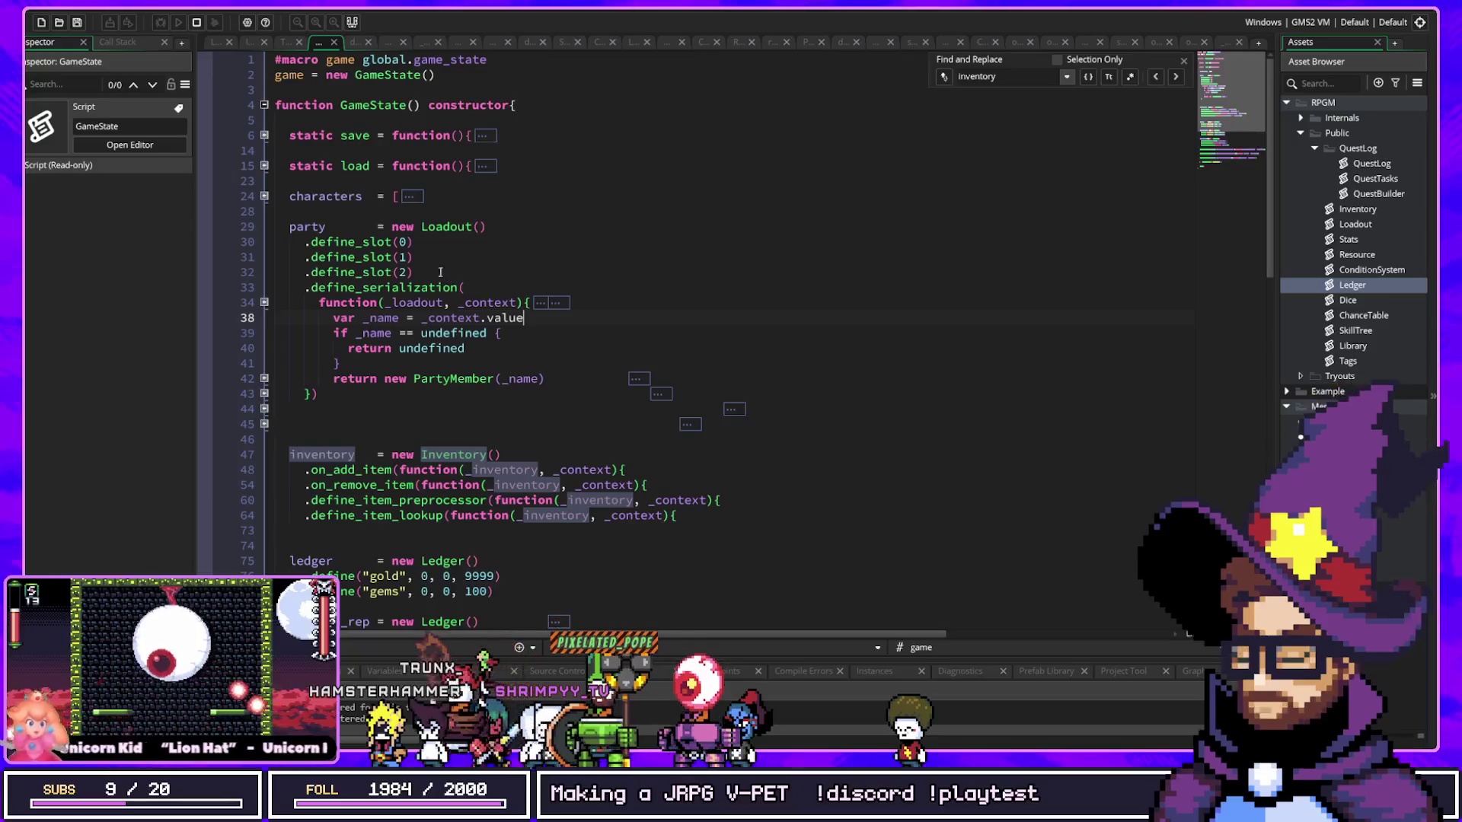
Step: Review the party Loadout, its define_slot lines and serialization, then the inventory definition on line 47
{"action": "left_click", "coordinate": [386, 227]}
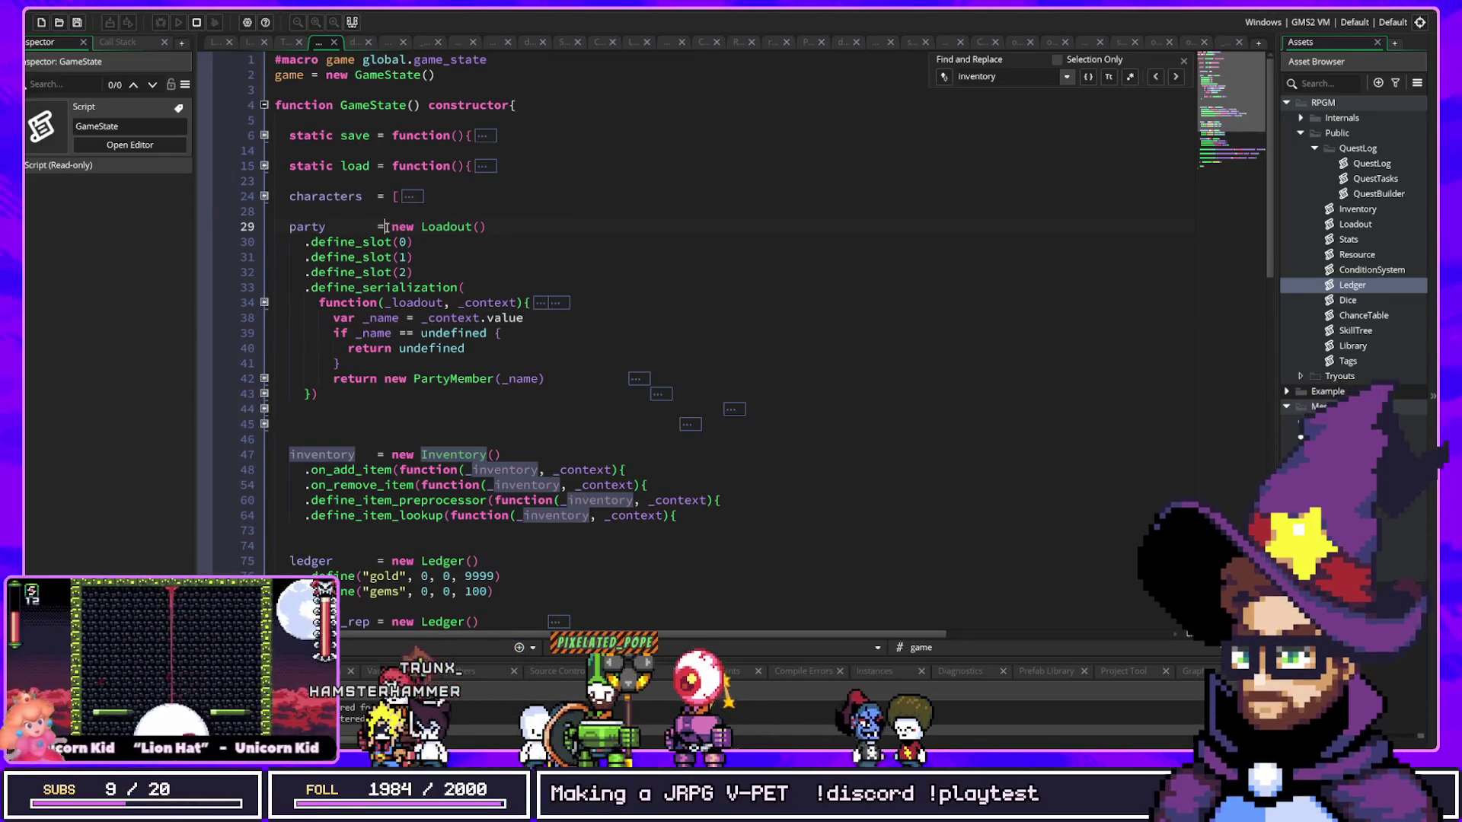
{"action": "left_click_drag", "start_coordinate": [386, 227], "coordinate": [488, 227]}
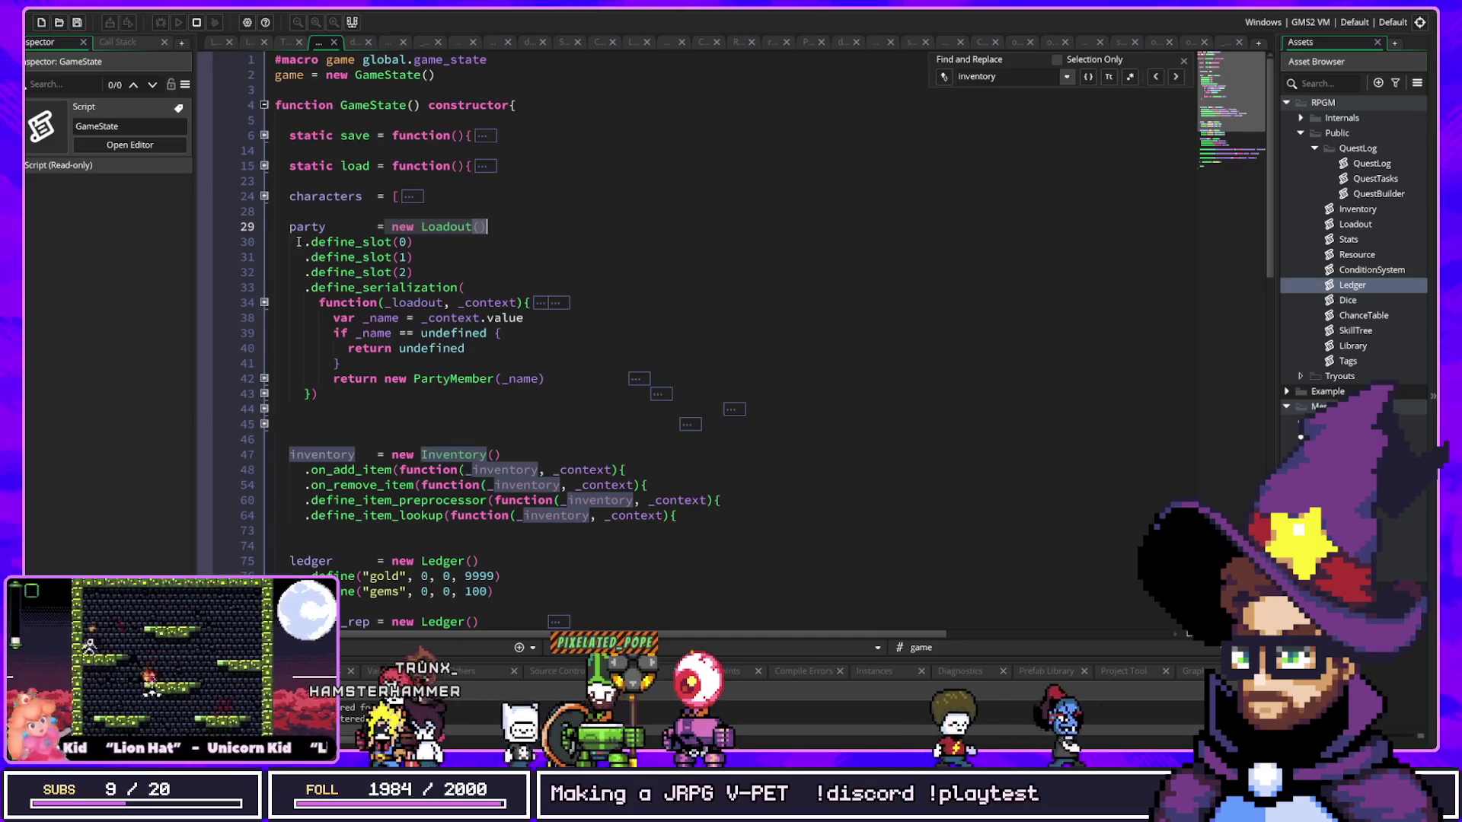
{"action": "left_click_drag", "start_coordinate": [299, 242], "coordinate": [422, 272]}
{"action": "left_click", "coordinate": [402, 242]}
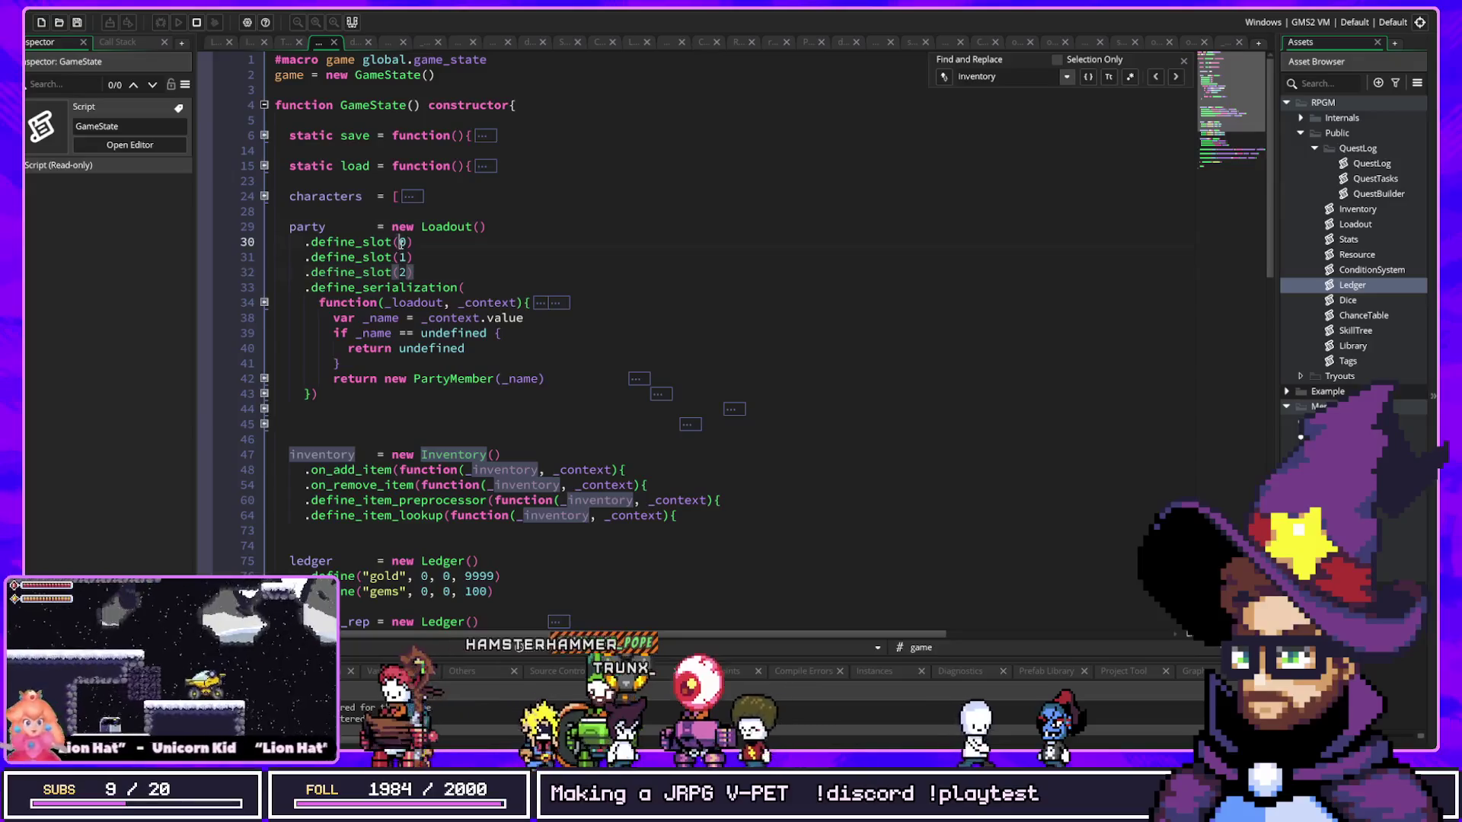
{"action": "left_click", "coordinate": [402, 242]}
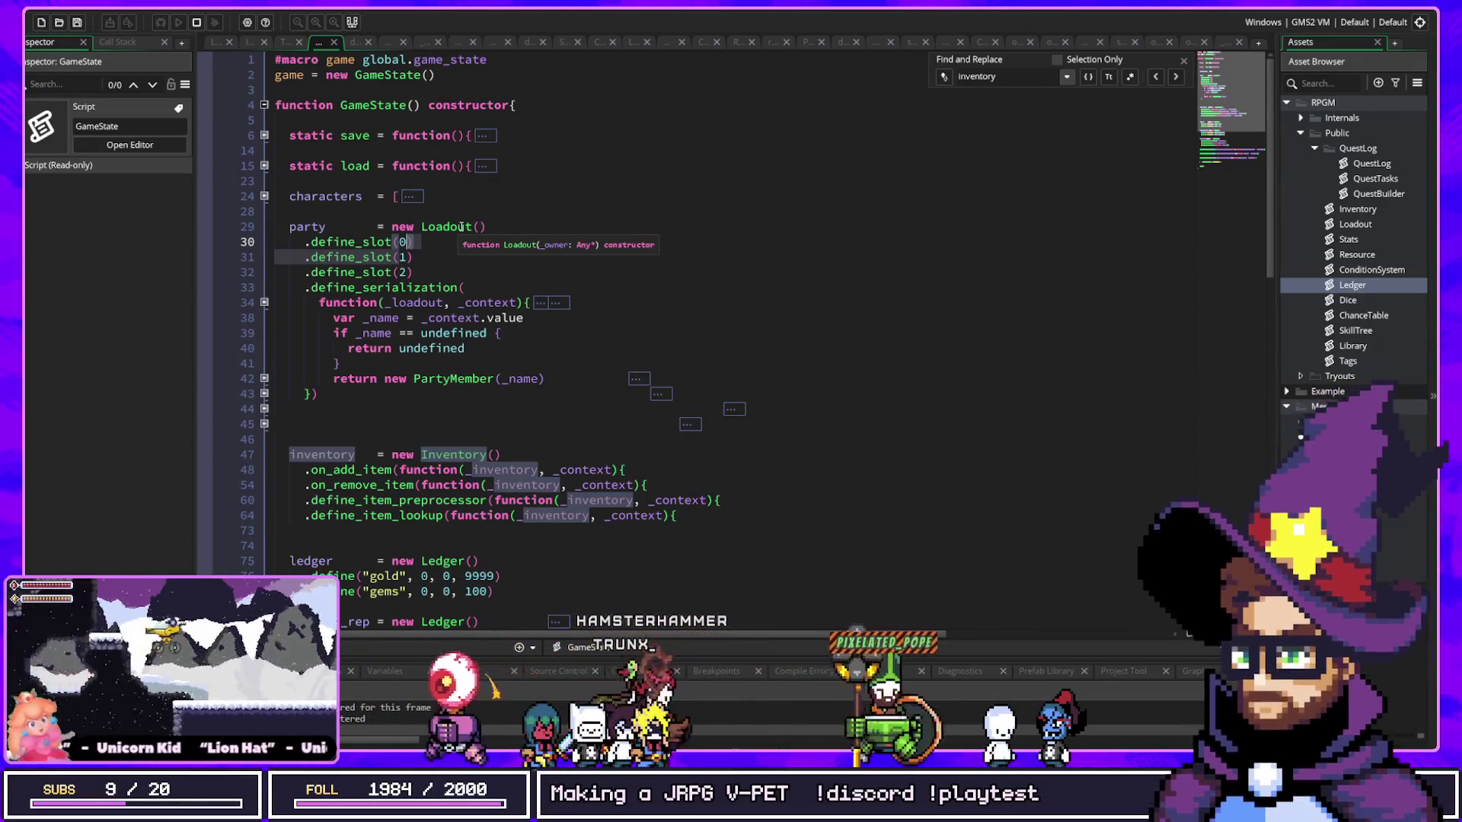
{"action": "key", "text": "Down"}
{"action": "mouse_move", "coordinate": [317, 303]}
{"action": "left_mouse_down"}
{"action": "mouse_move", "coordinate": [542, 364]}
{"action": "mouse_move", "coordinate": [550, 333]}
{"action": "mouse_move", "coordinate": [581, 351]}
{"action": "left_mouse_up"}
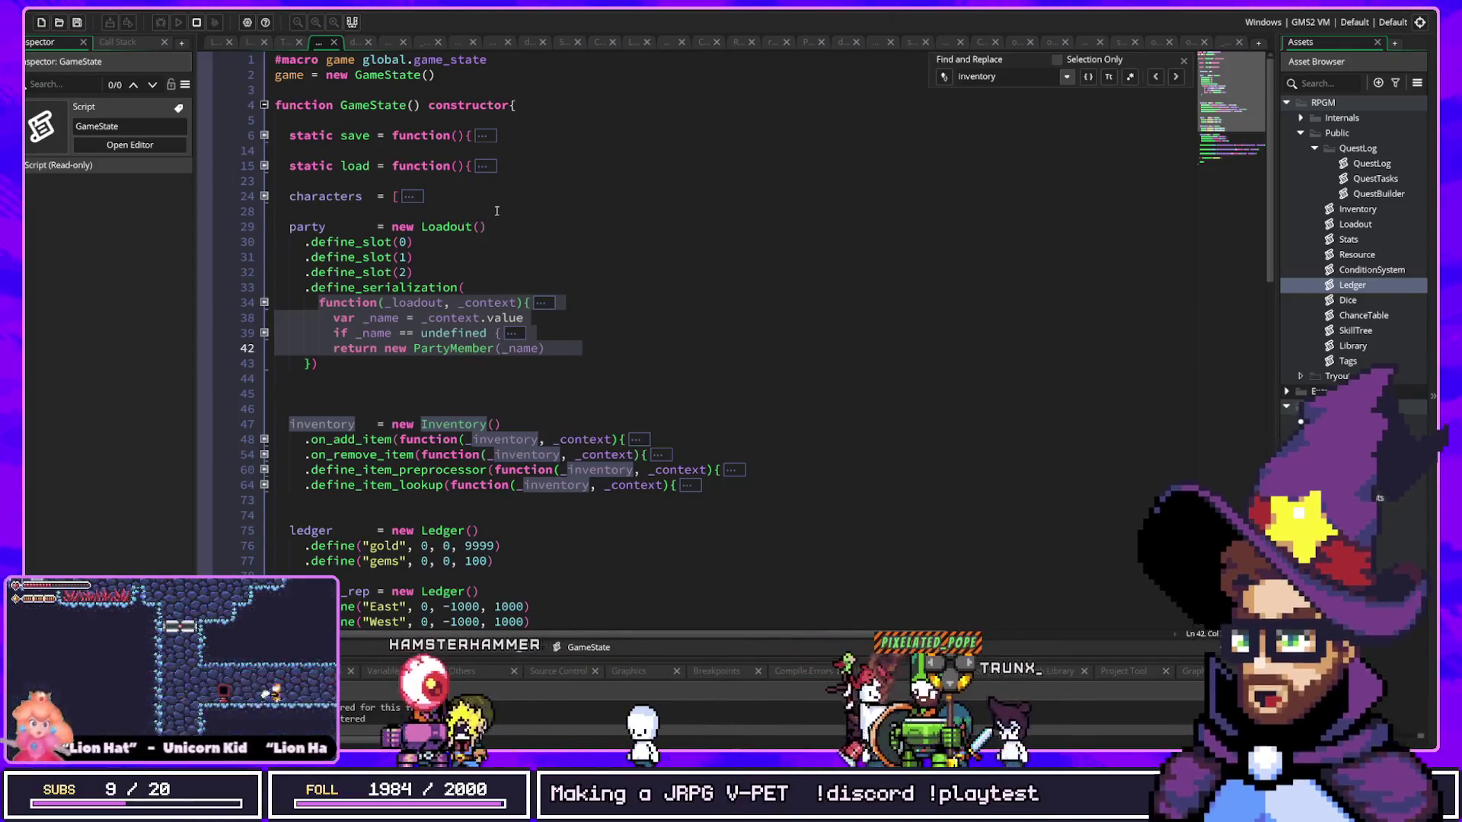
{"action": "double_click", "coordinate": [444, 424]}
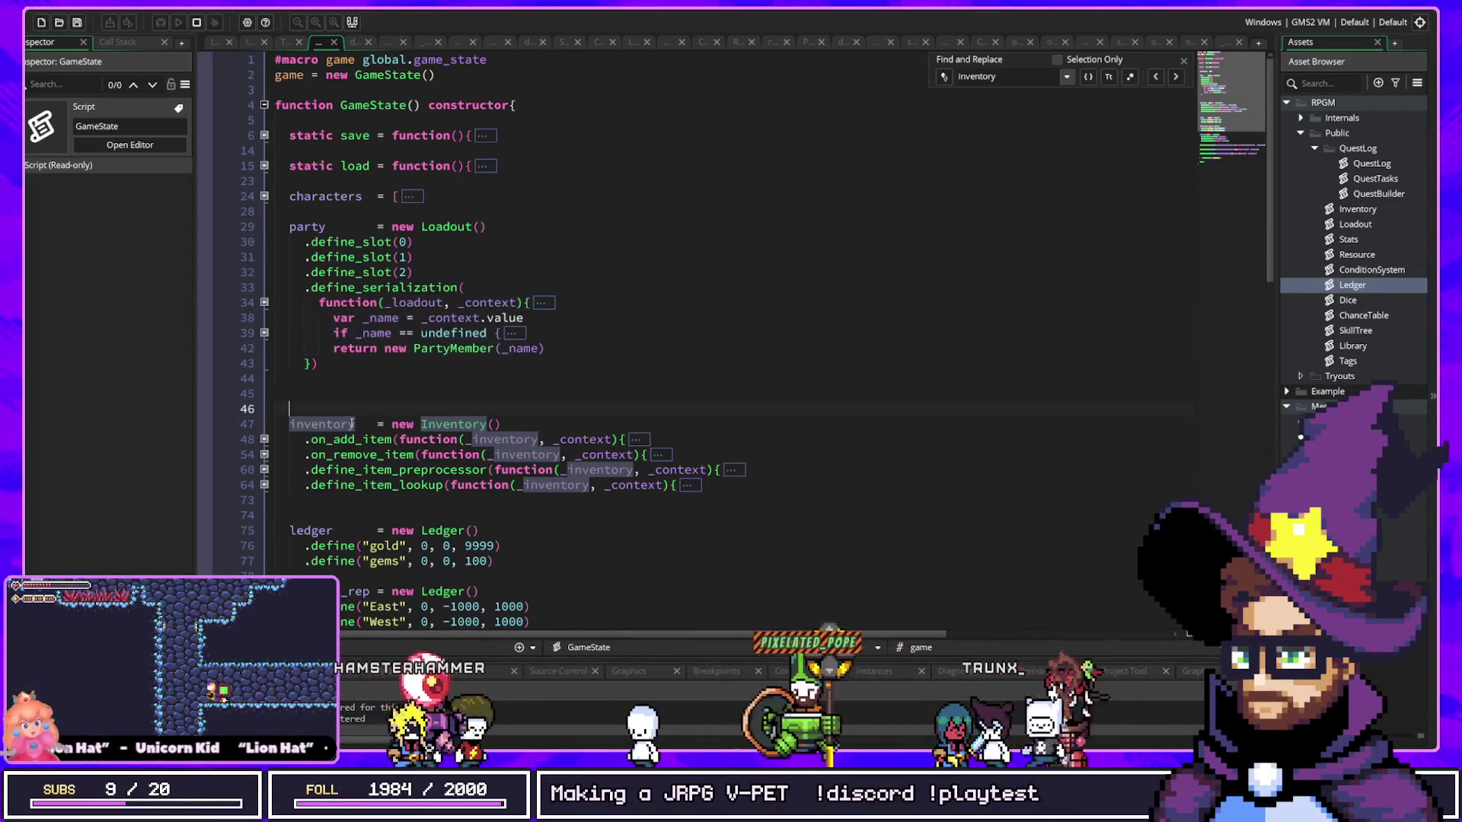
{"action": "left_click", "coordinate": [264, 439]}
{"action": "scroll", "coordinate": [406, 379], "scroll_direction": "down", "scroll_amount": 4}
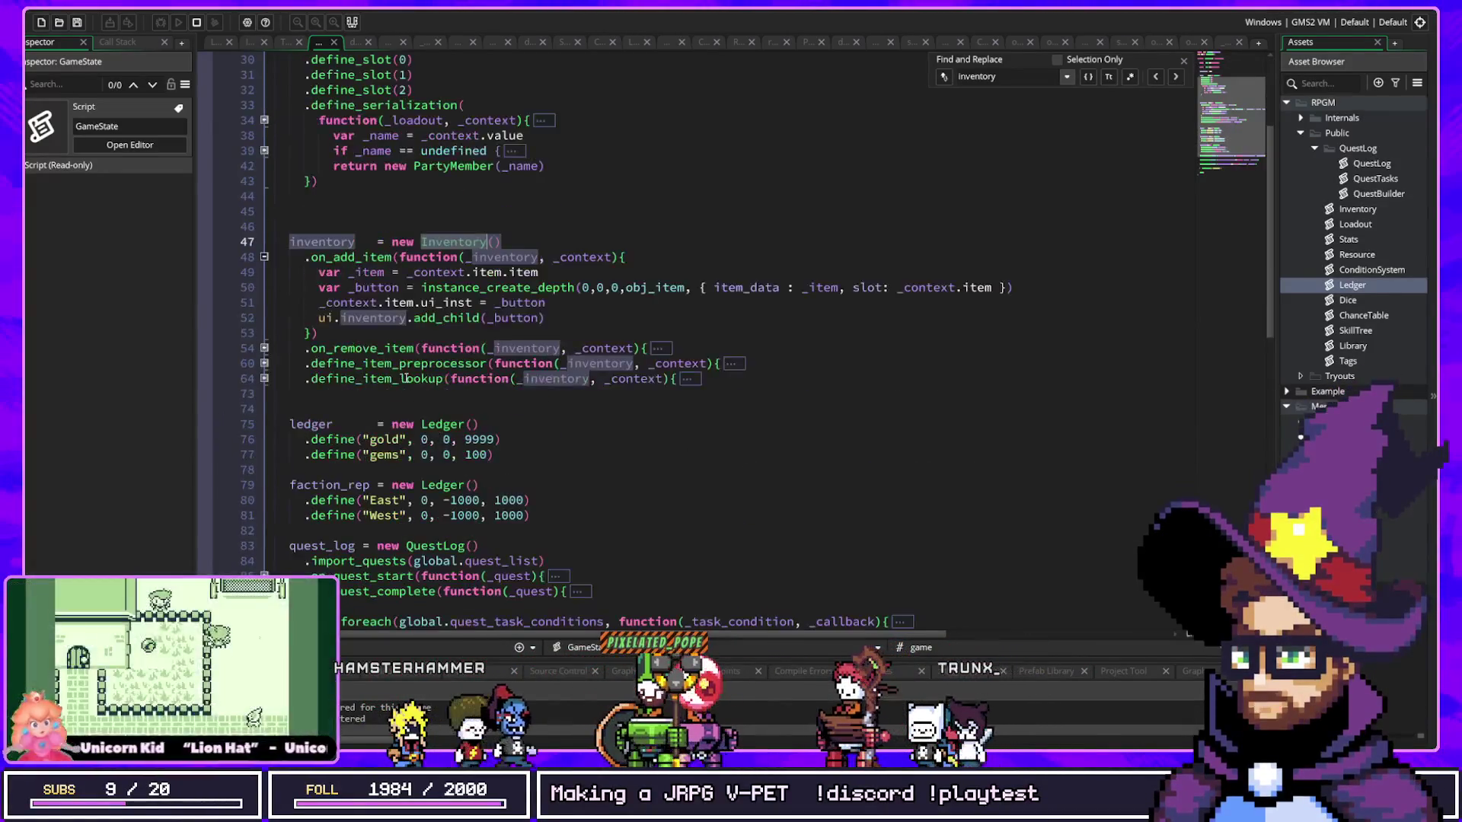
{"action": "mouse_move", "coordinate": [585, 291]}
{"action": "left_mouse_down"}
{"action": "mouse_move", "coordinate": [320, 302]}
{"action": "mouse_move", "coordinate": [621, 301]}
{"action": "left_mouse_up"}
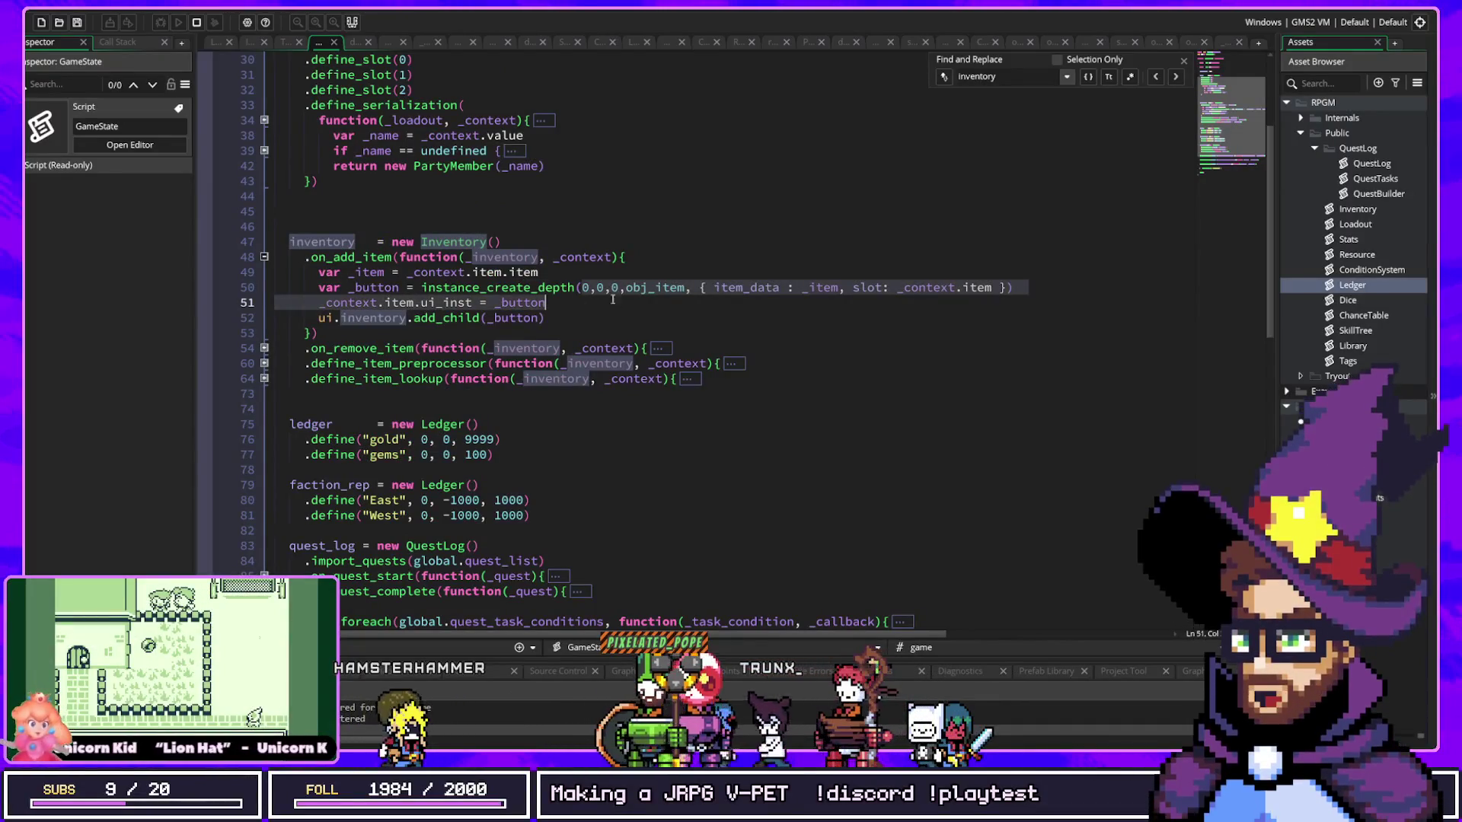
{"action": "left_click", "coordinate": [264, 258]}
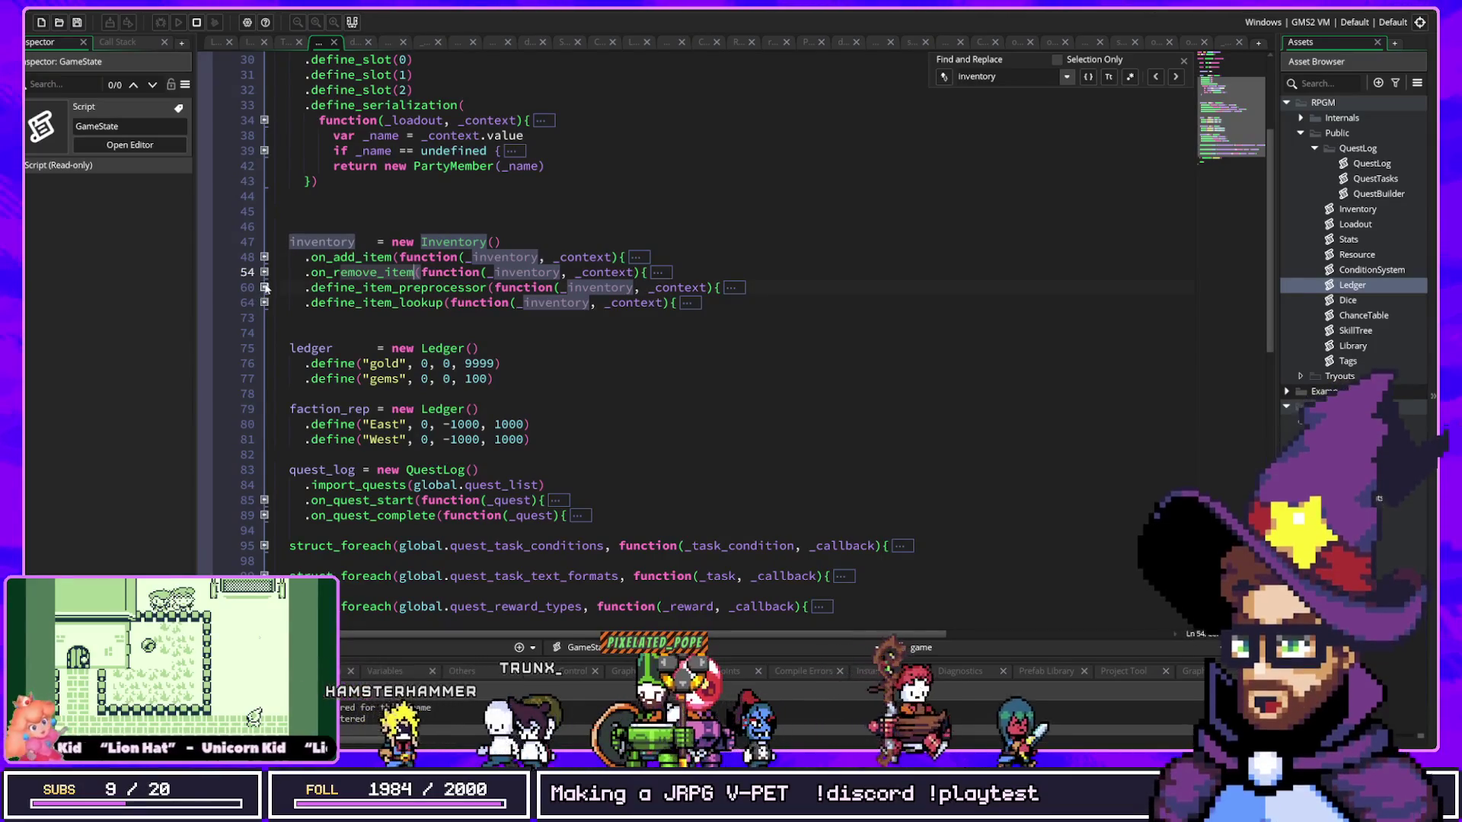
{"action": "triple_click", "coordinate": [368, 304]}
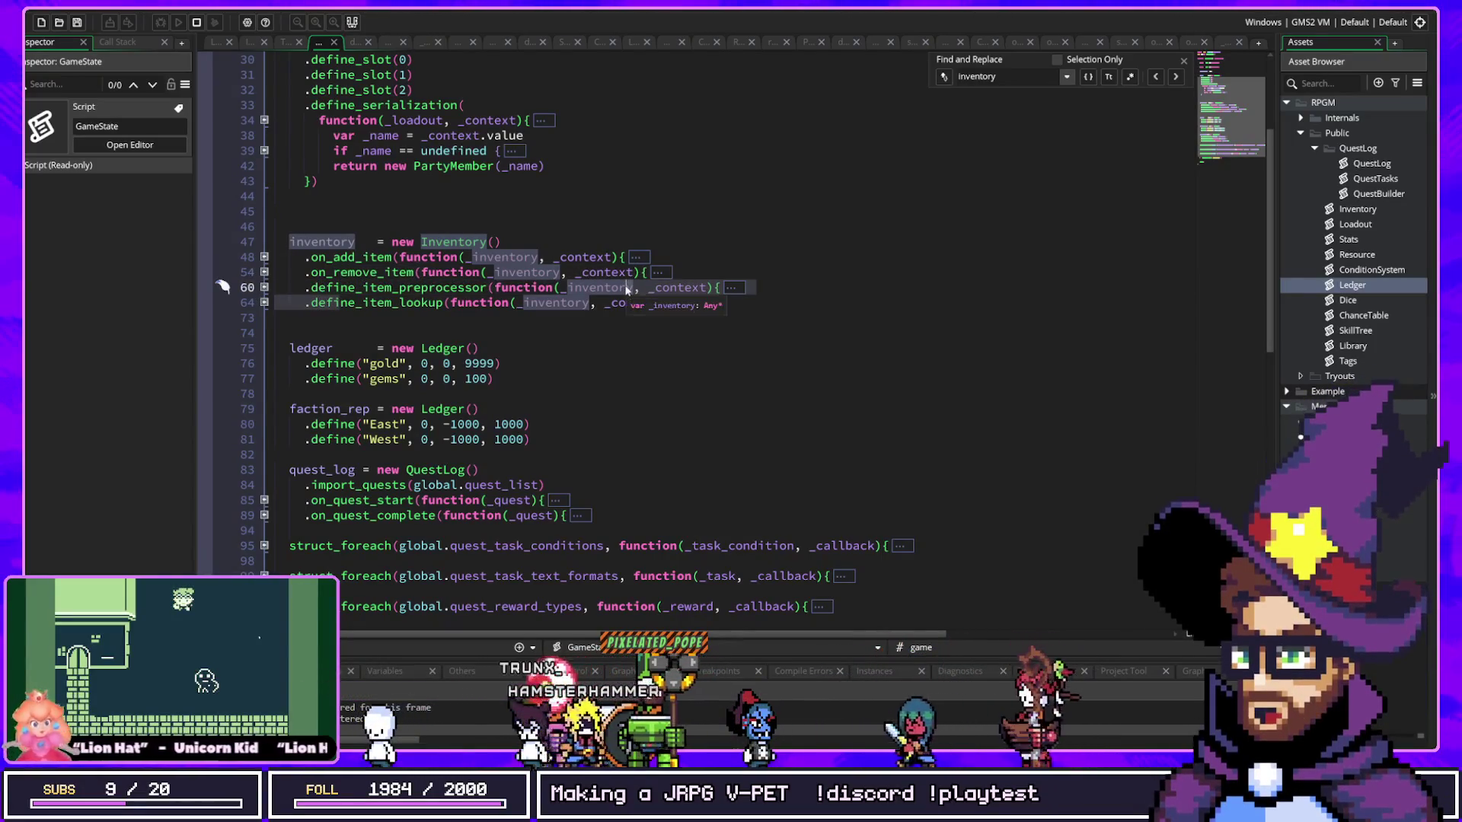
{"action": "left_click", "coordinate": [468, 348]}
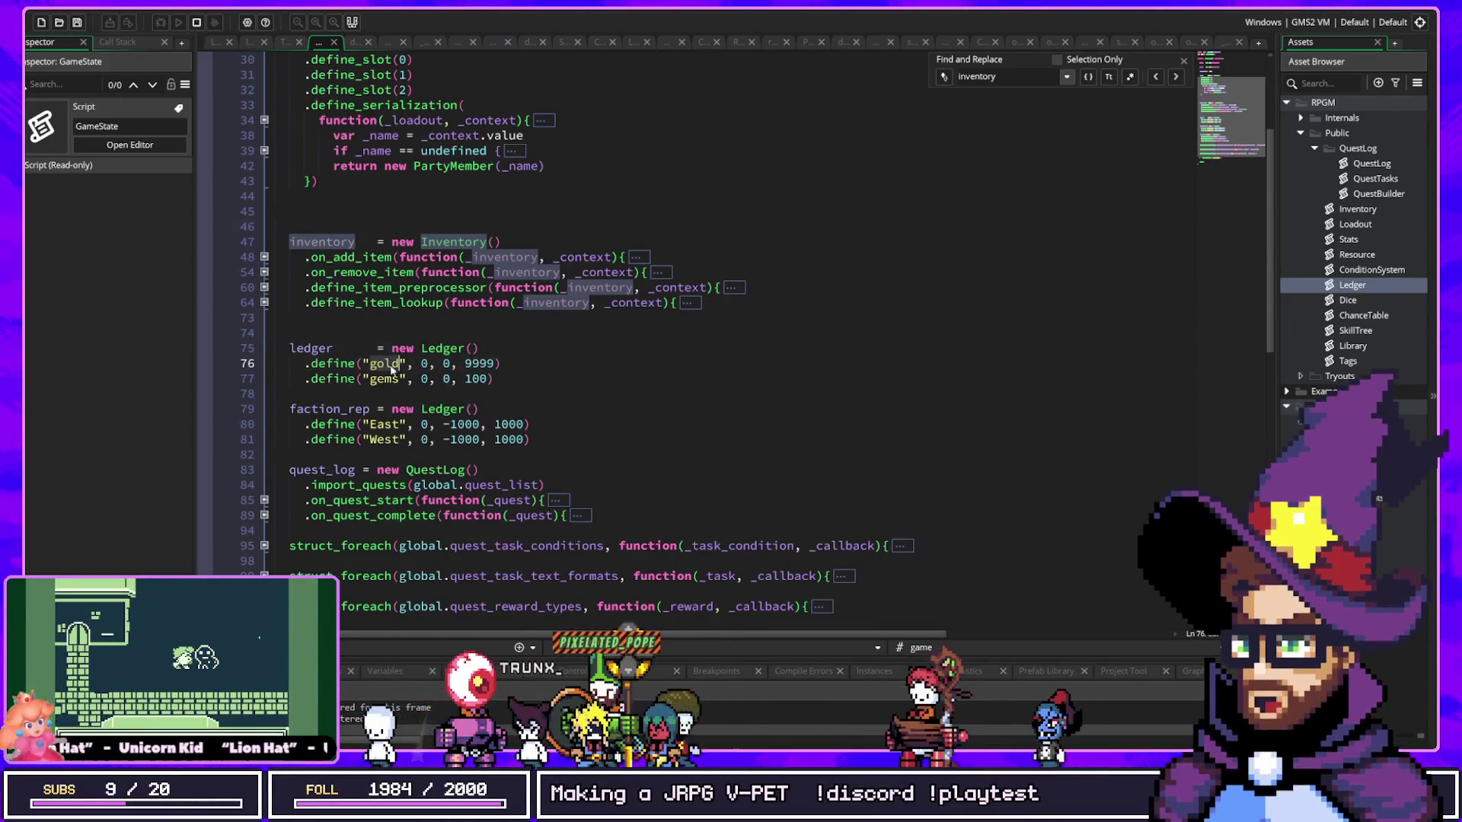
{"action": "left_click", "coordinate": [487, 363]}
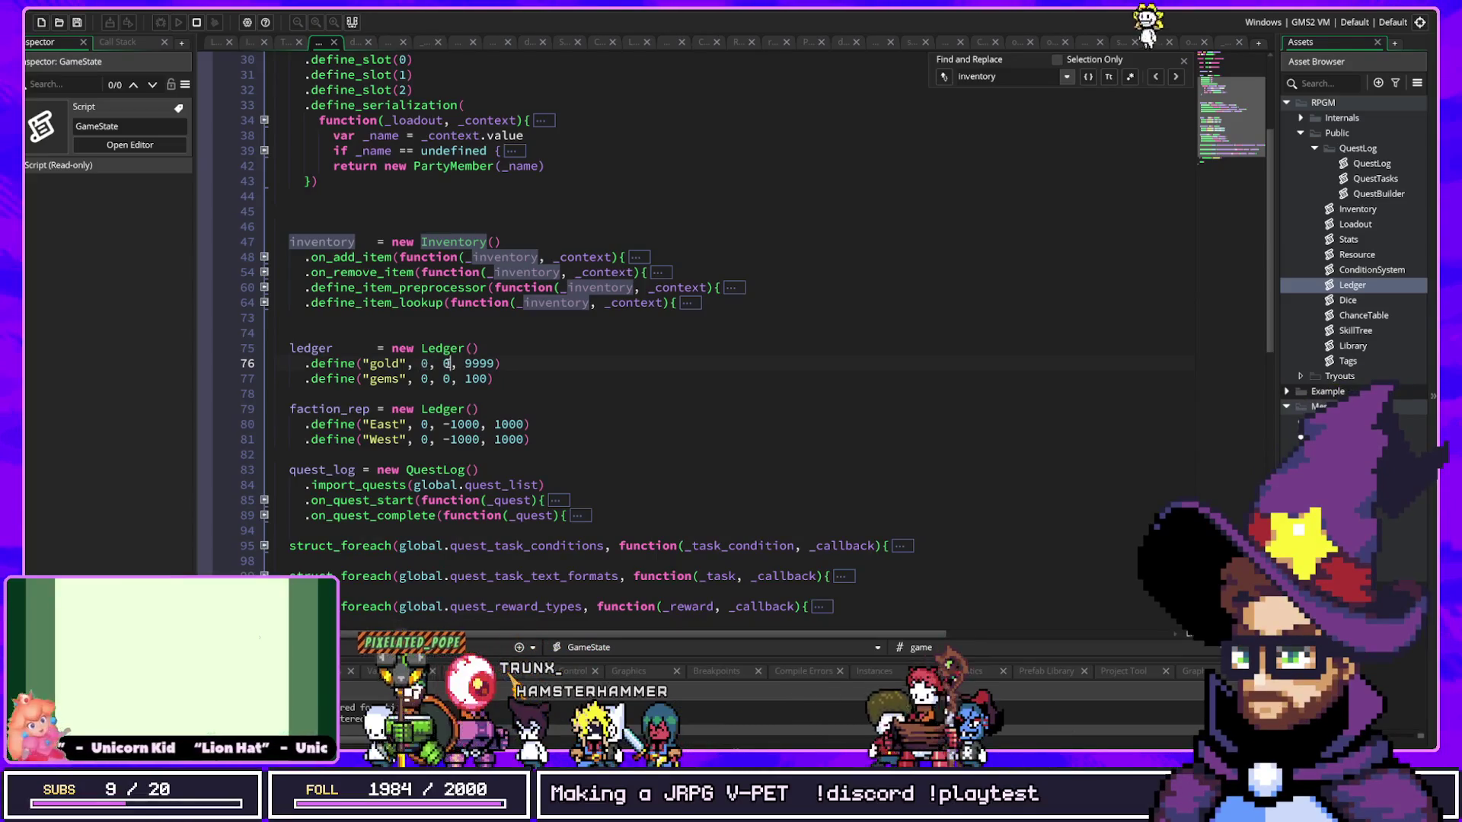
{"action": "left_click", "coordinate": [425, 381]}
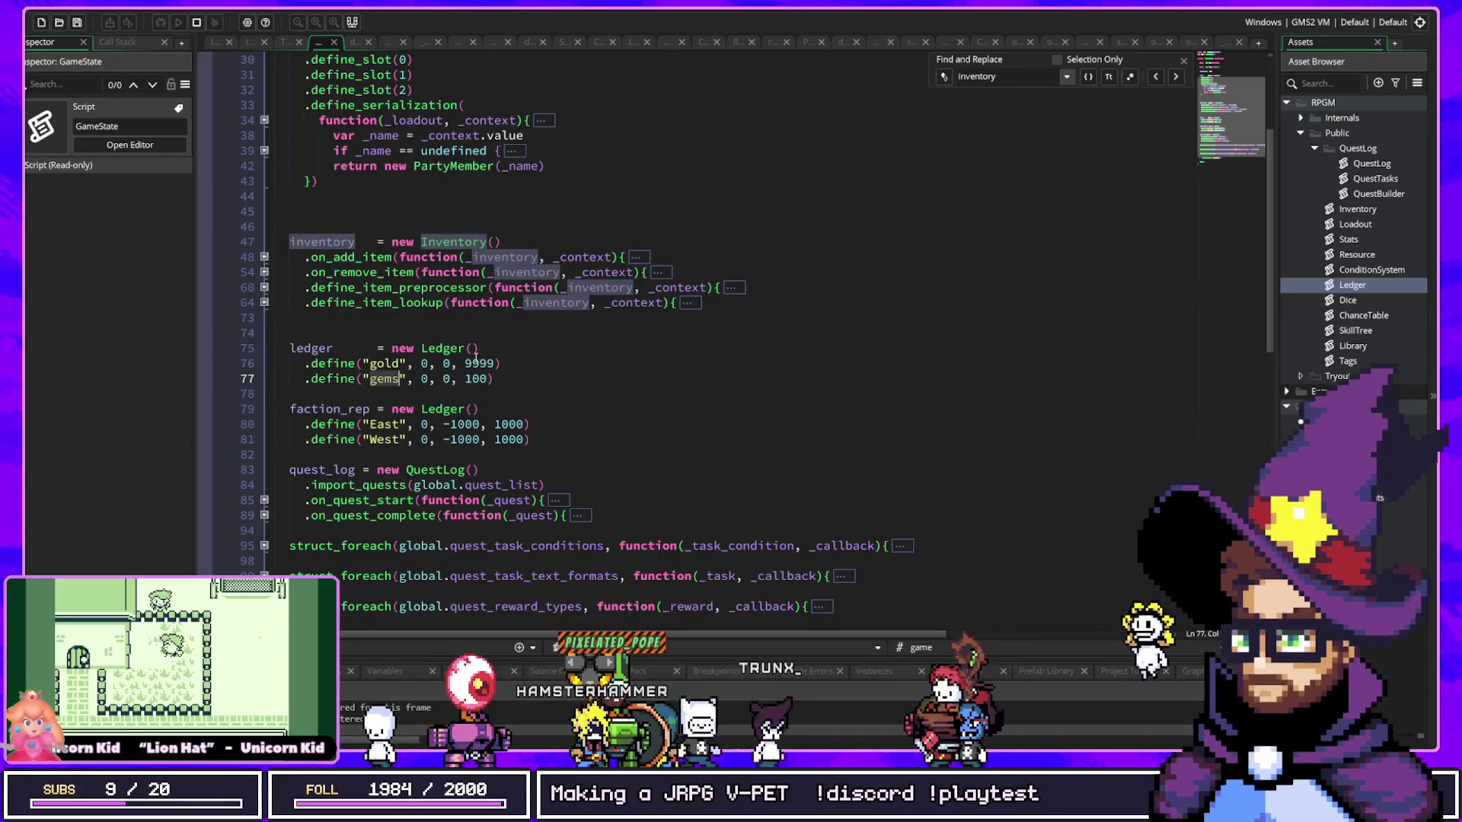
{"action": "key", "text": "Return"}
{"action": "key", "text": "Return"}
{"action": "key", "text": "Return"}
{"action": "type", "text": "ledger.add("}
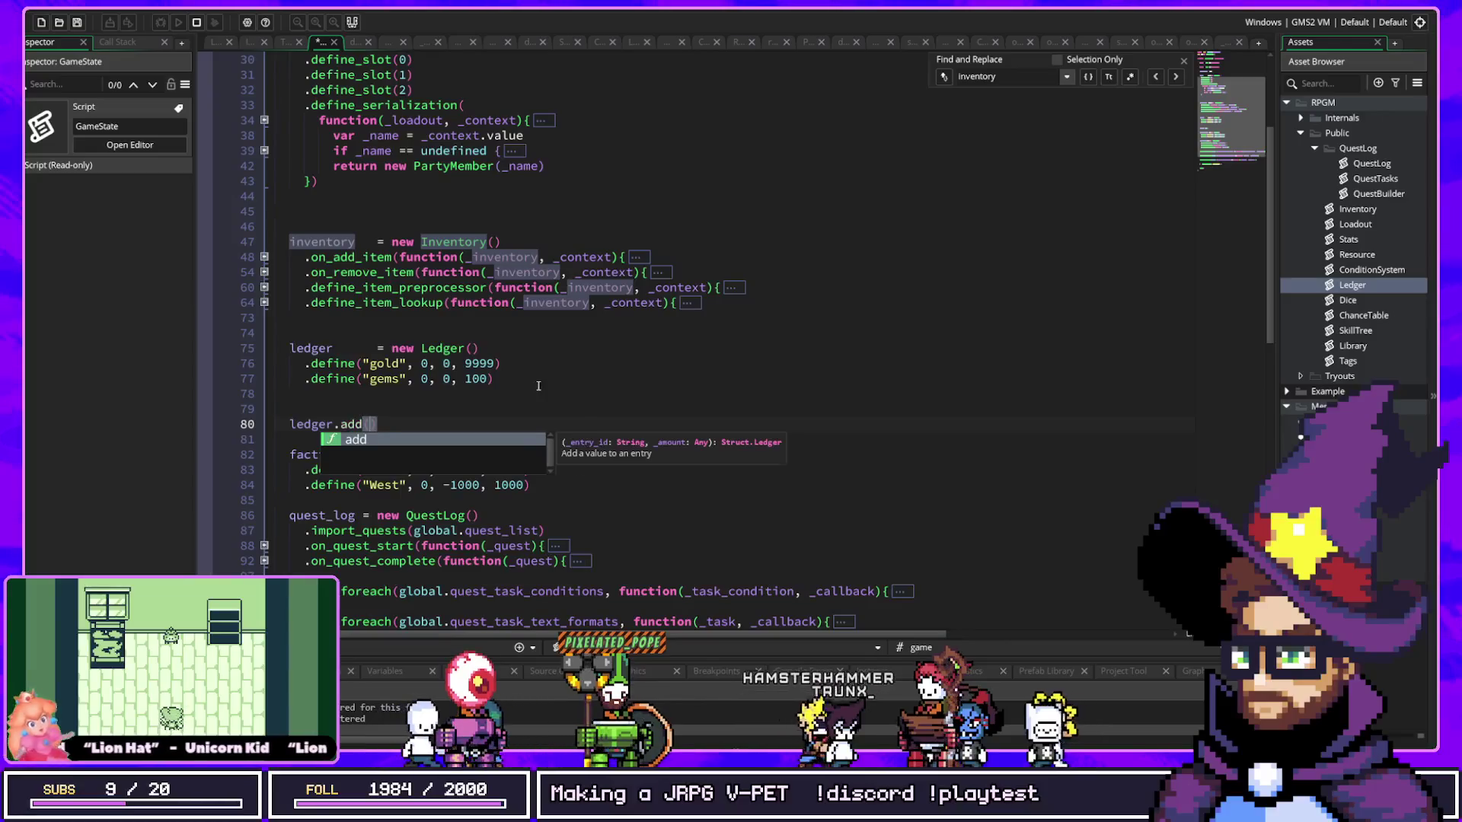
{"action": "type", "text": "(\"gold\""}
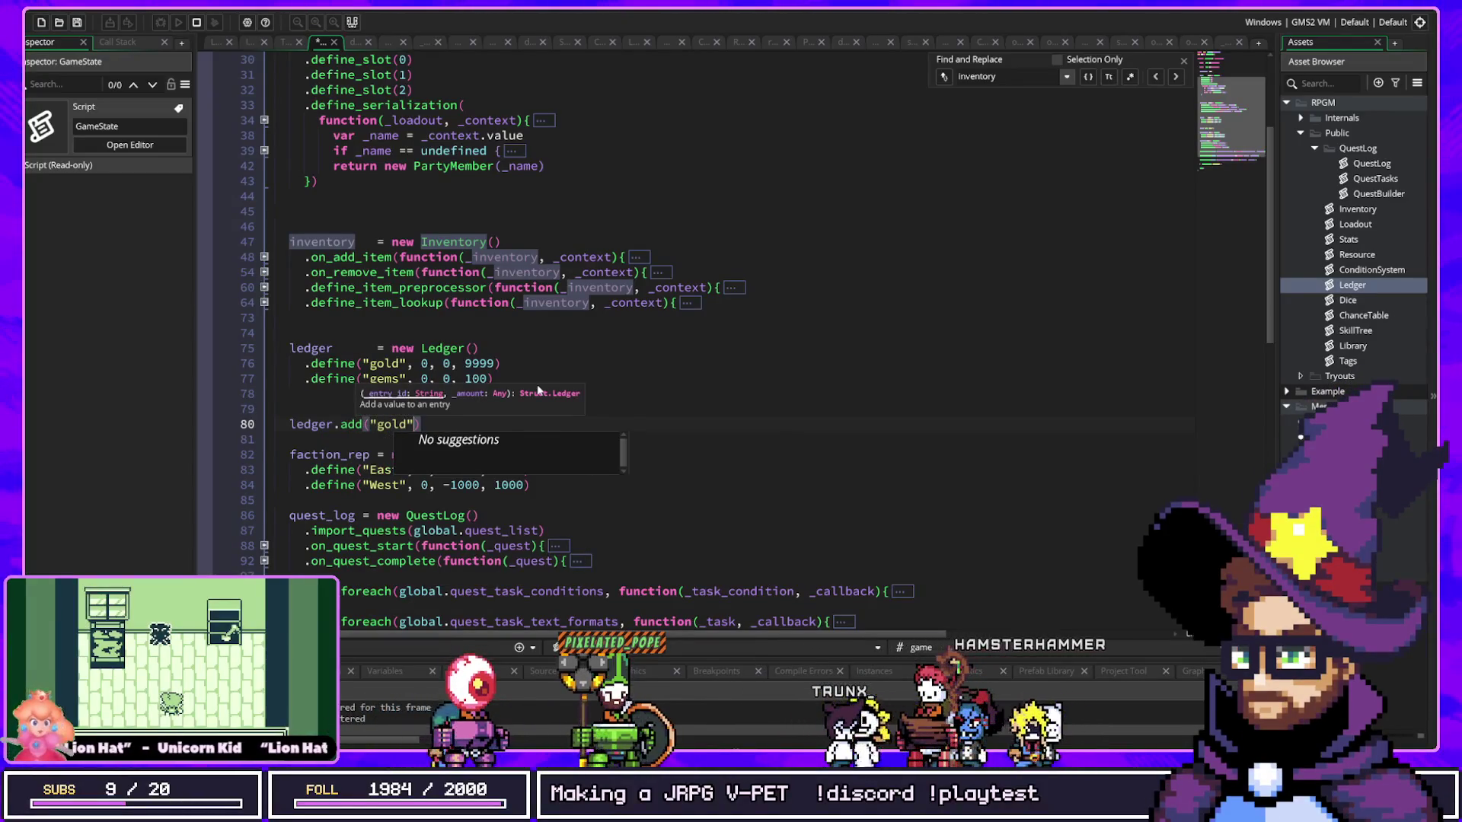
{"action": "type", "text": ", 100"}
{"action": "key", "text": "shift+Home"}
{"action": "key", "text": "BackSpace"}
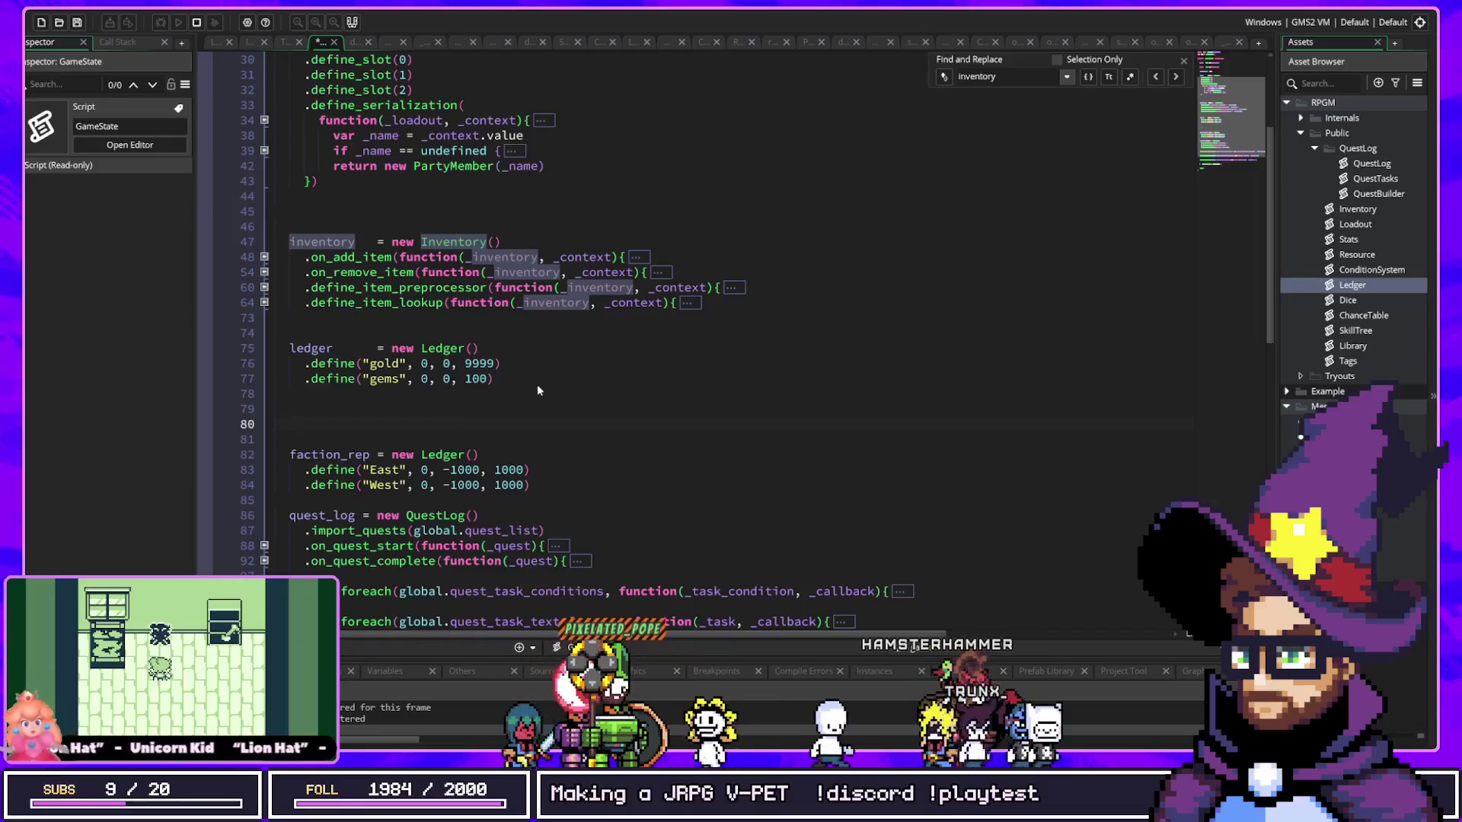
{"action": "key", "text": "BackSpace"}
{"action": "key", "text": "BackSpace"}
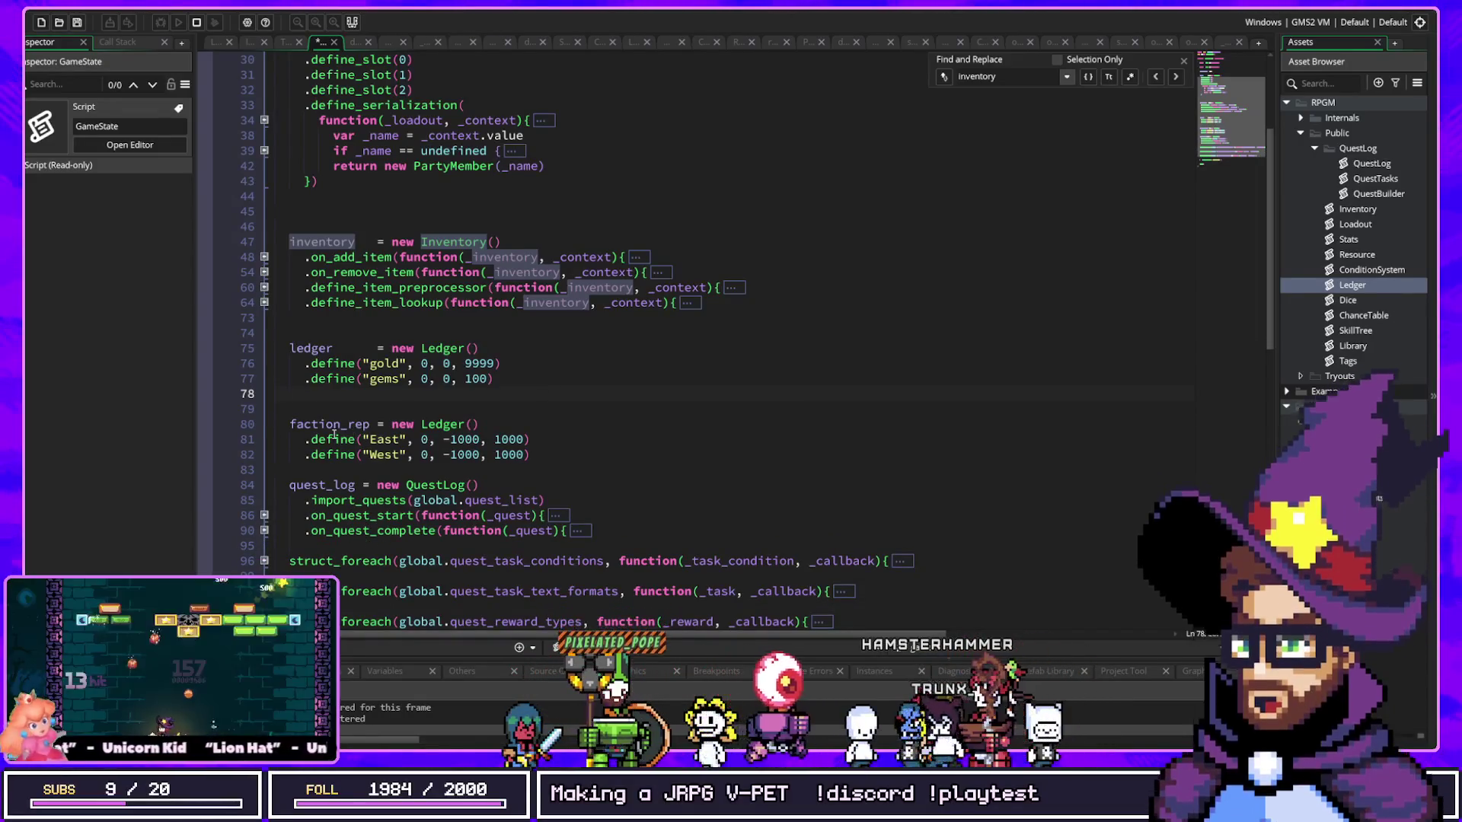
{"action": "left_click", "coordinate": [335, 426]}
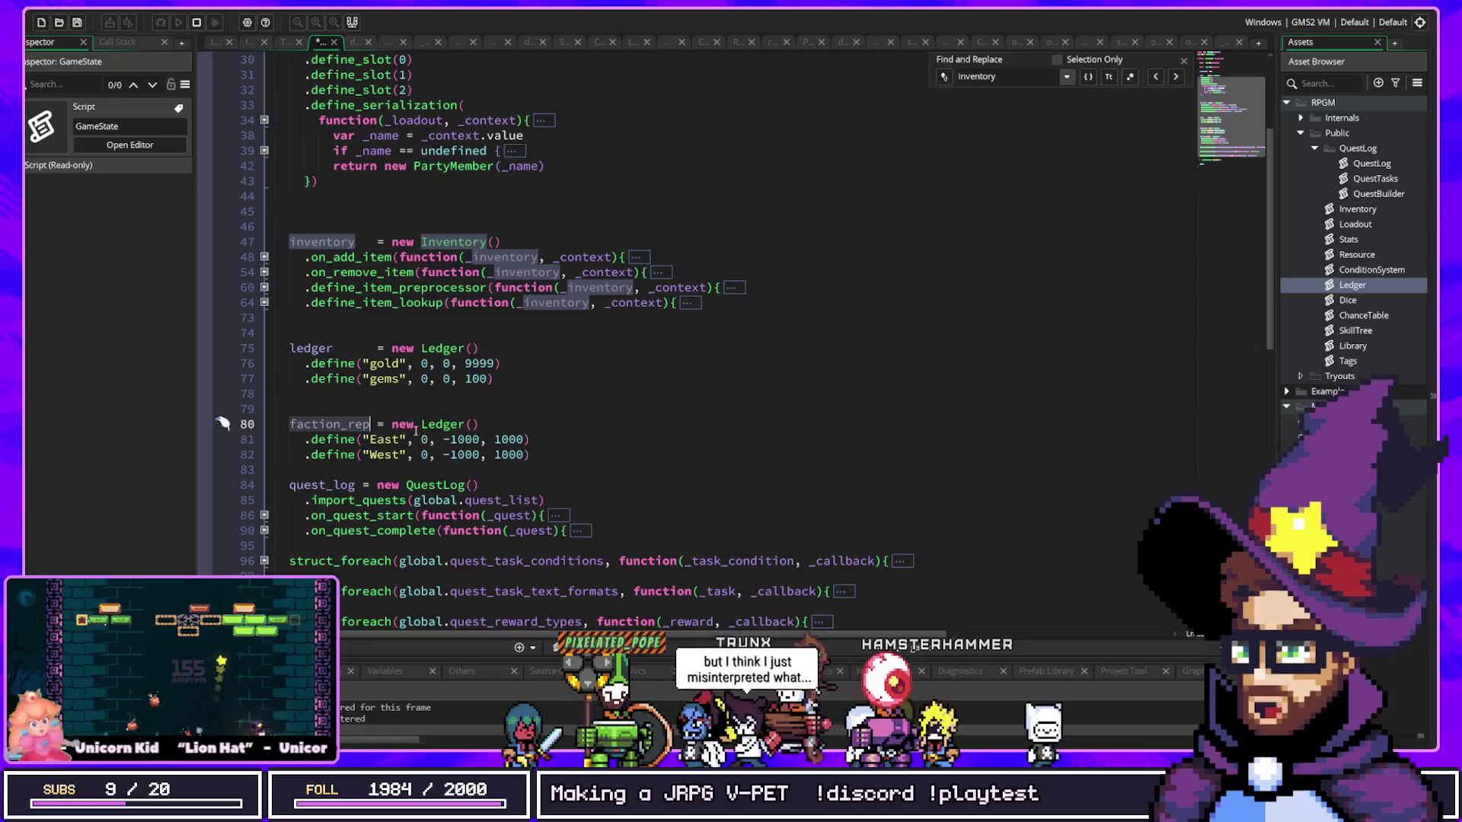
{"action": "left_click", "coordinate": [453, 442]}
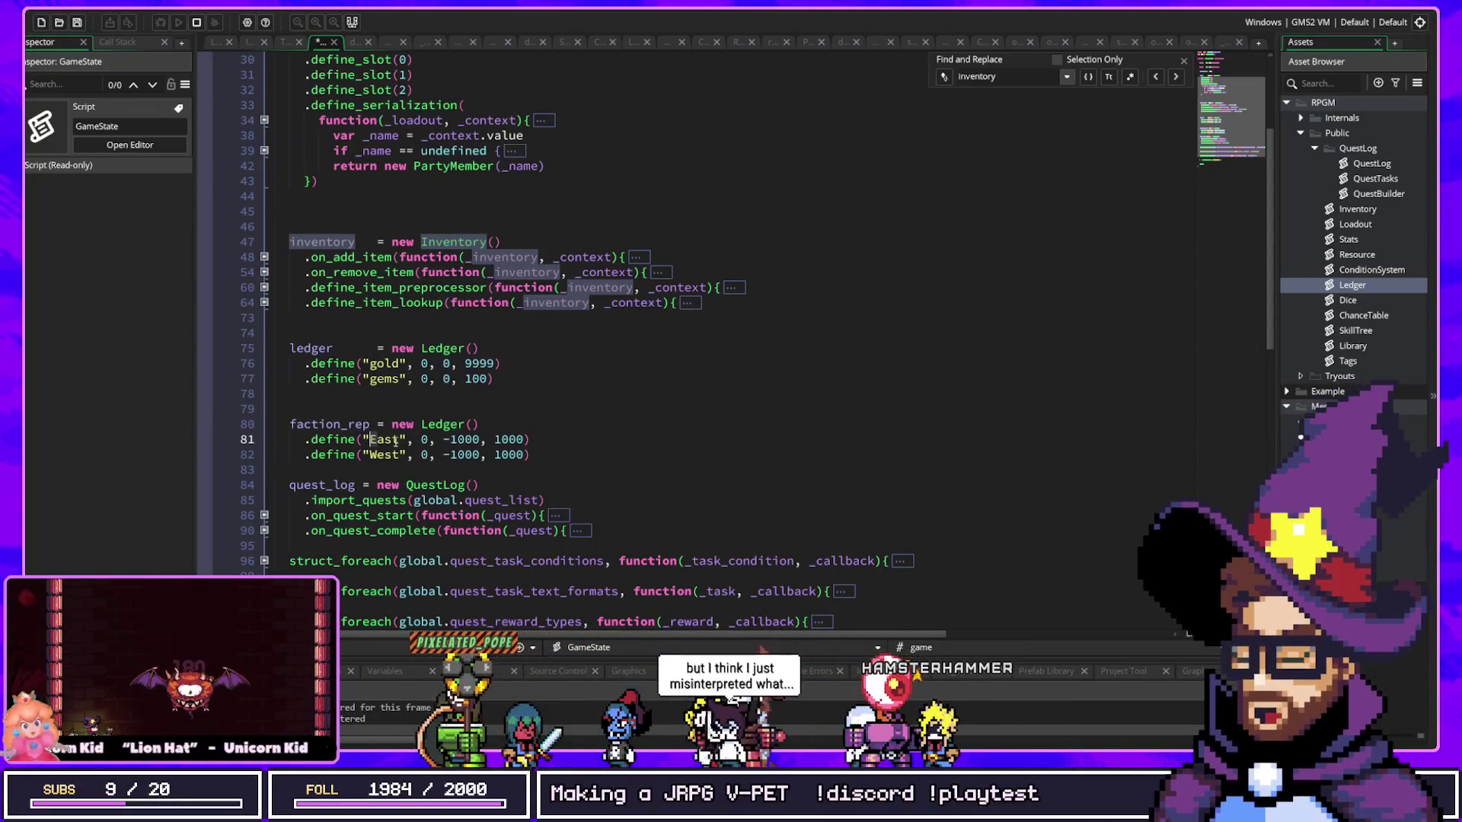
{"action": "mouse_move", "coordinate": [448, 431]}
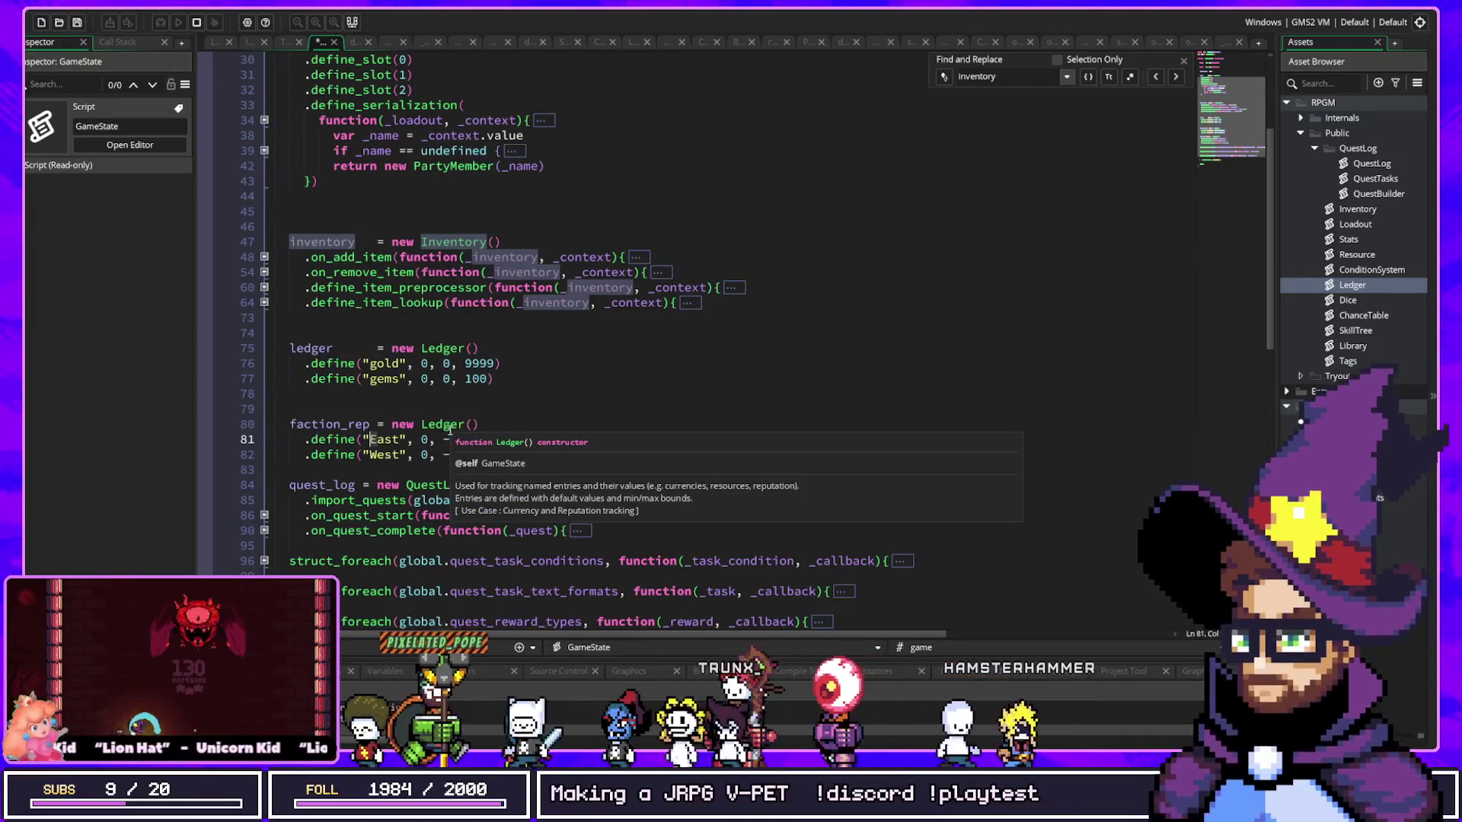
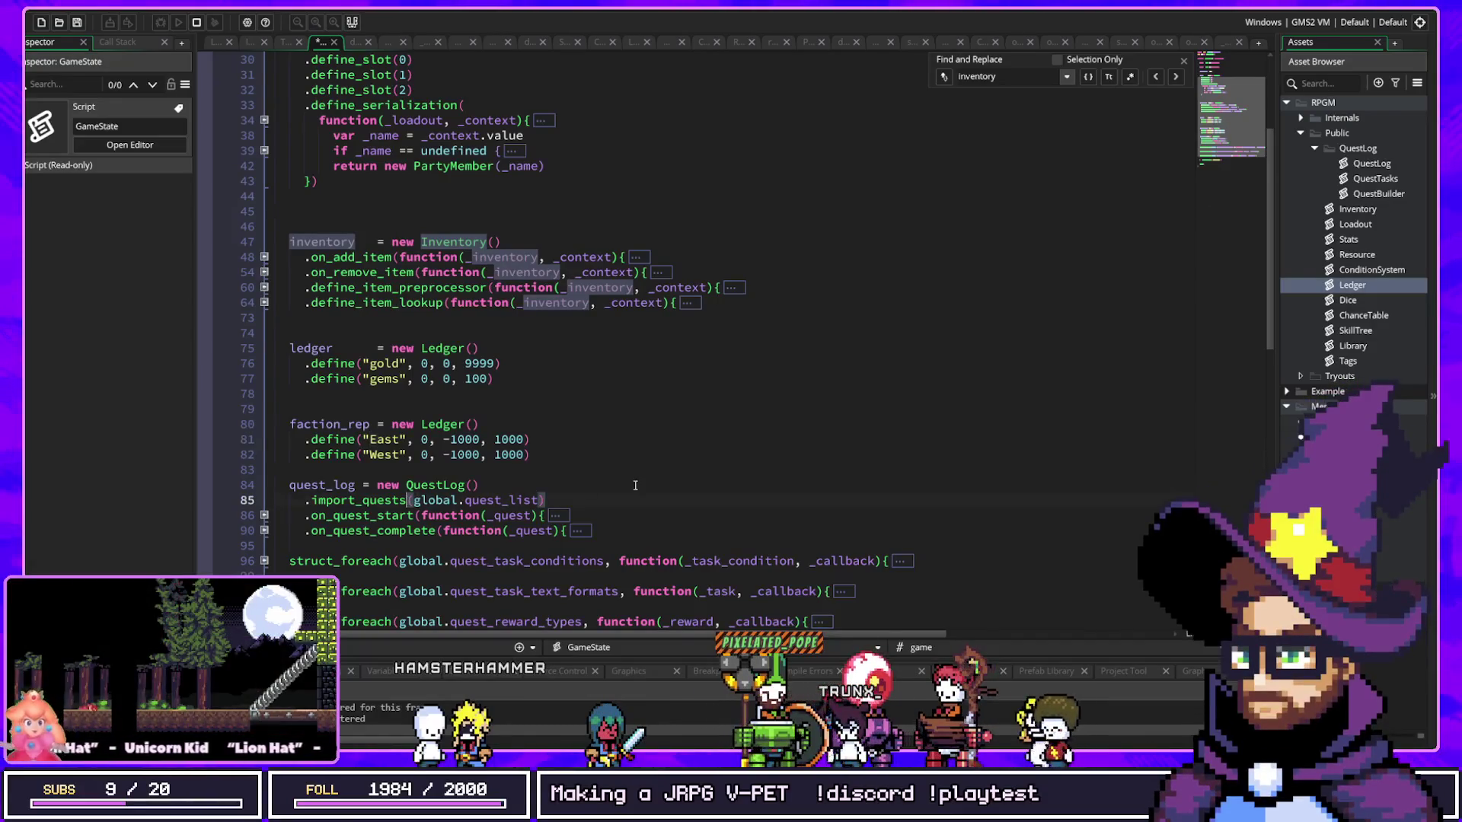
Step: Search the project assets for 'quest' and open the dataQuestList script
{"action": "key", "text": "ctrl+t"}
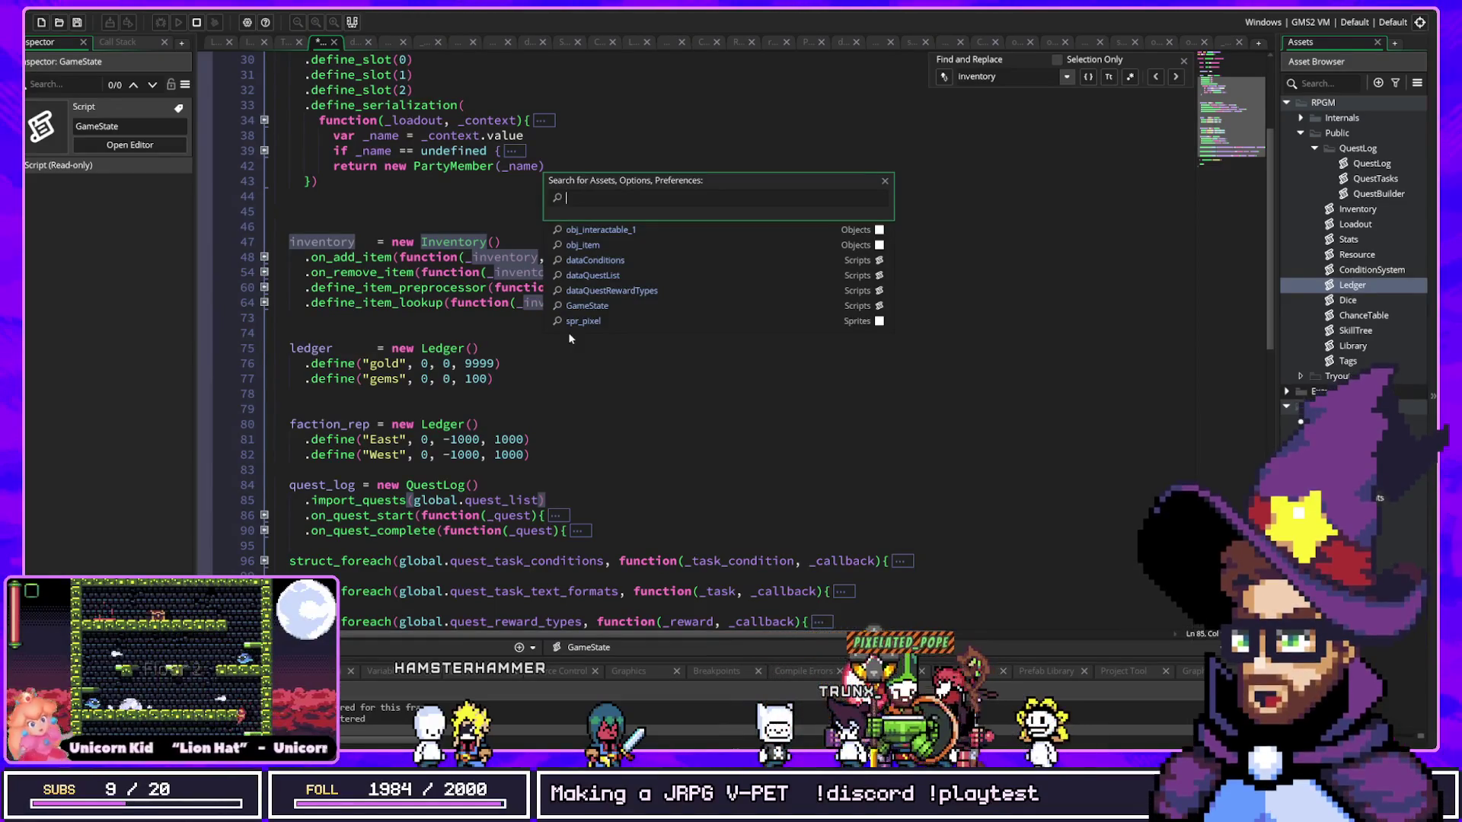
{"action": "type", "text": "questb"}
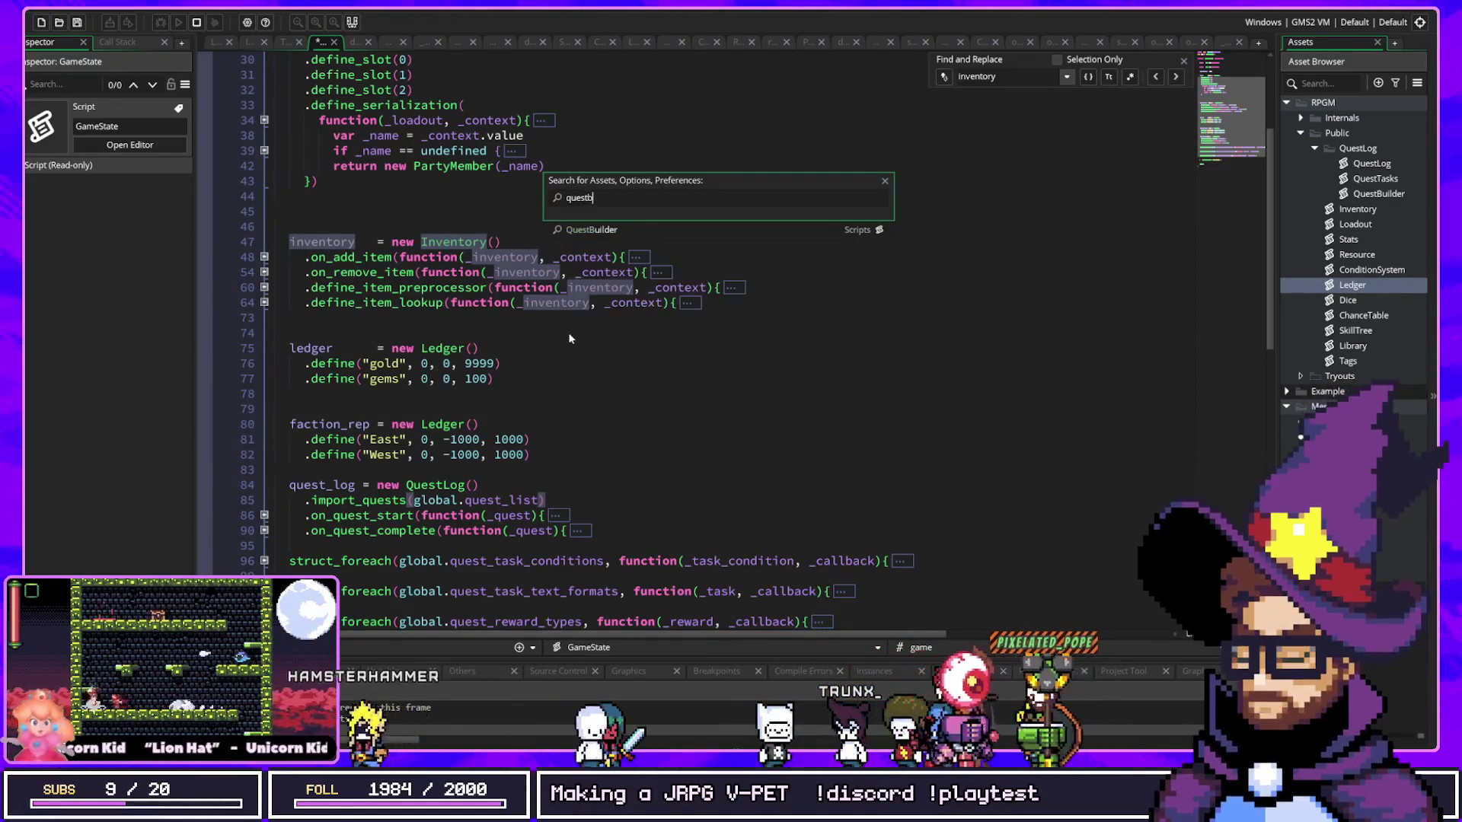
{"action": "key", "text": "BackSpace"}
{"action": "key", "text": "Down"}
{"action": "key", "text": "Down"}
{"action": "key", "text": "Down"}
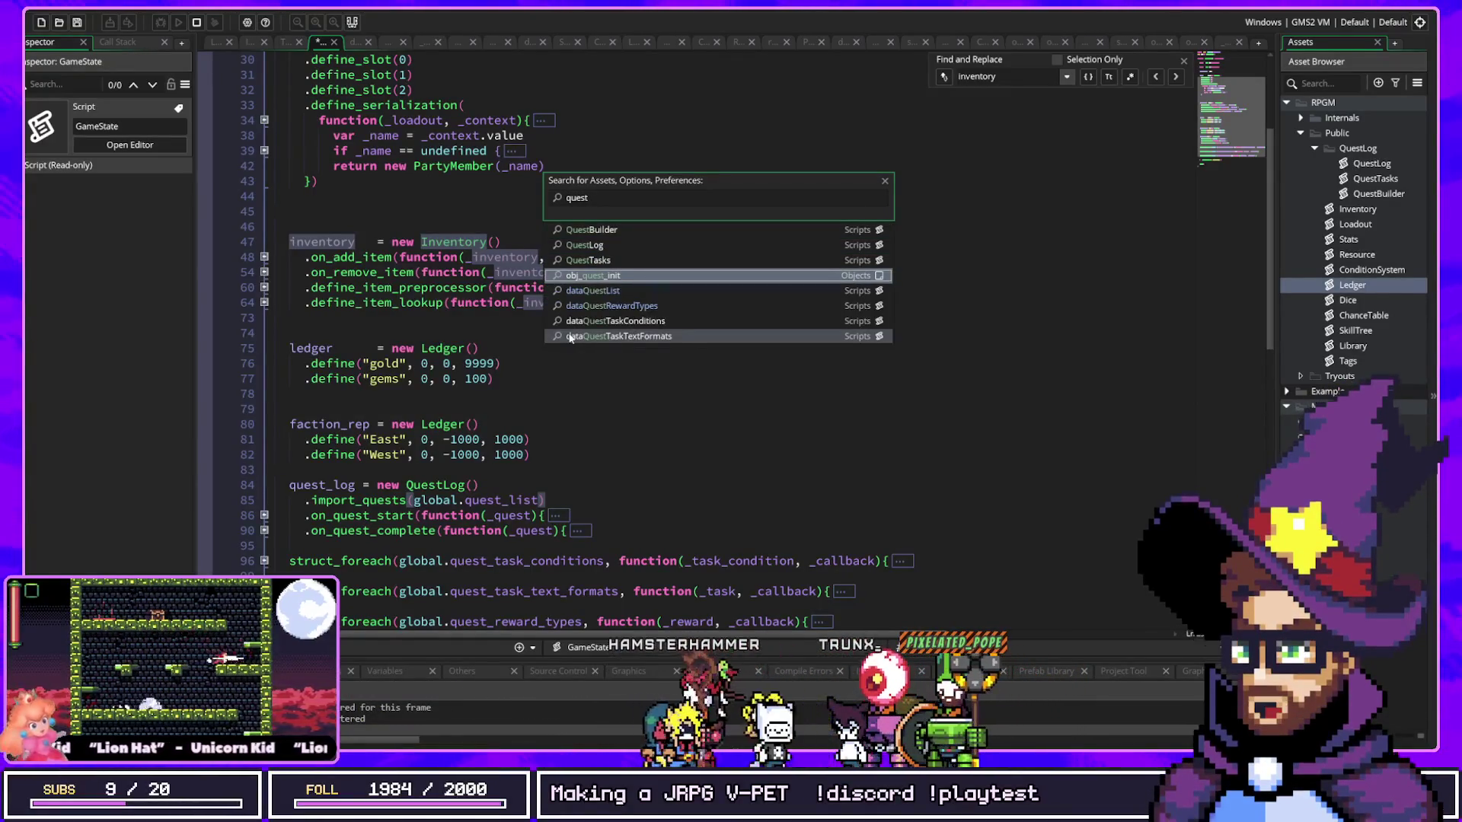
{"action": "key", "text": "Down"}
{"action": "key", "text": "Return"}
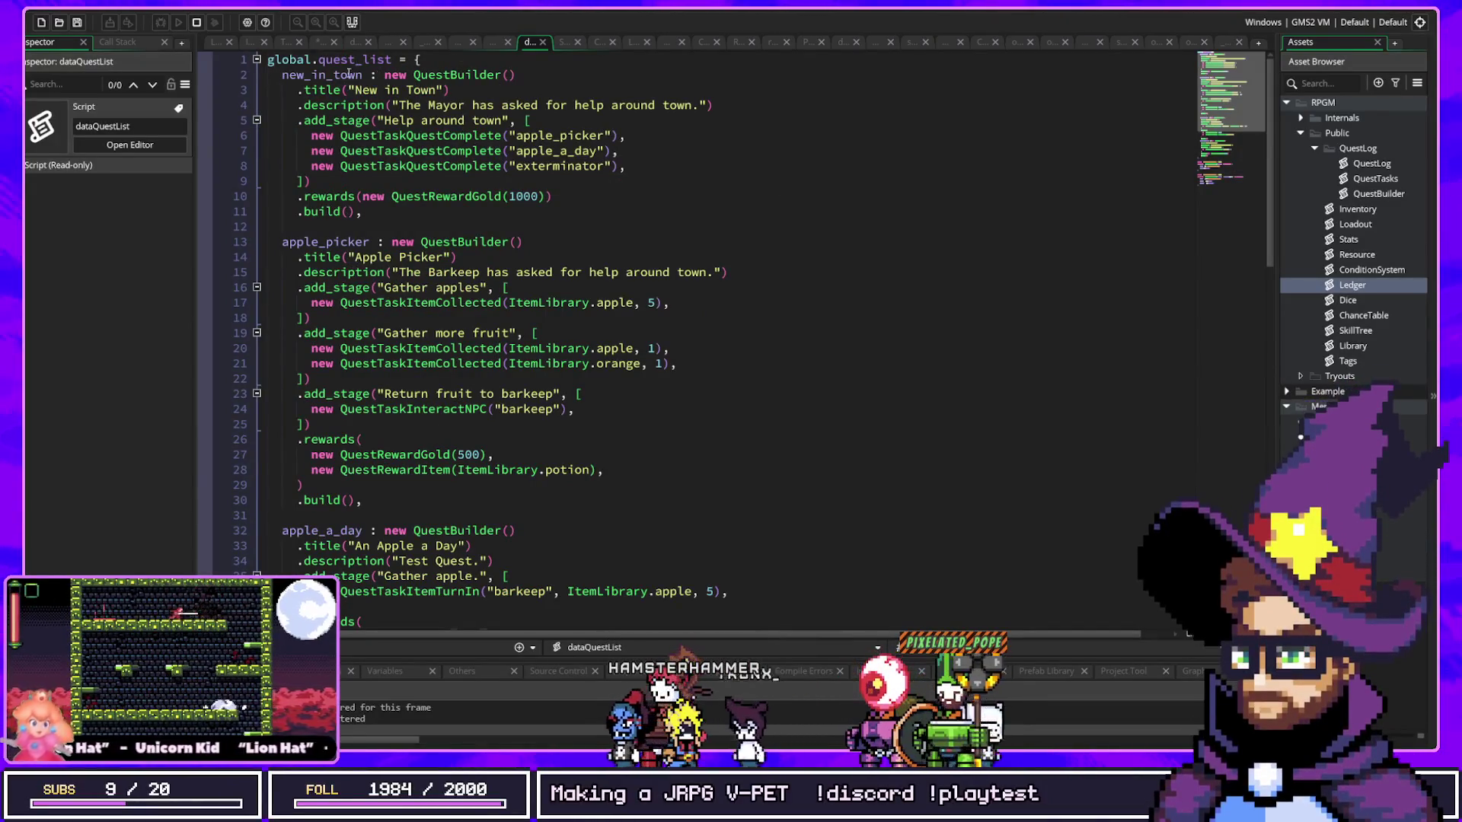
Step: Inspect the QuestBuilder call, the Help around town stage and its quest-completion tasks
{"action": "mouse_move", "coordinate": [383, 75]}
{"action": "left_mouse_down"}
{"action": "mouse_move", "coordinate": [516, 75]}
{"action": "mouse_move", "coordinate": [289, 89]}
{"action": "mouse_move", "coordinate": [508, 106]}
{"action": "left_mouse_up"}
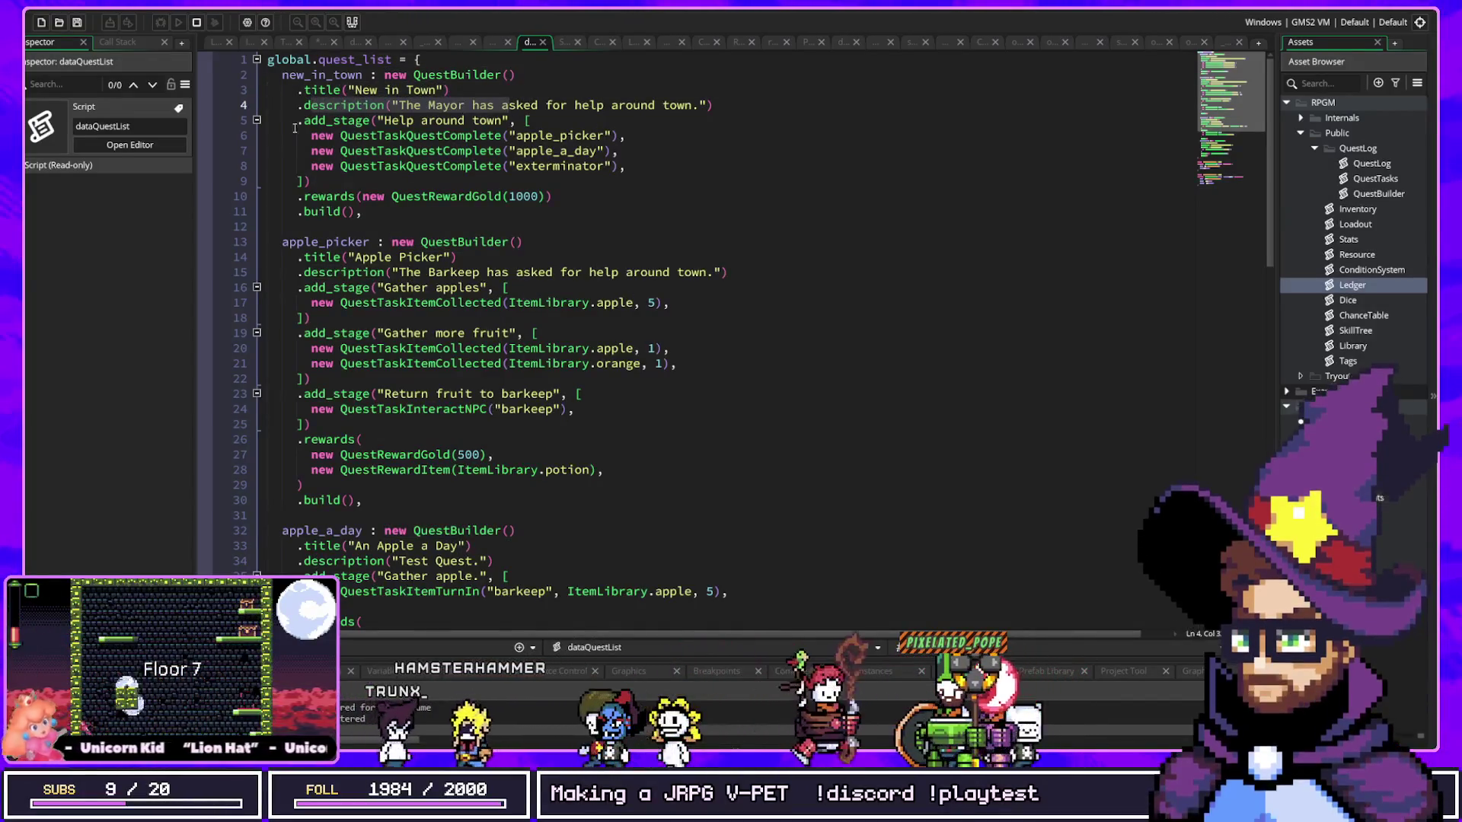
{"action": "mouse_move", "coordinate": [299, 120]}
{"action": "left_mouse_down"}
{"action": "mouse_move", "coordinate": [533, 123]}
{"action": "mouse_move", "coordinate": [578, 168]}
{"action": "mouse_move", "coordinate": [403, 197]}
{"action": "mouse_move", "coordinate": [401, 177]}
{"action": "left_mouse_up"}
{"action": "mouse_move", "coordinate": [313, 141]}
{"action": "left_mouse_down"}
{"action": "mouse_move", "coordinate": [632, 182]}
{"action": "mouse_move", "coordinate": [610, 172]}
{"action": "left_mouse_up"}
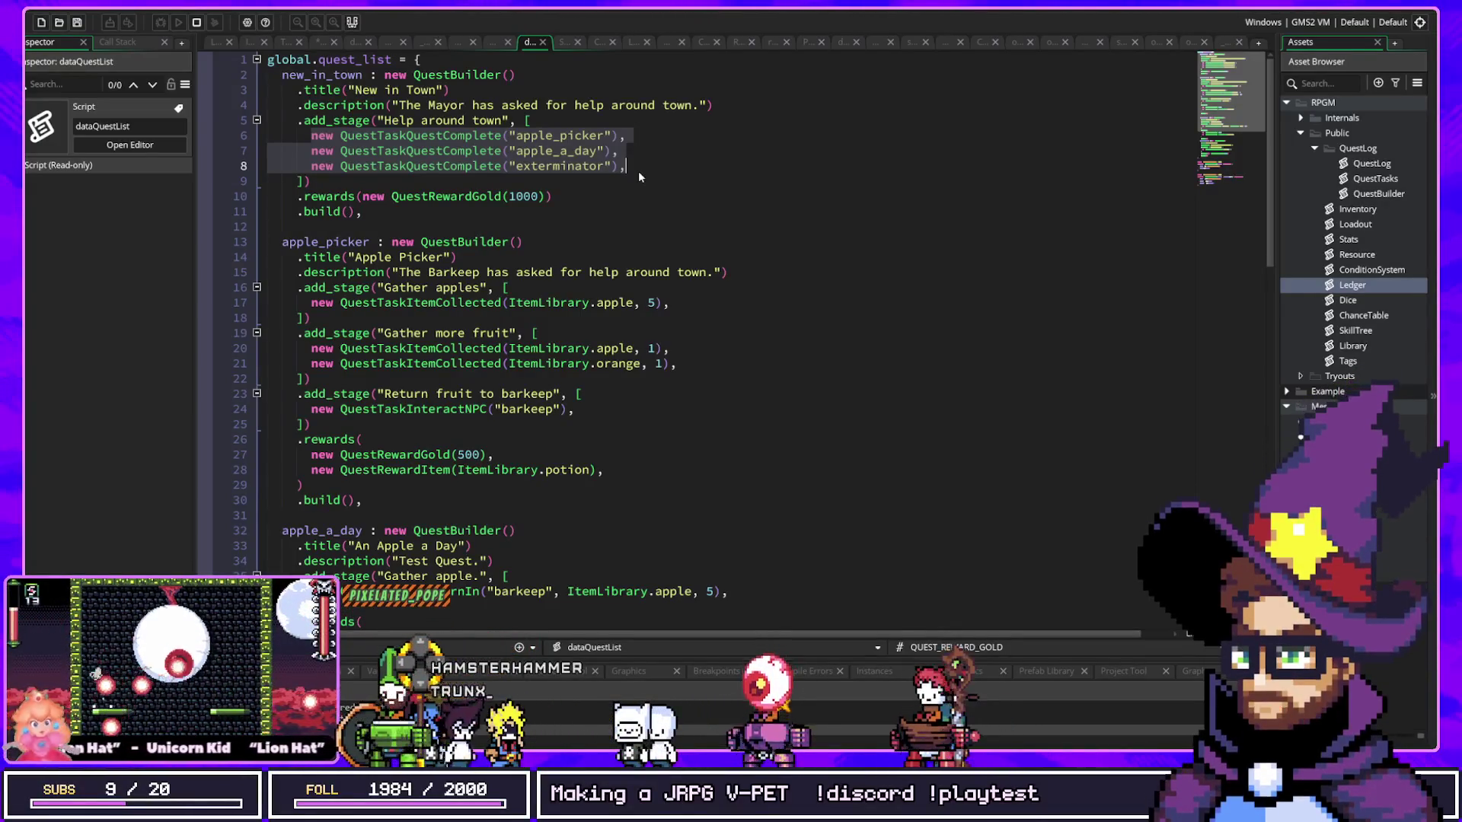
{"action": "left_click", "coordinate": [470, 151]}
{"action": "left_click", "coordinate": [470, 141]}
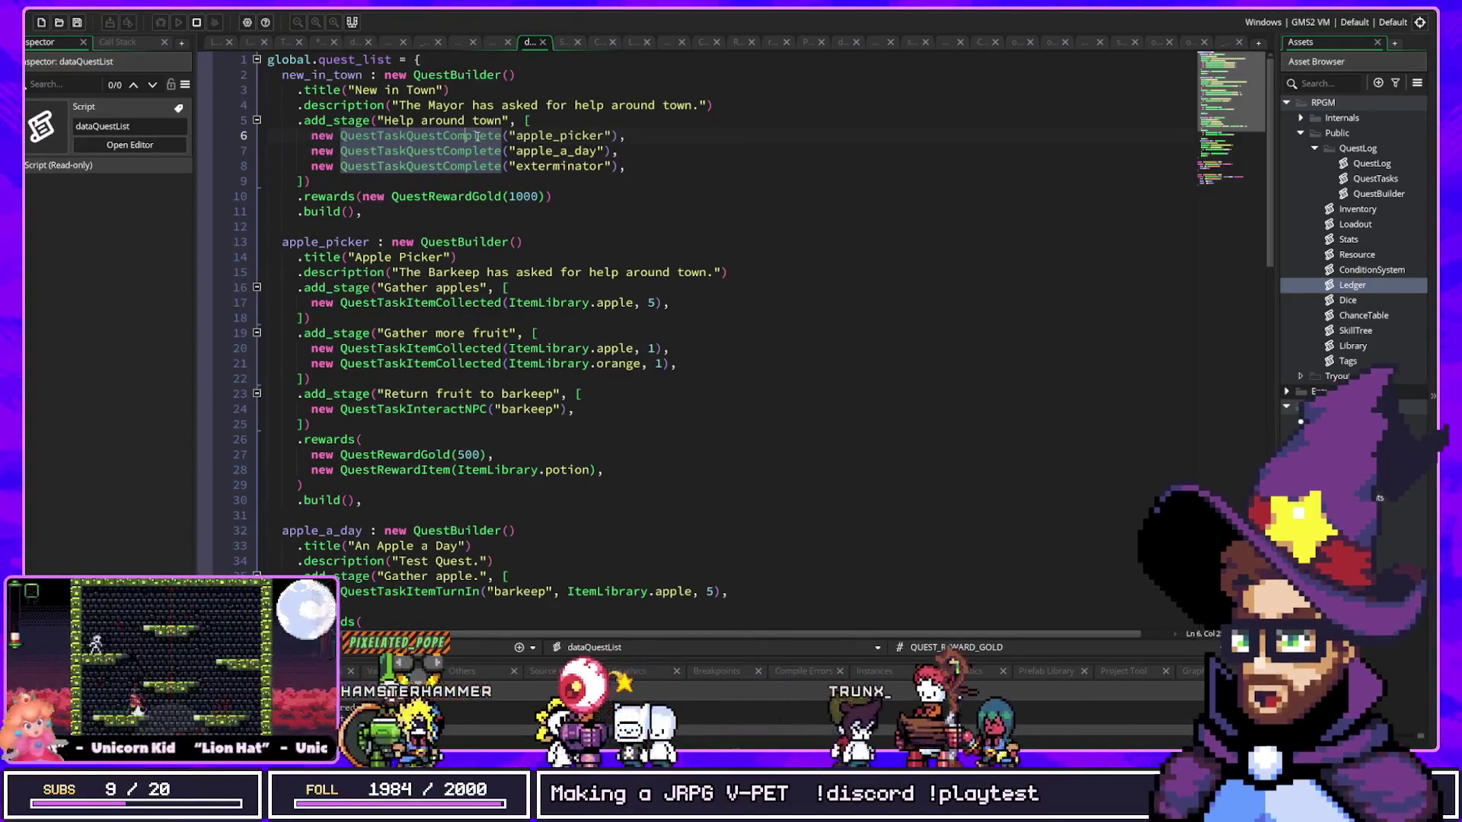
{"action": "left_click", "coordinate": [573, 138]}
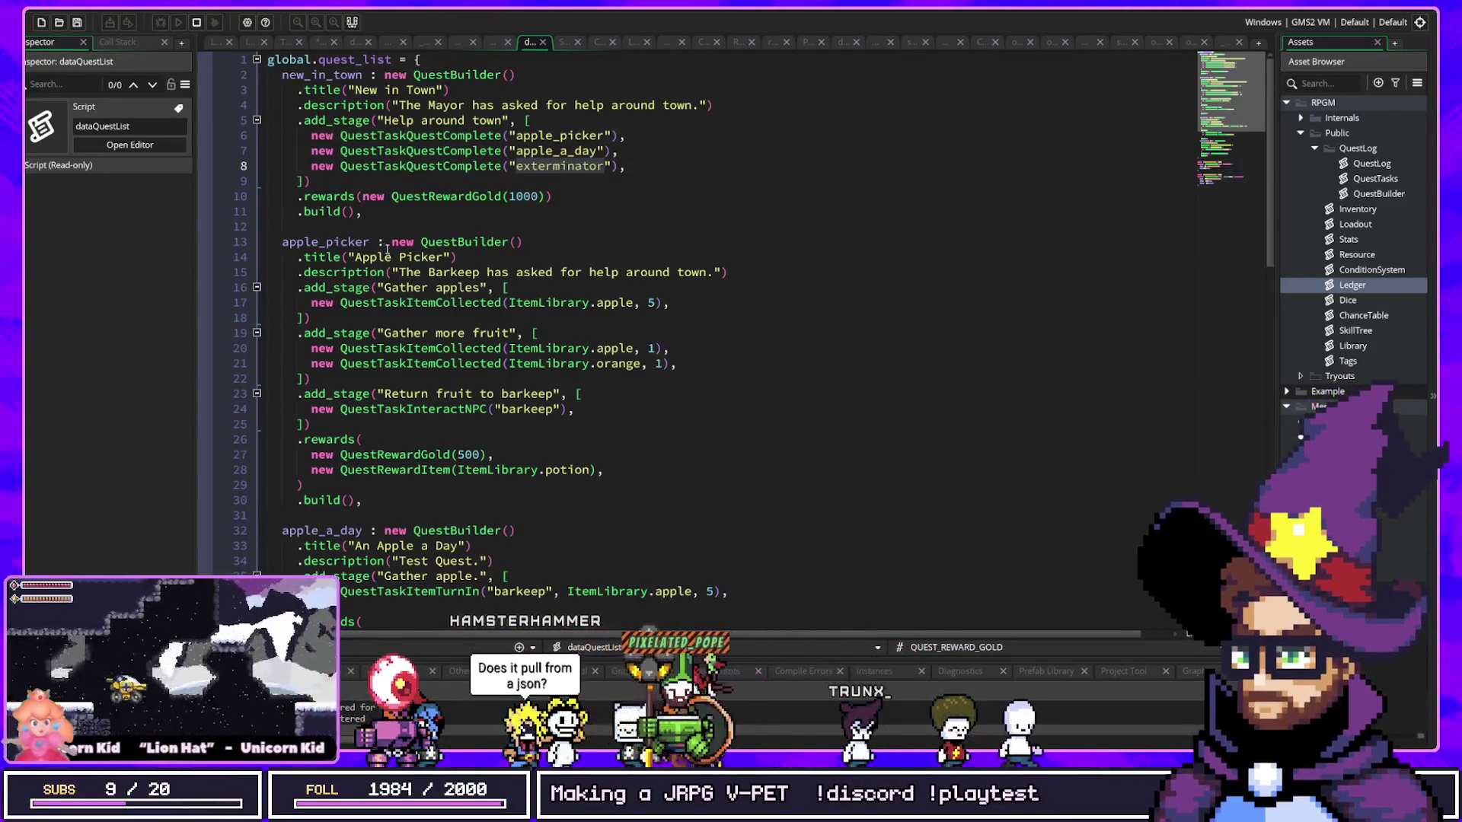
{"action": "left_click", "coordinate": [326, 242]}
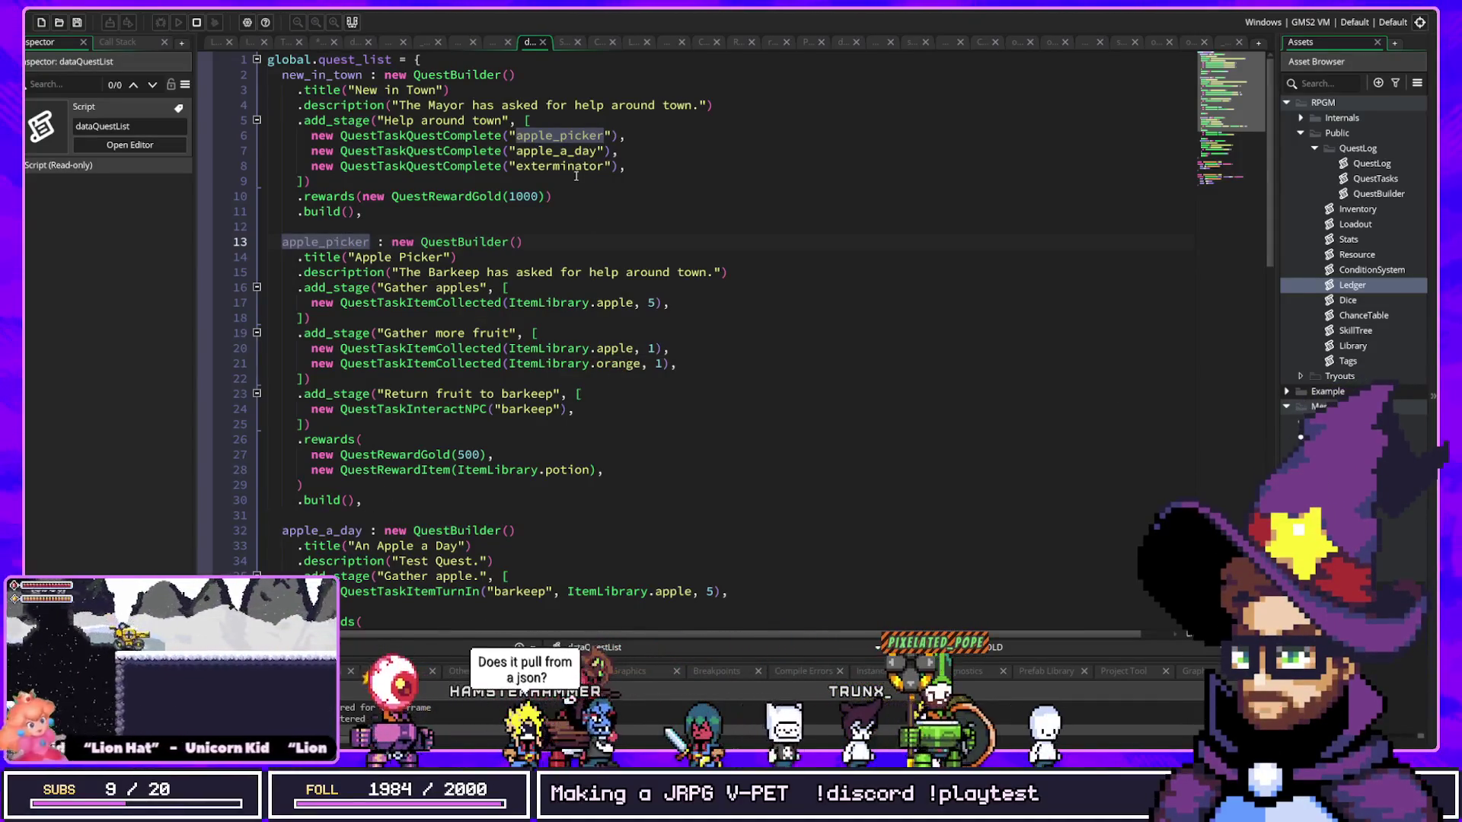
Step: Review the New in Town and Apple Picker quest definitions, then run the game
{"action": "mouse_move", "coordinate": [454, 75]}
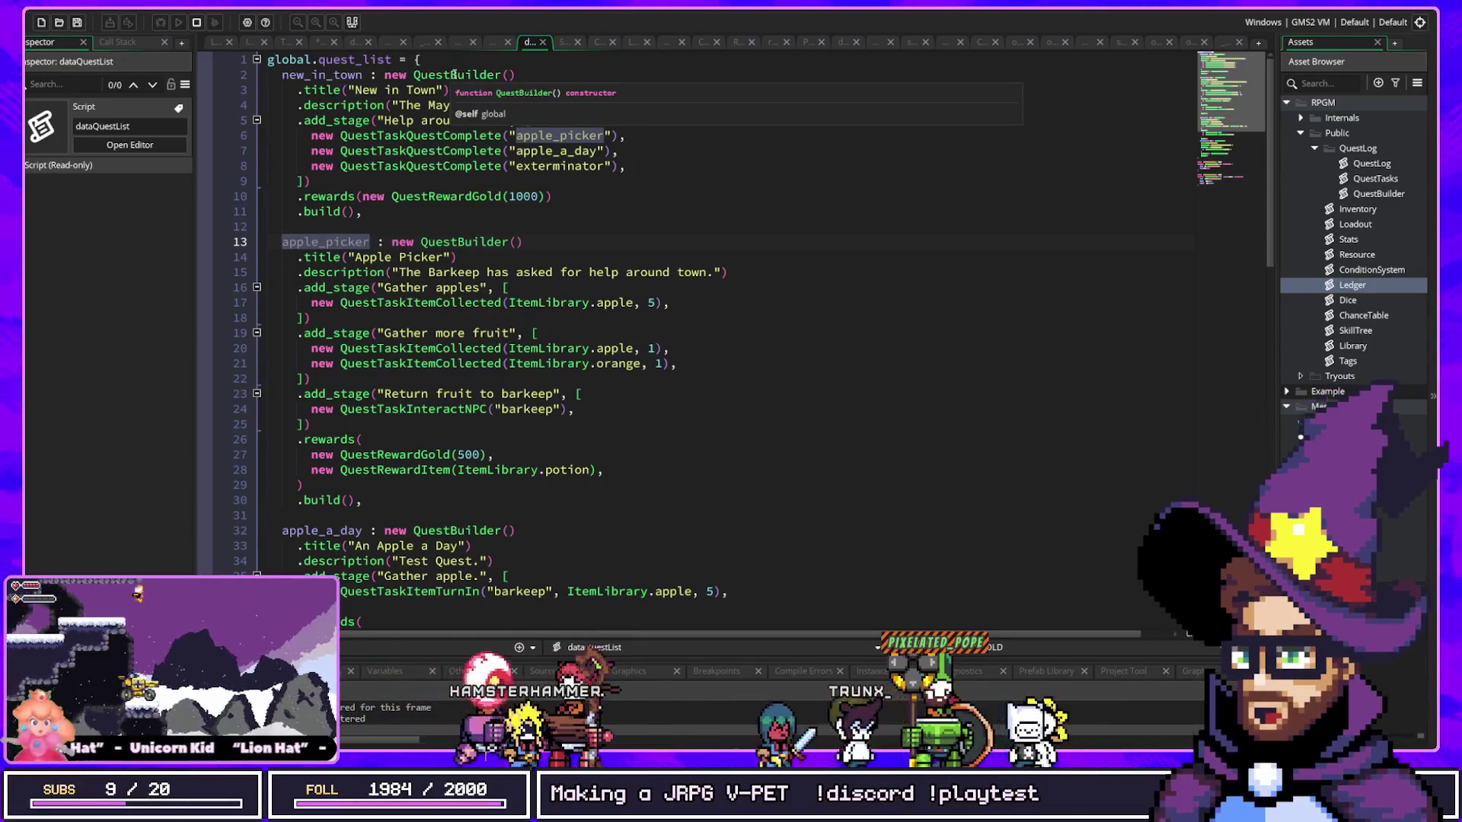
{"action": "left_click_drag", "start_coordinate": [364, 211], "coordinate": [267, 60]}
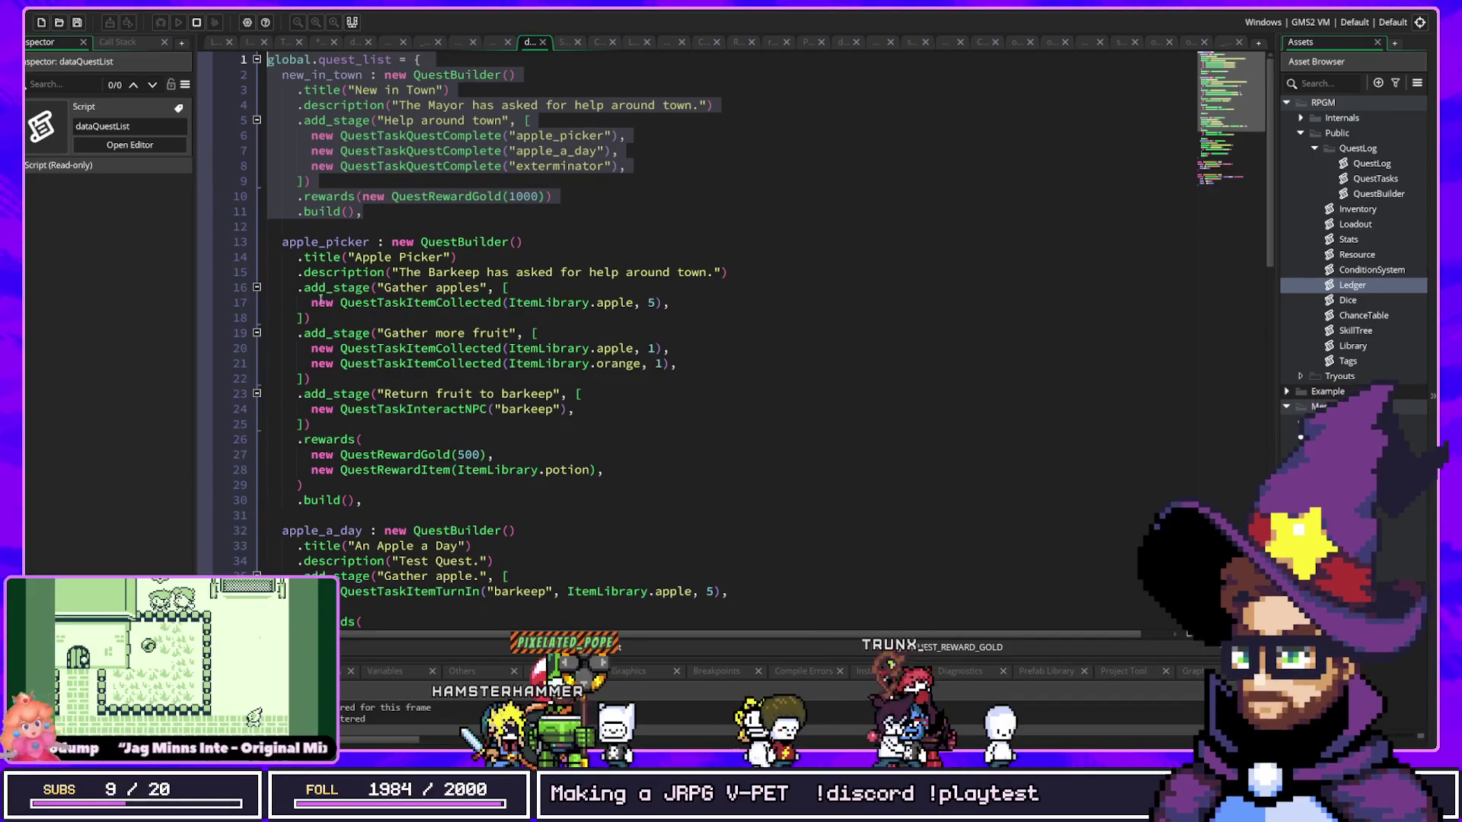
{"action": "left_click", "coordinate": [303, 287]}
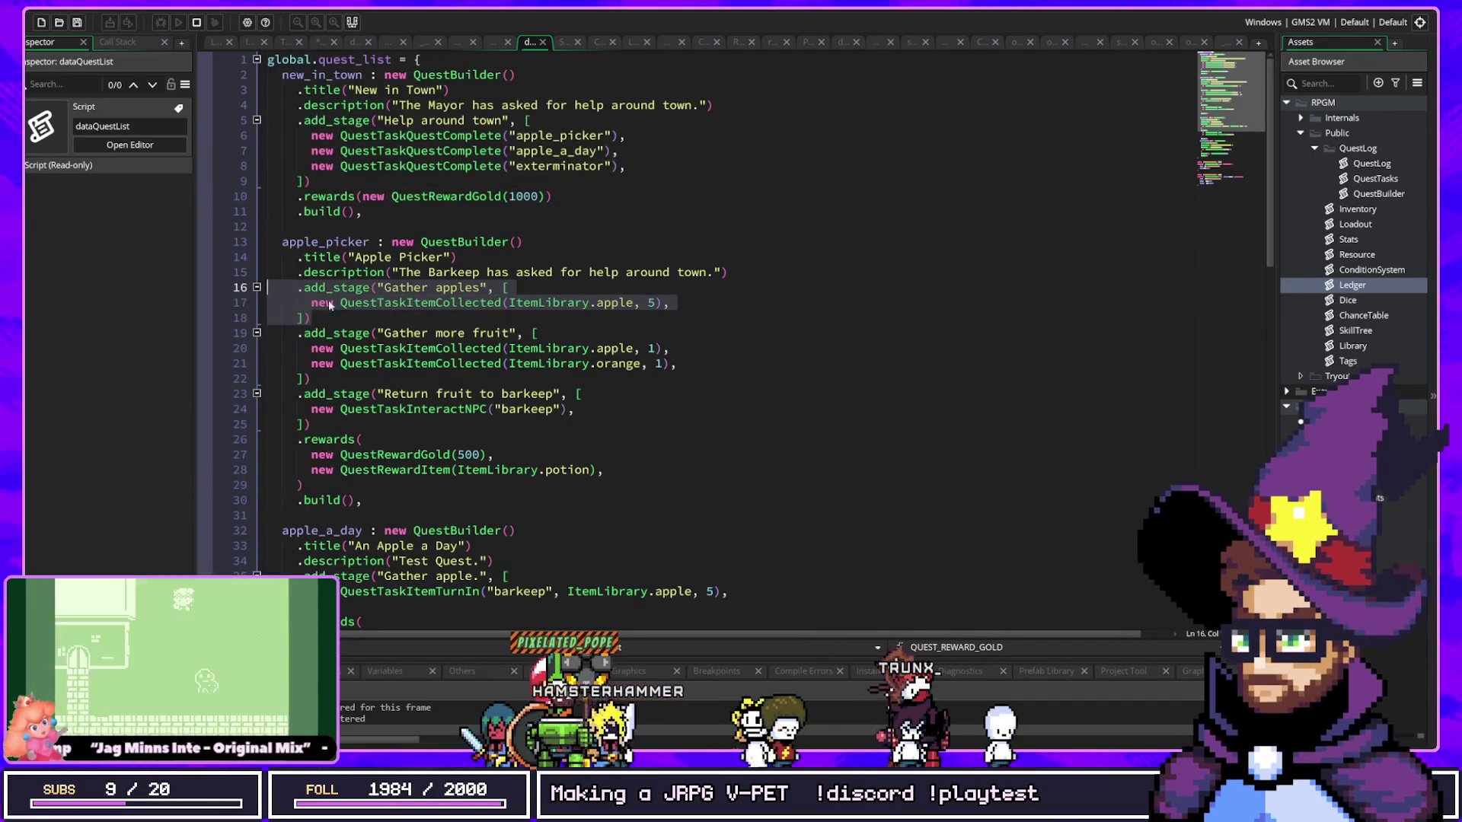
{"action": "left_click", "coordinate": [414, 287]}
{"action": "left_click", "coordinate": [385, 302]}
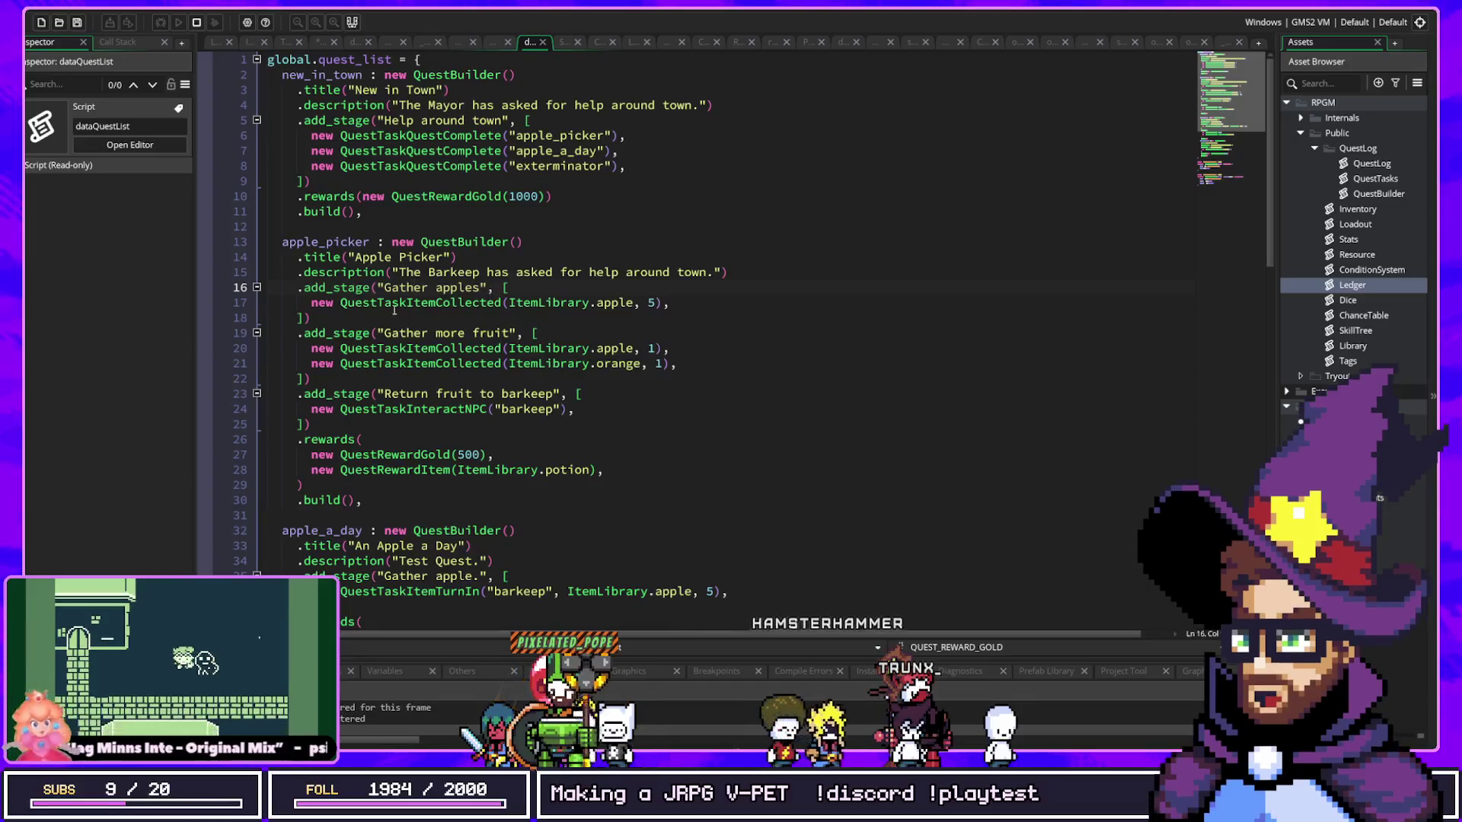
{"action": "left_click_drag", "start_coordinate": [268, 343], "coordinate": [498, 394]}
{"action": "key", "text": "F5"}
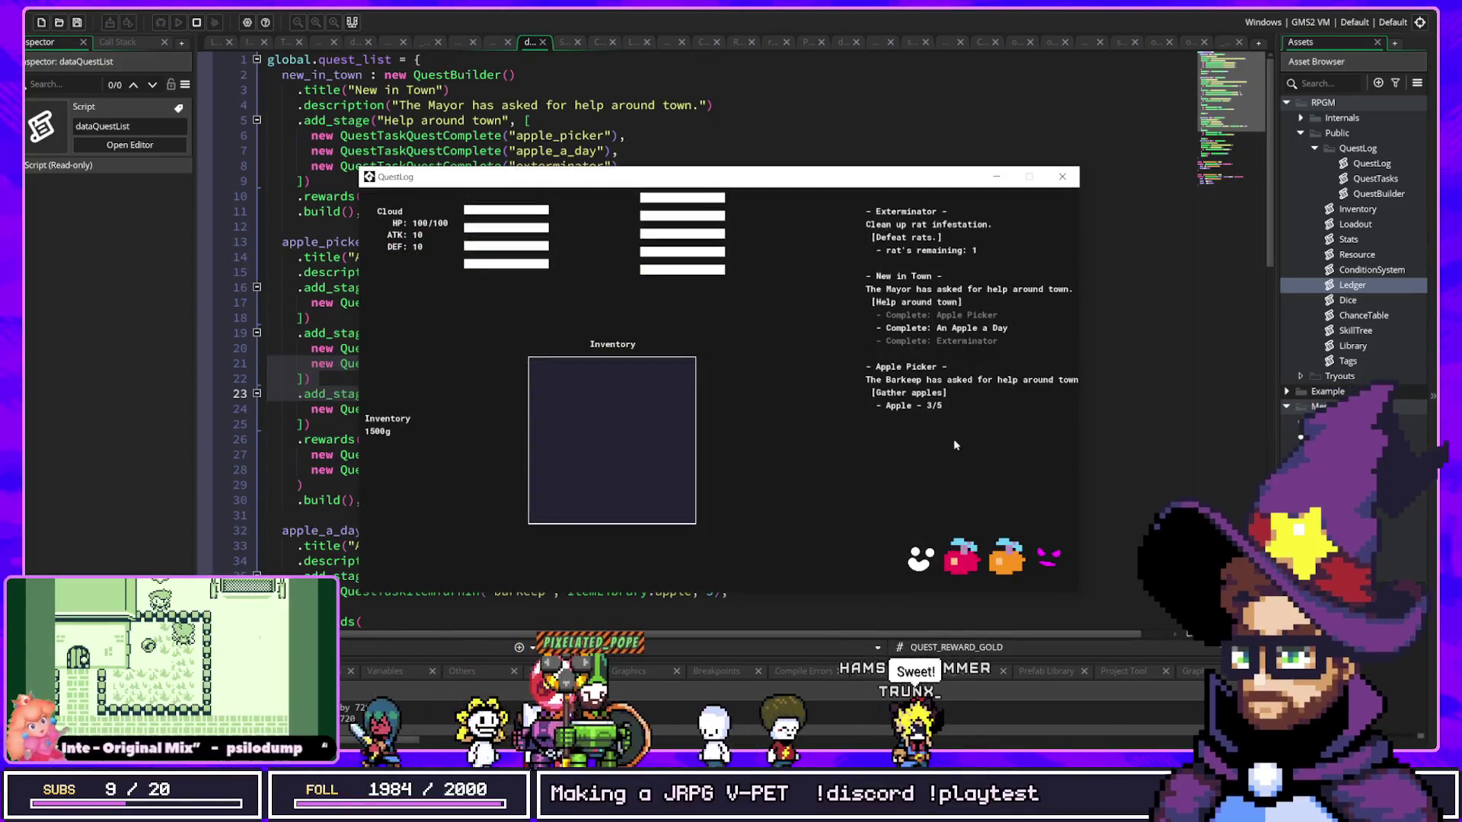
Step: Collect three apples and an orange in the game, then turn the fruit in to the barkeep
{"action": "left_click_drag", "start_coordinate": [695, 176], "coordinate": [1007, 110]}
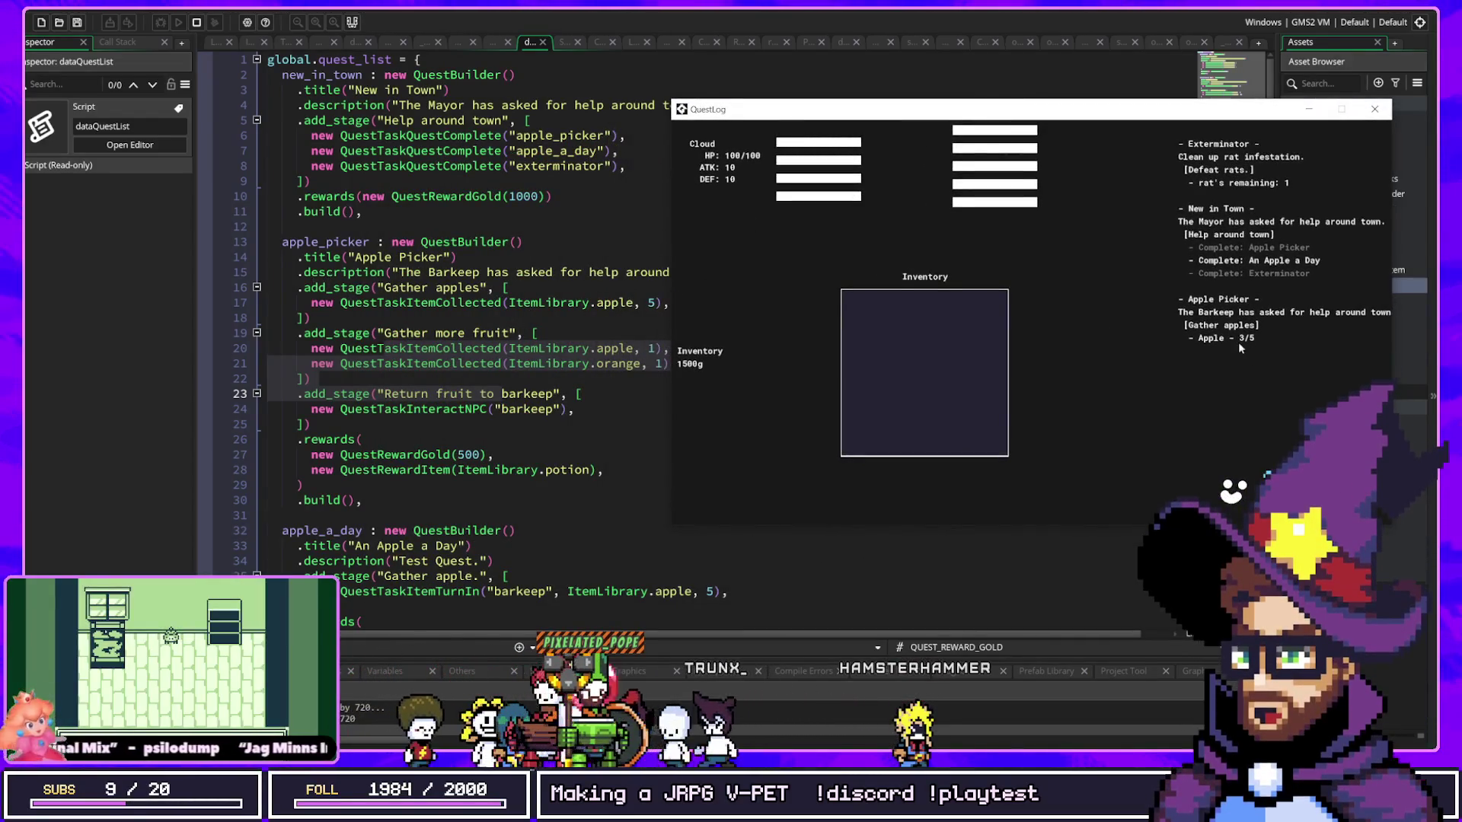
{"action": "key", "text": "space"}
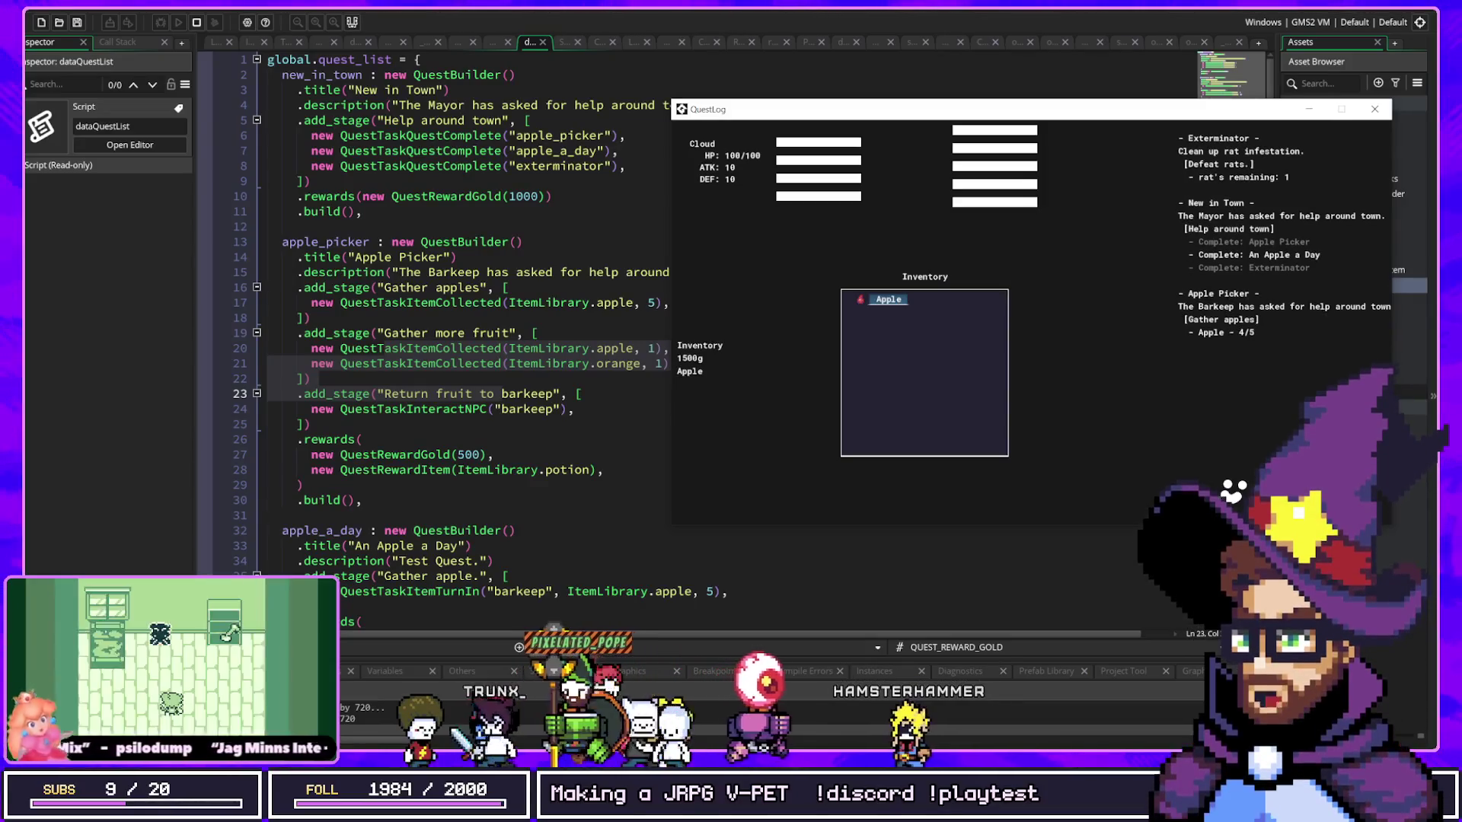
{"action": "key", "text": "space"}
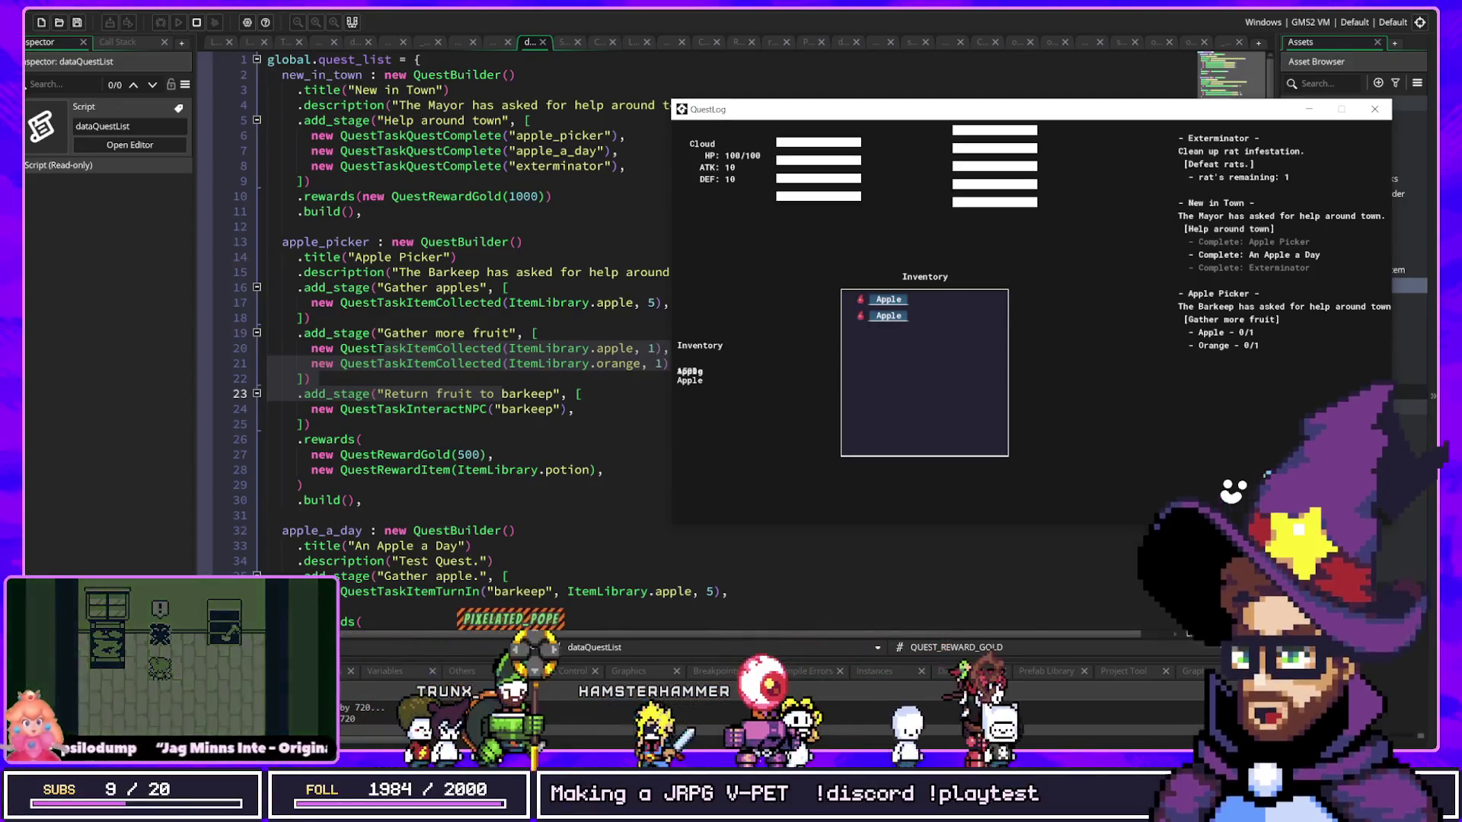
{"action": "key", "text": "space"}
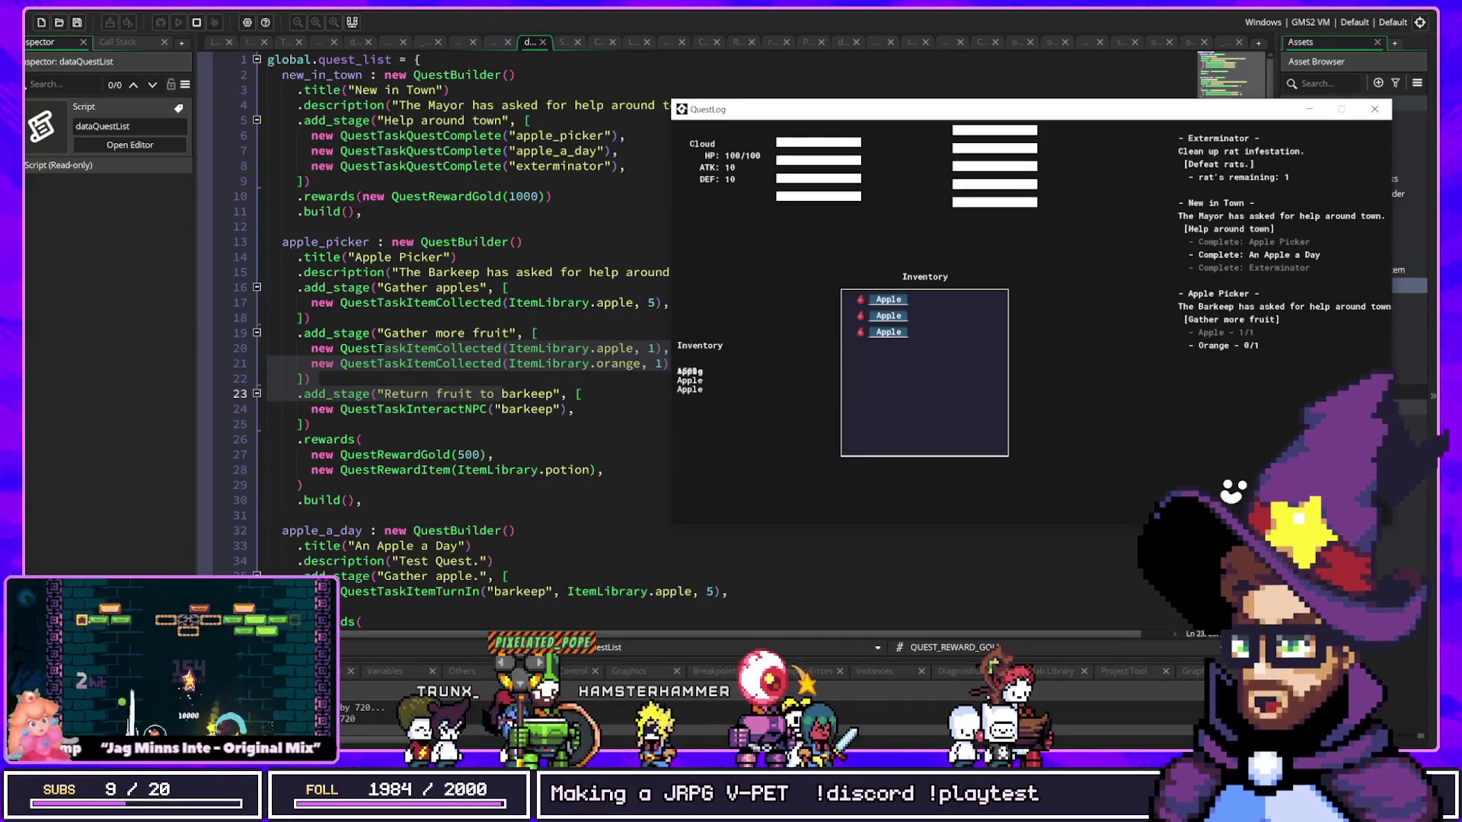
{"action": "key", "text": "space"}
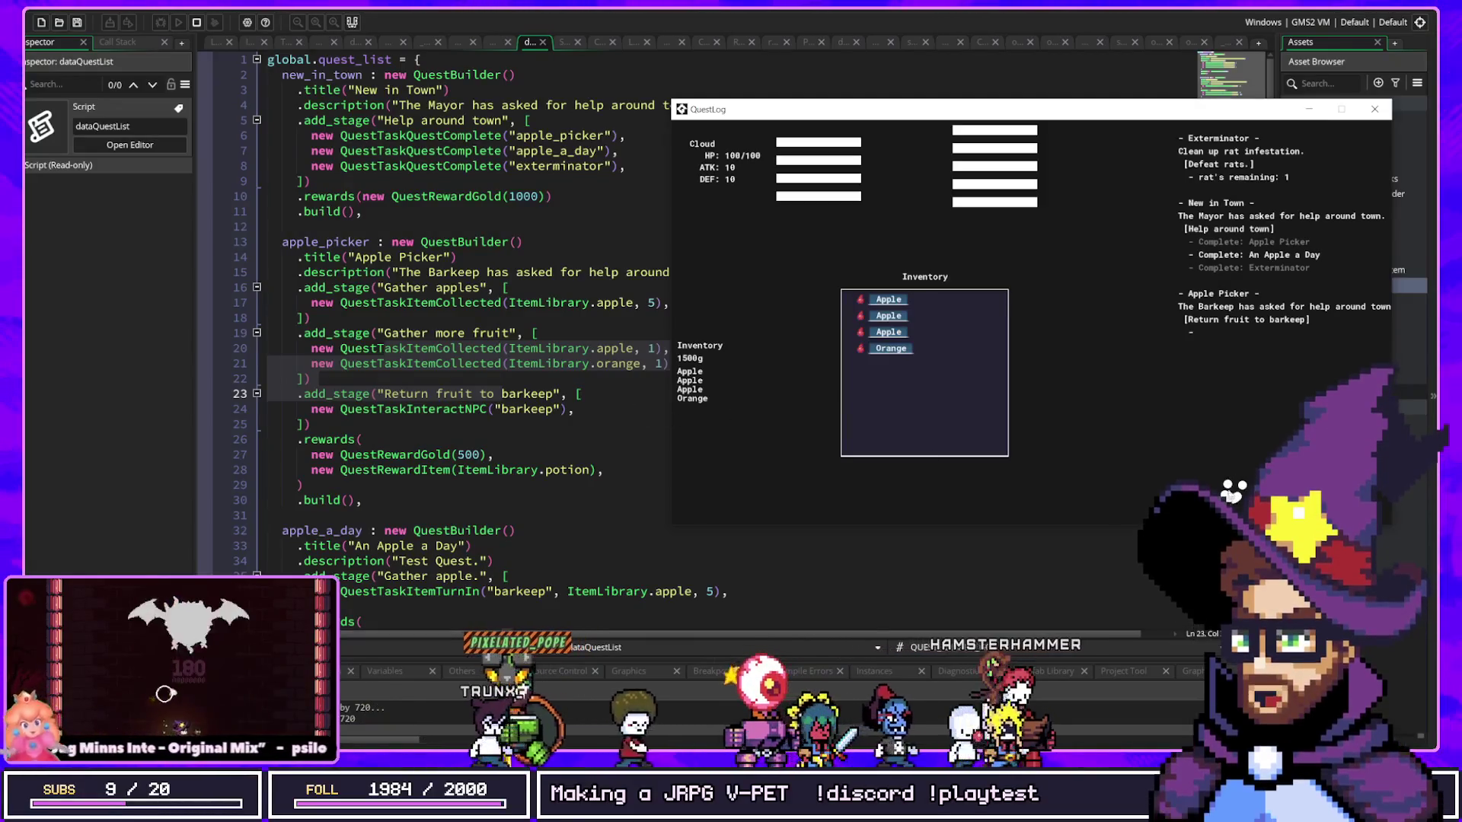
{"action": "left_click", "coordinate": [811, 338]}
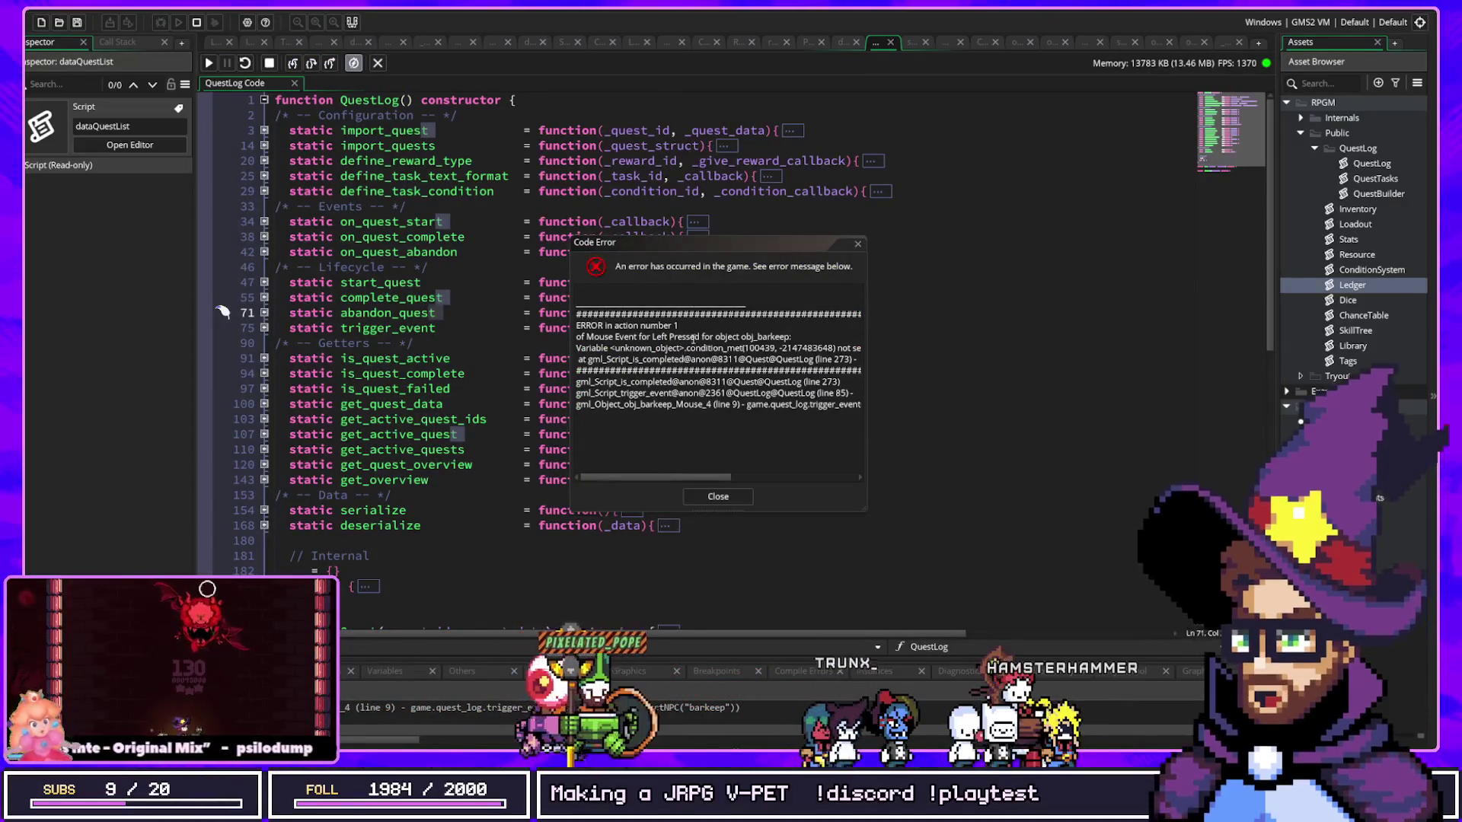
Step: Dismiss the QuestLog line 273 code error, stopping the game
{"action": "left_click", "coordinate": [776, 348]}
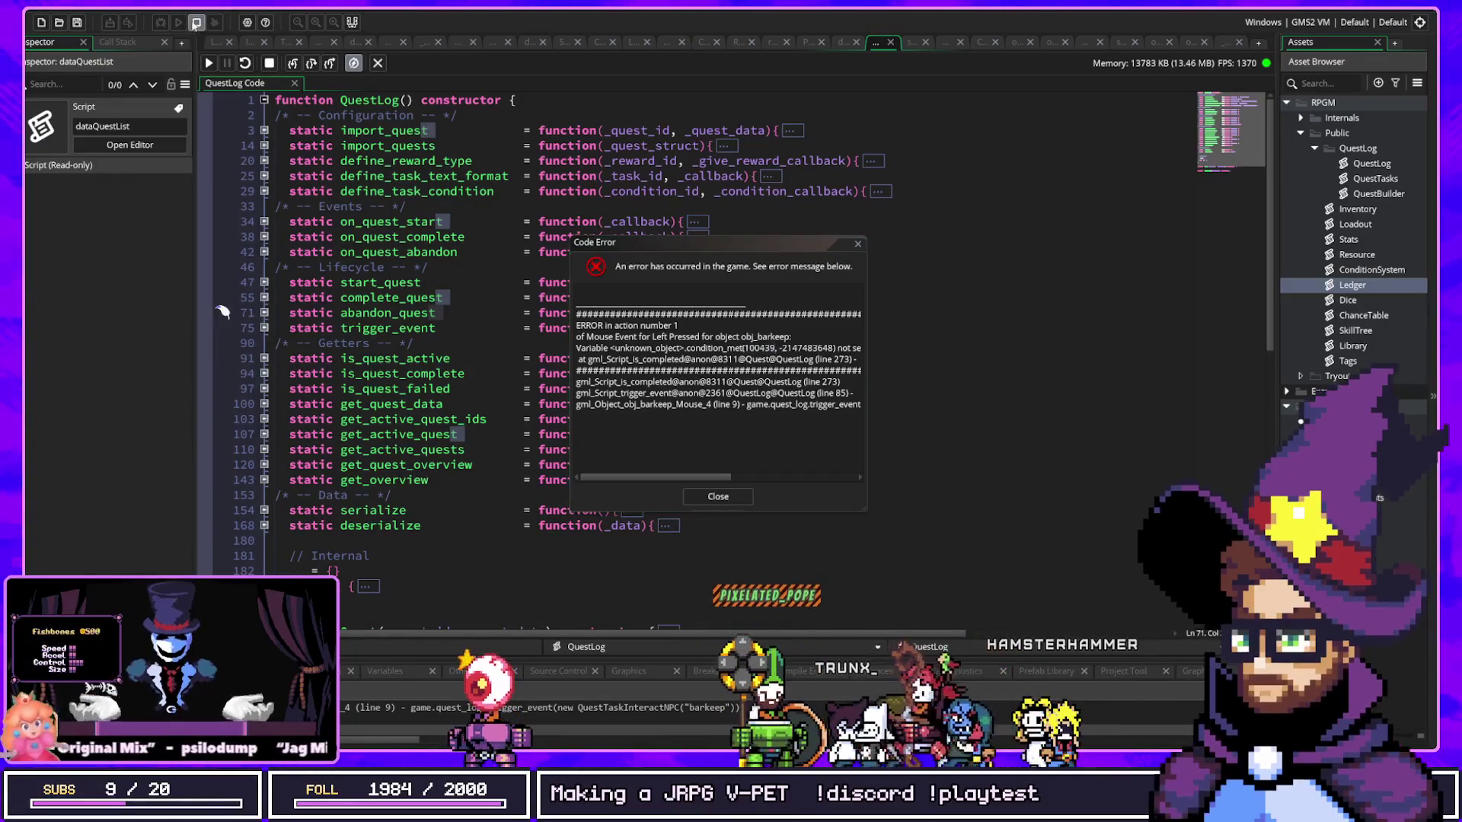
{"action": "left_click", "coordinate": [858, 245]}
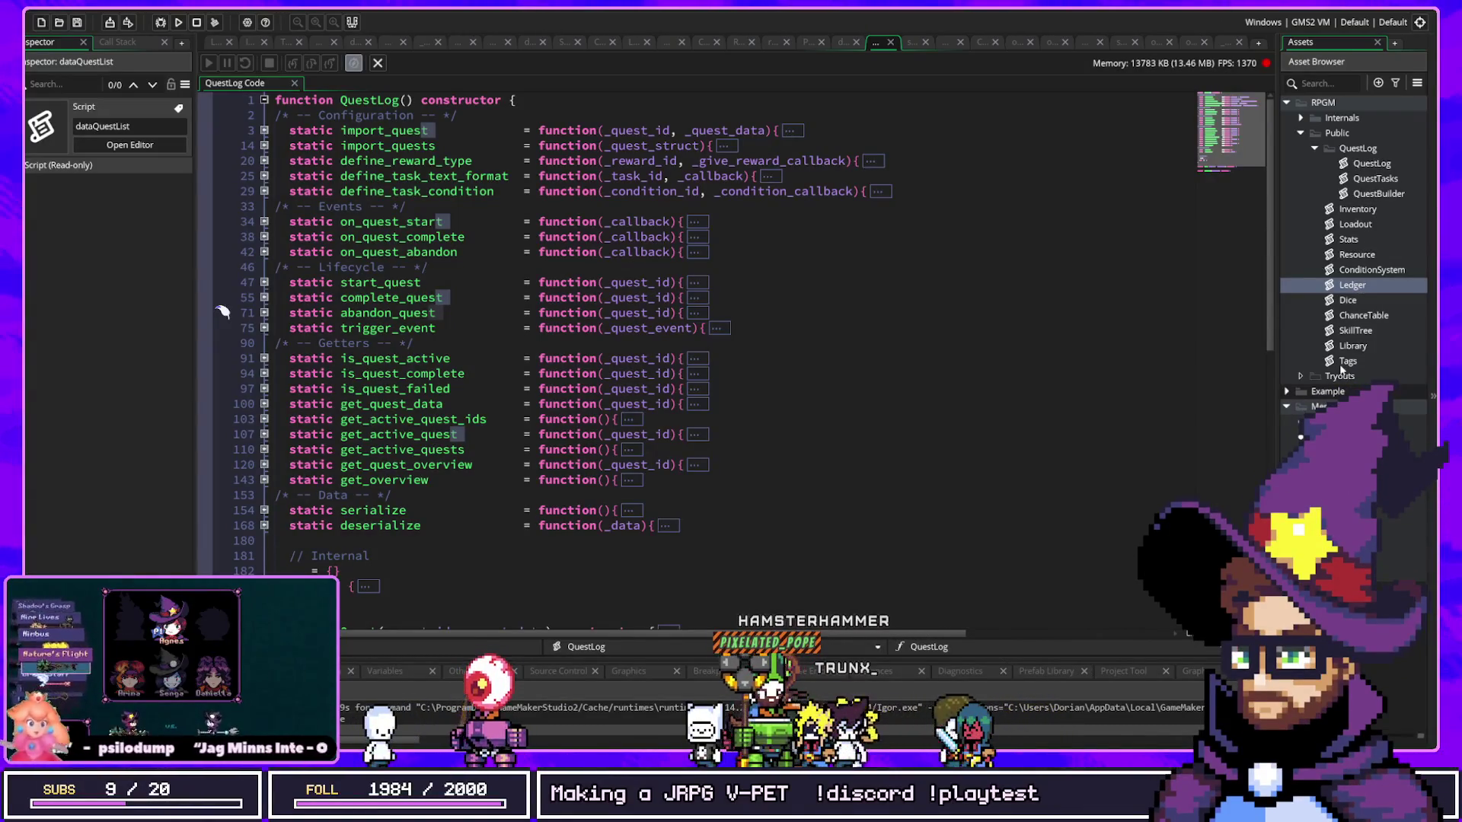
{"action": "double_click", "coordinate": [1348, 239]}
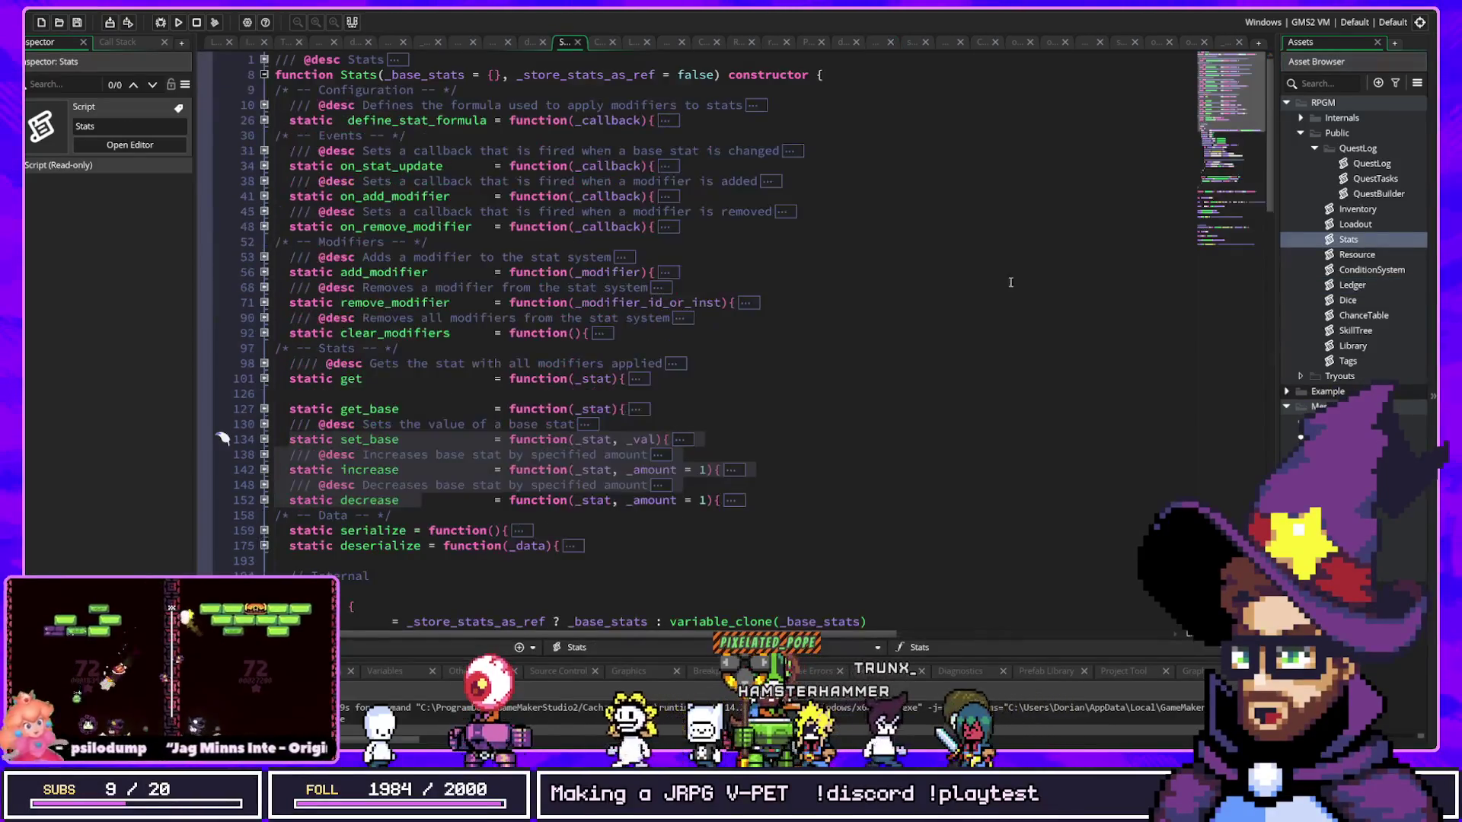
{"action": "scroll", "coordinate": [1054, 276], "scroll_direction": "down", "scroll_amount": 15}
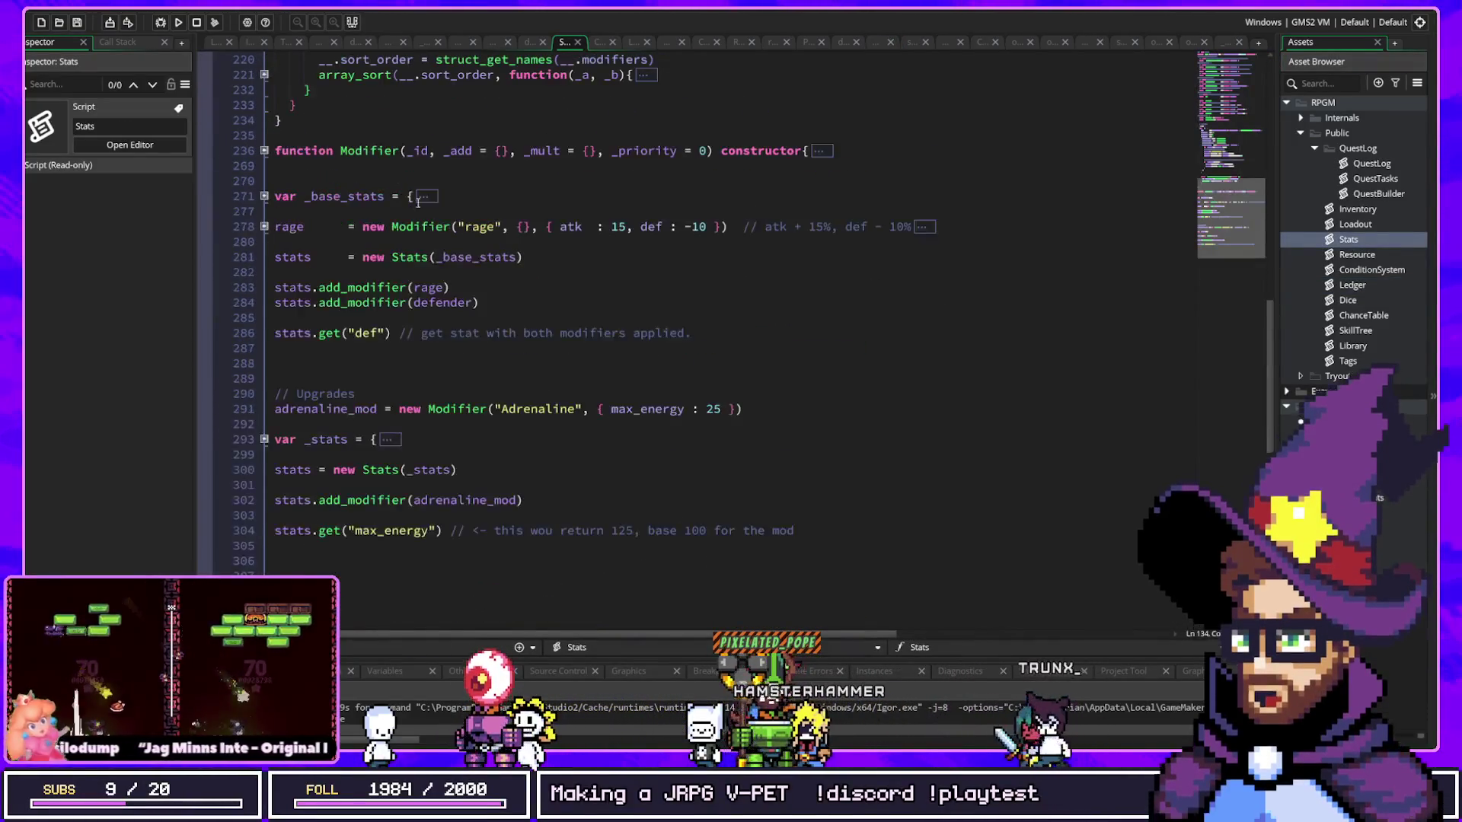
{"action": "scroll", "coordinate": [268, 356], "scroll_direction": "down", "scroll_amount": 2}
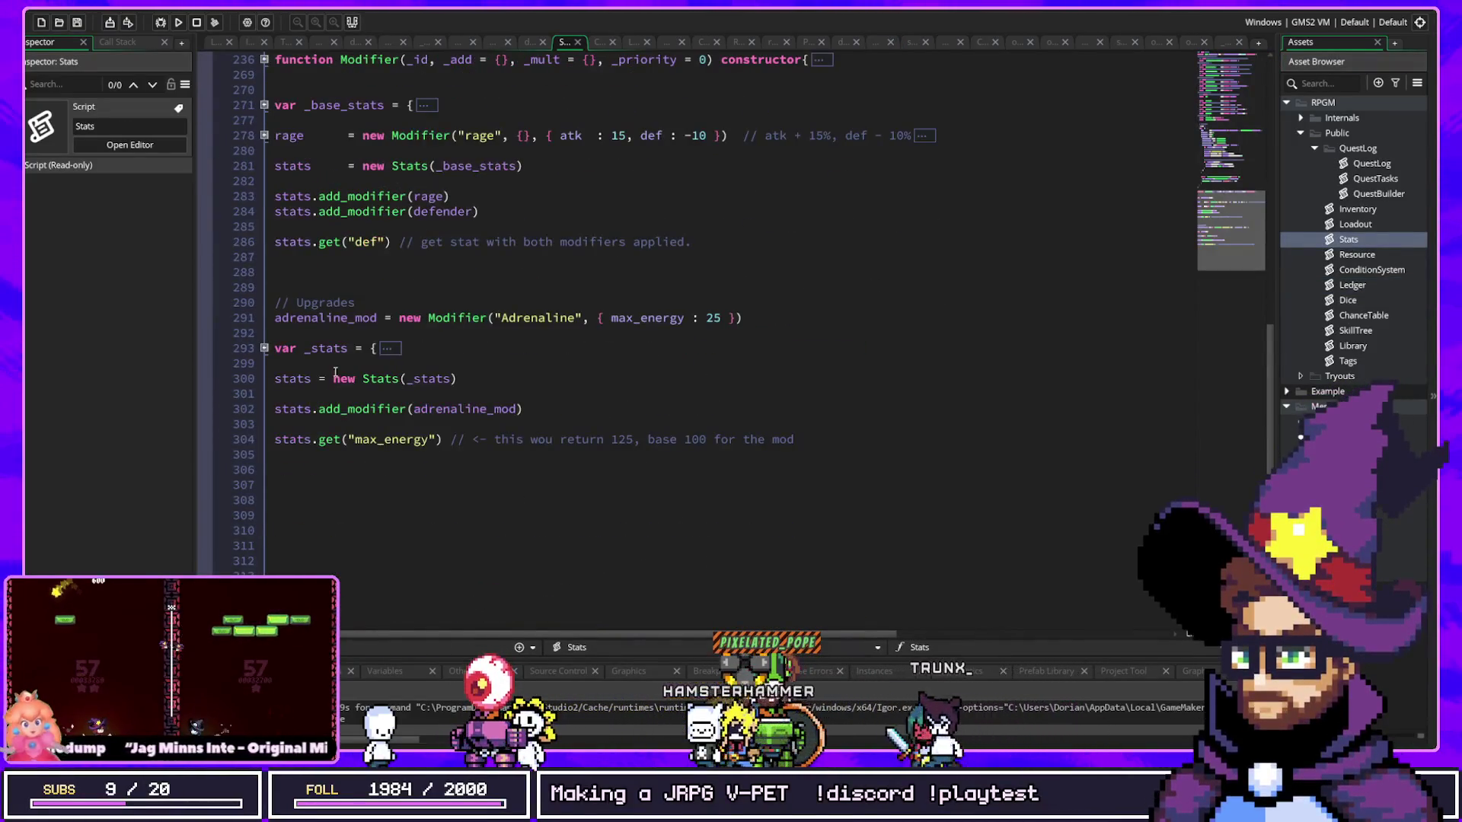
{"action": "left_click", "coordinate": [264, 348]}
{"action": "mouse_move", "coordinate": [413, 394]}
{"action": "left_mouse_down"}
{"action": "mouse_move", "coordinate": [279, 335]}
{"action": "mouse_move", "coordinate": [278, 571]}
{"action": "left_mouse_up"}
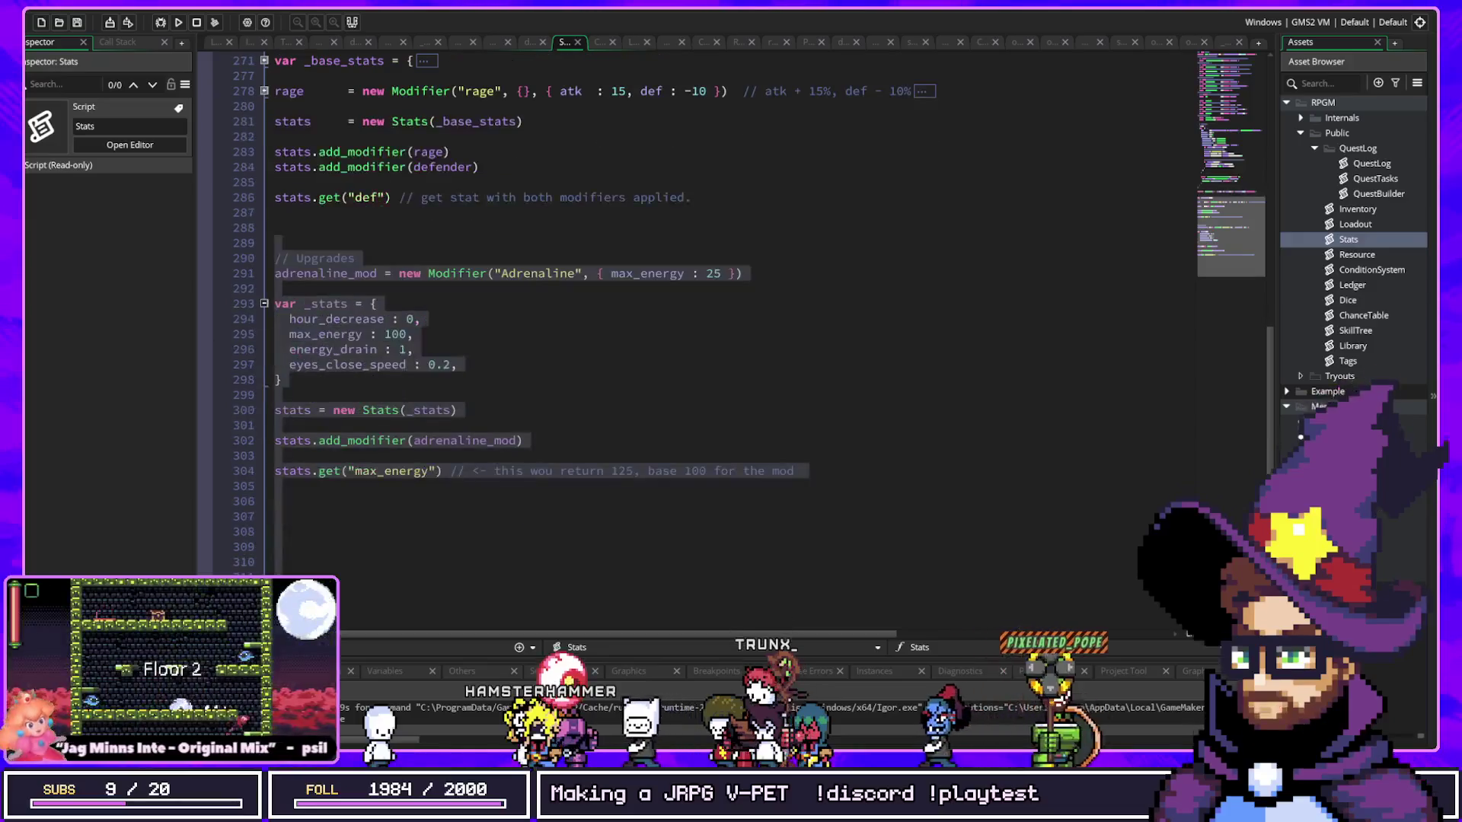
{"action": "key", "text": "BackSpace"}
{"action": "key", "text": "BackSpace"}
{"action": "key", "text": "BackSpace"}
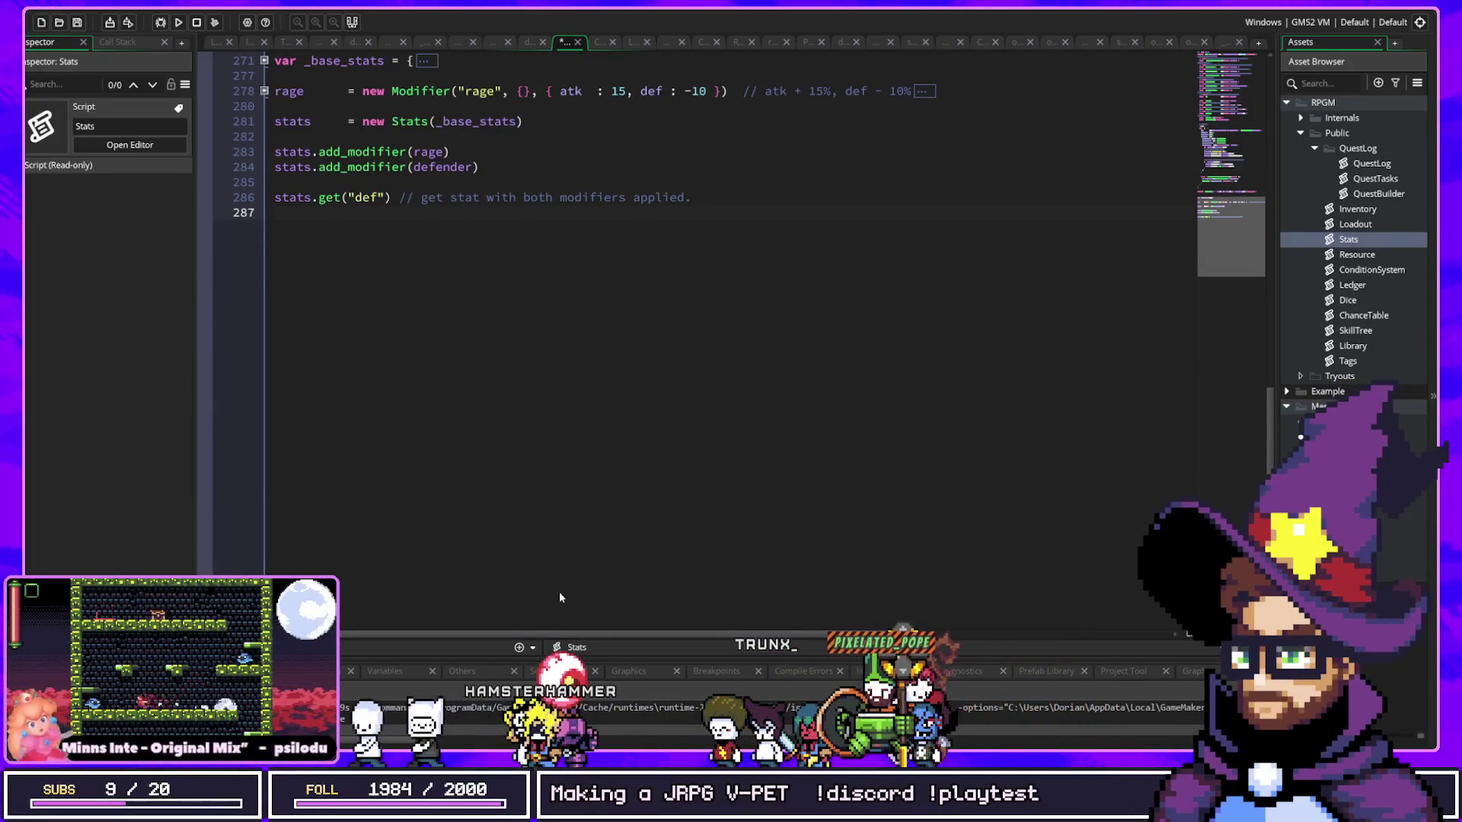
{"action": "scroll", "coordinate": [558, 597], "scroll_direction": "up", "scroll_amount": 20}
{"action": "left_click", "coordinate": [264, 334]}
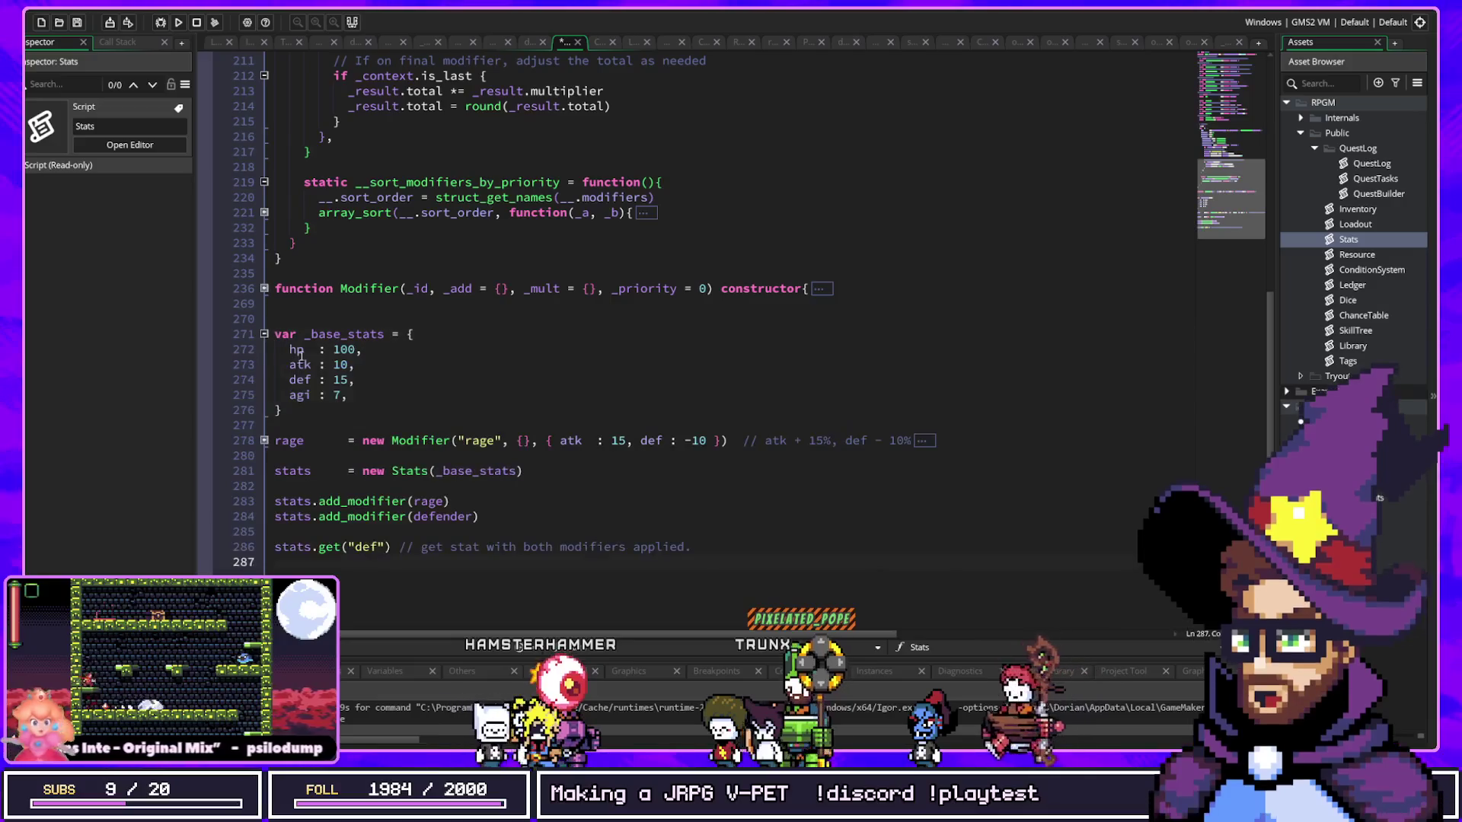
{"action": "mouse_move", "coordinate": [348, 395]}
{"action": "left_mouse_down"}
{"action": "mouse_move", "coordinate": [220, 335]}
{"action": "mouse_move", "coordinate": [209, 343]}
{"action": "left_mouse_up"}
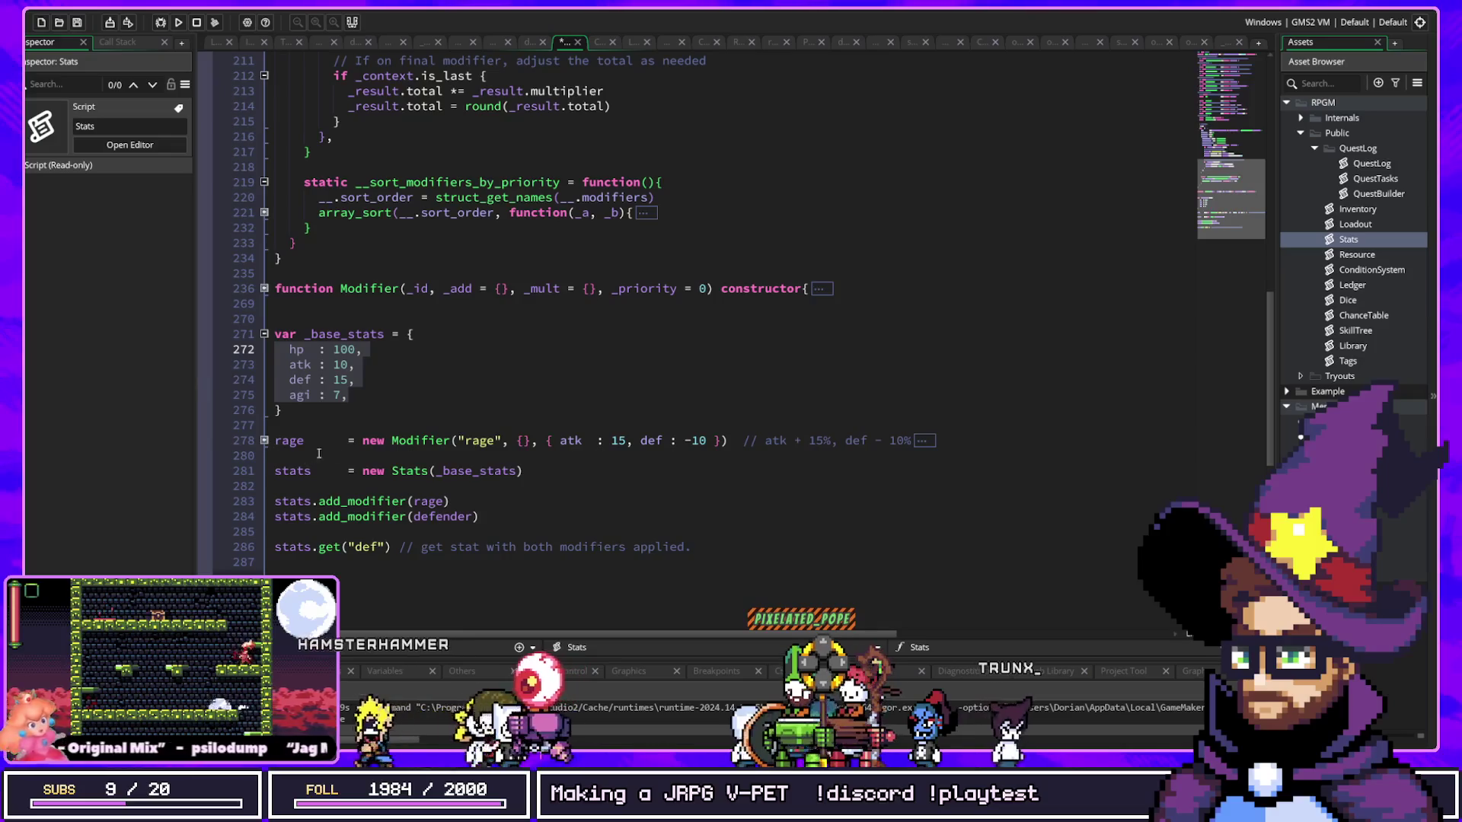
{"action": "left_click_drag", "start_coordinate": [425, 472], "coordinate": [524, 469]}
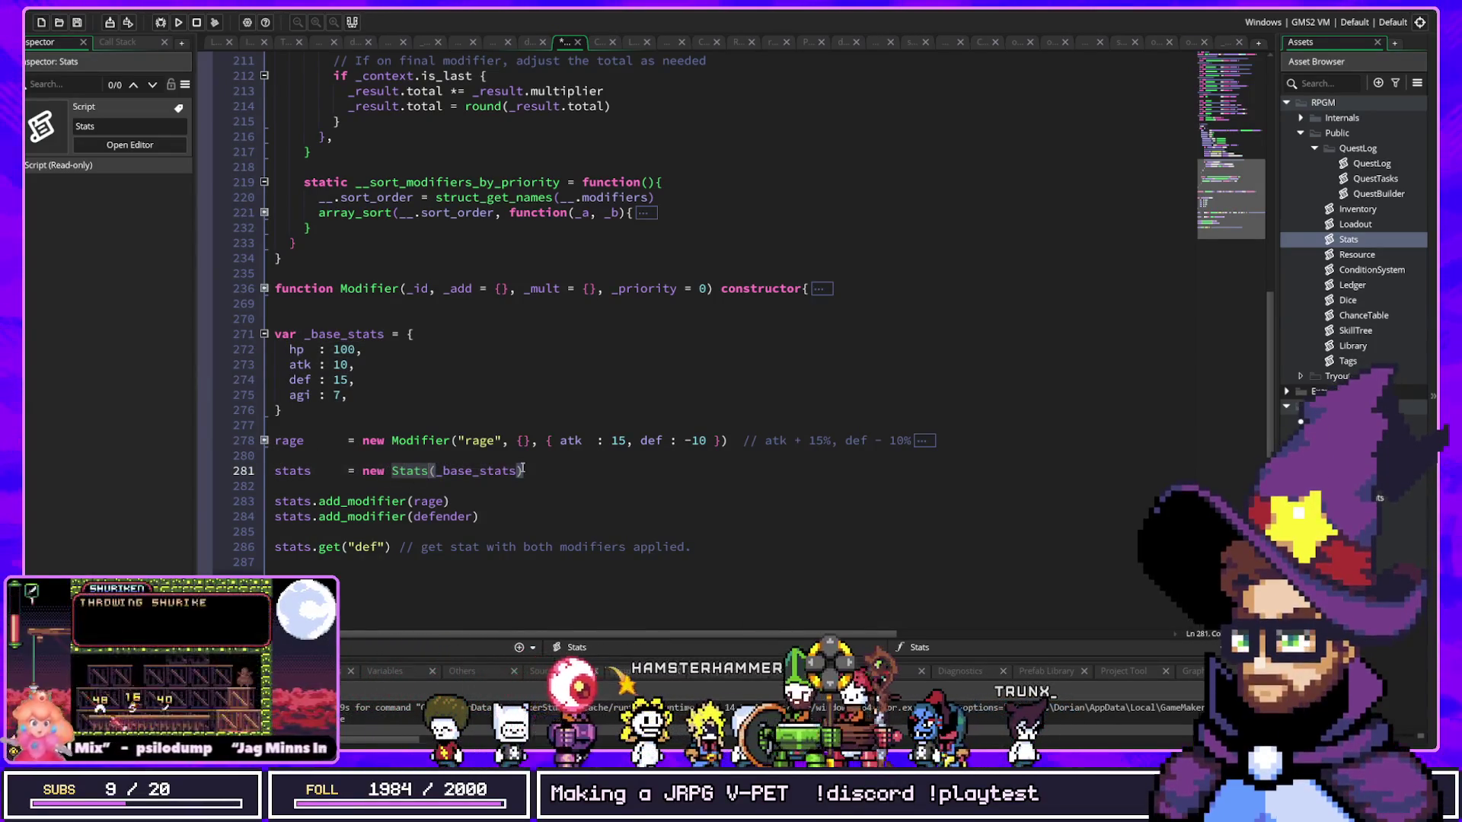
{"action": "left_click", "coordinate": [522, 470]}
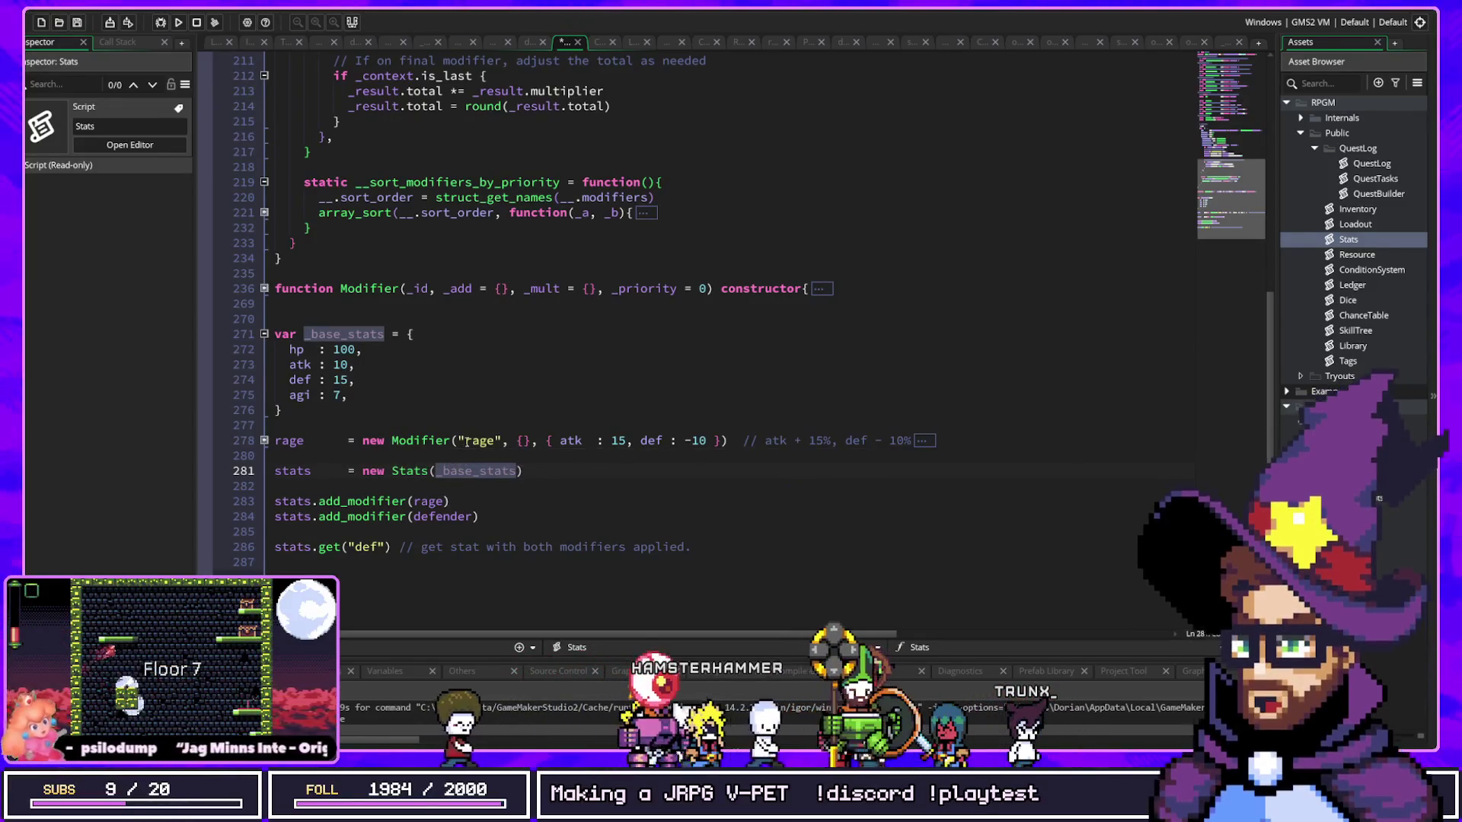
{"action": "double_click", "coordinate": [475, 440]}
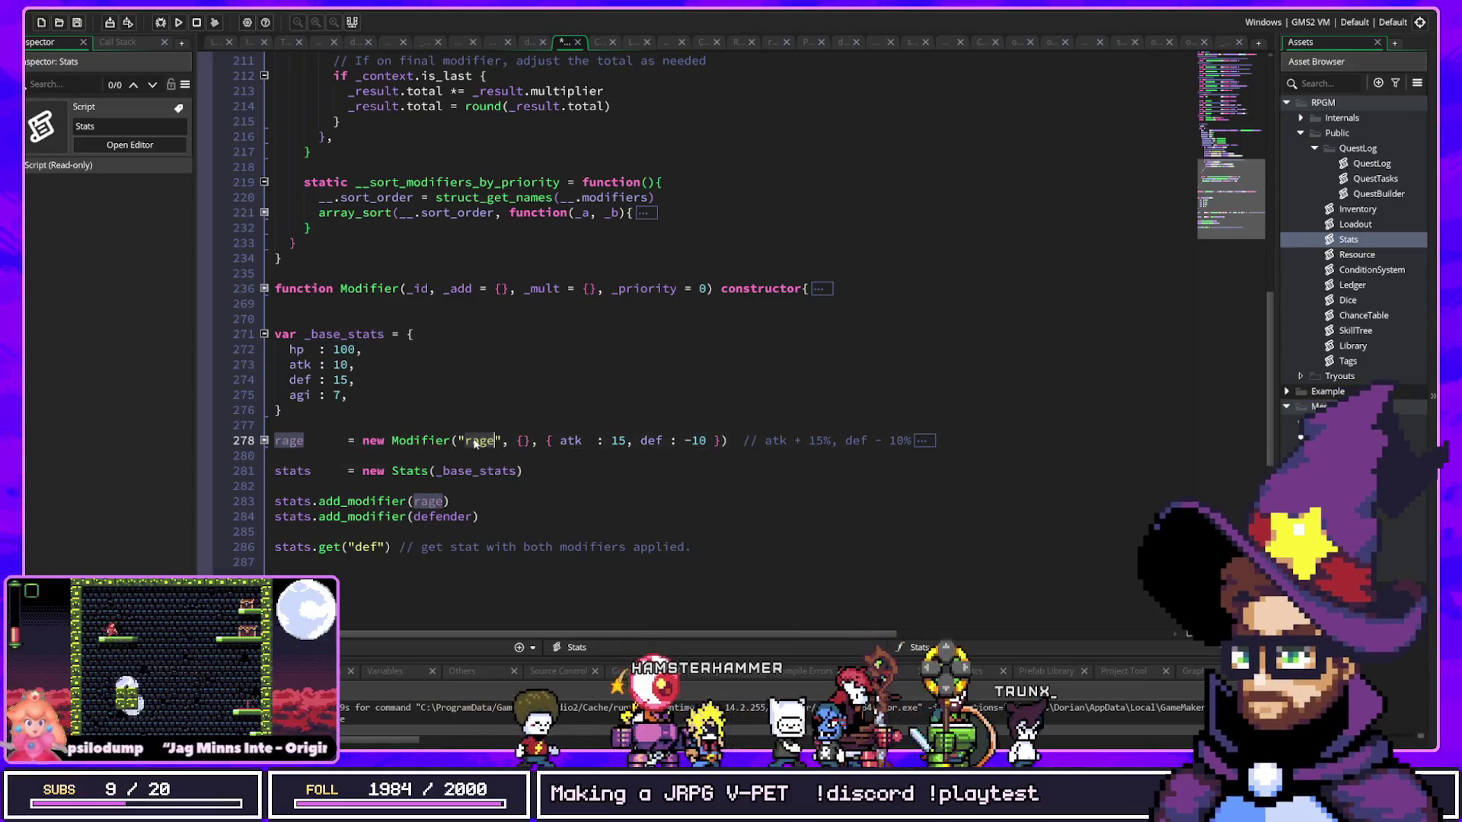
{"action": "left_click", "coordinate": [535, 442]}
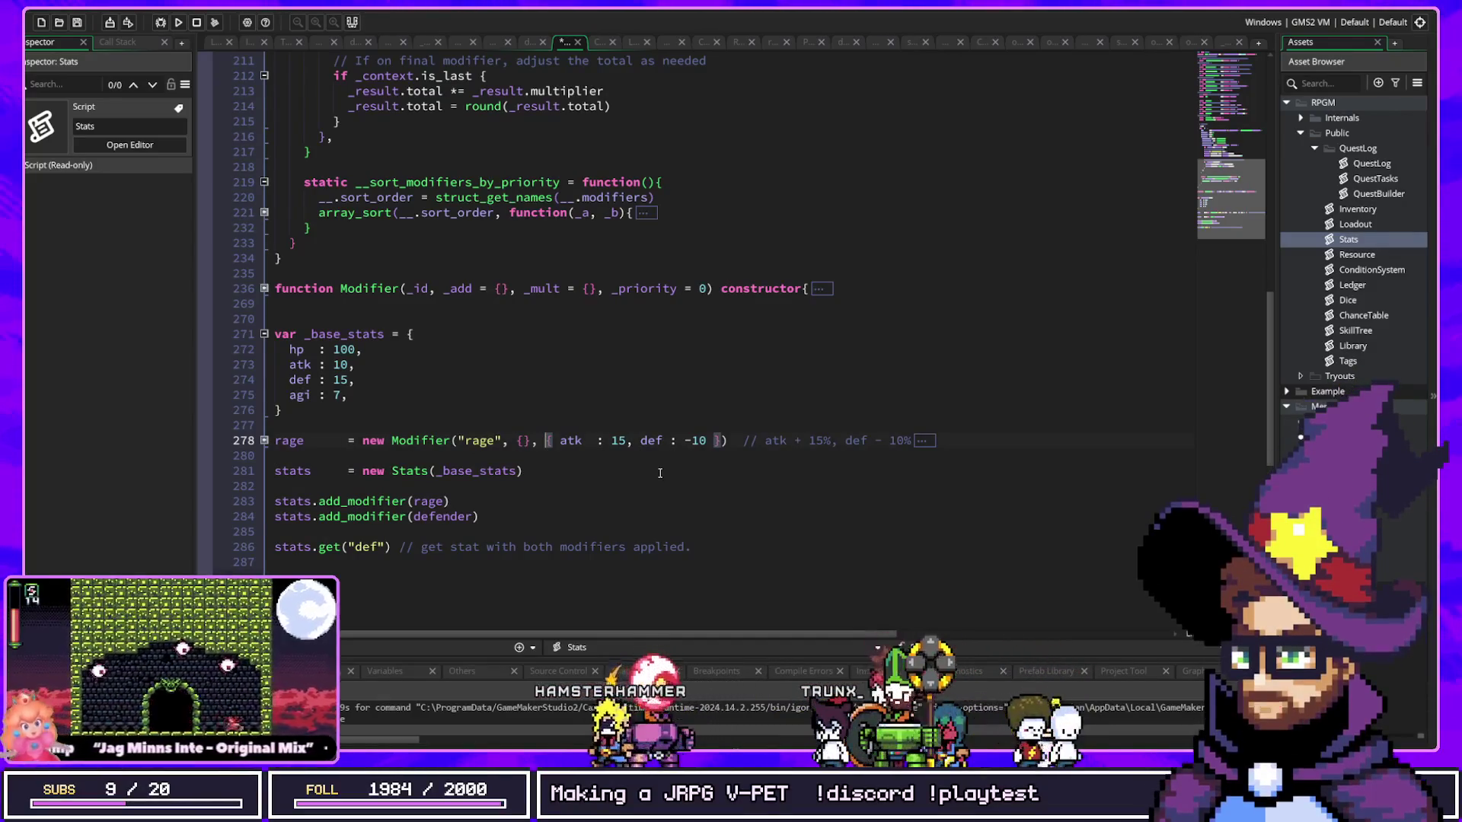
{"action": "key", "text": "ctrl+Right"}
{"action": "key", "text": "ctrl+Right"}
{"action": "key", "text": "ctrl+Right"}
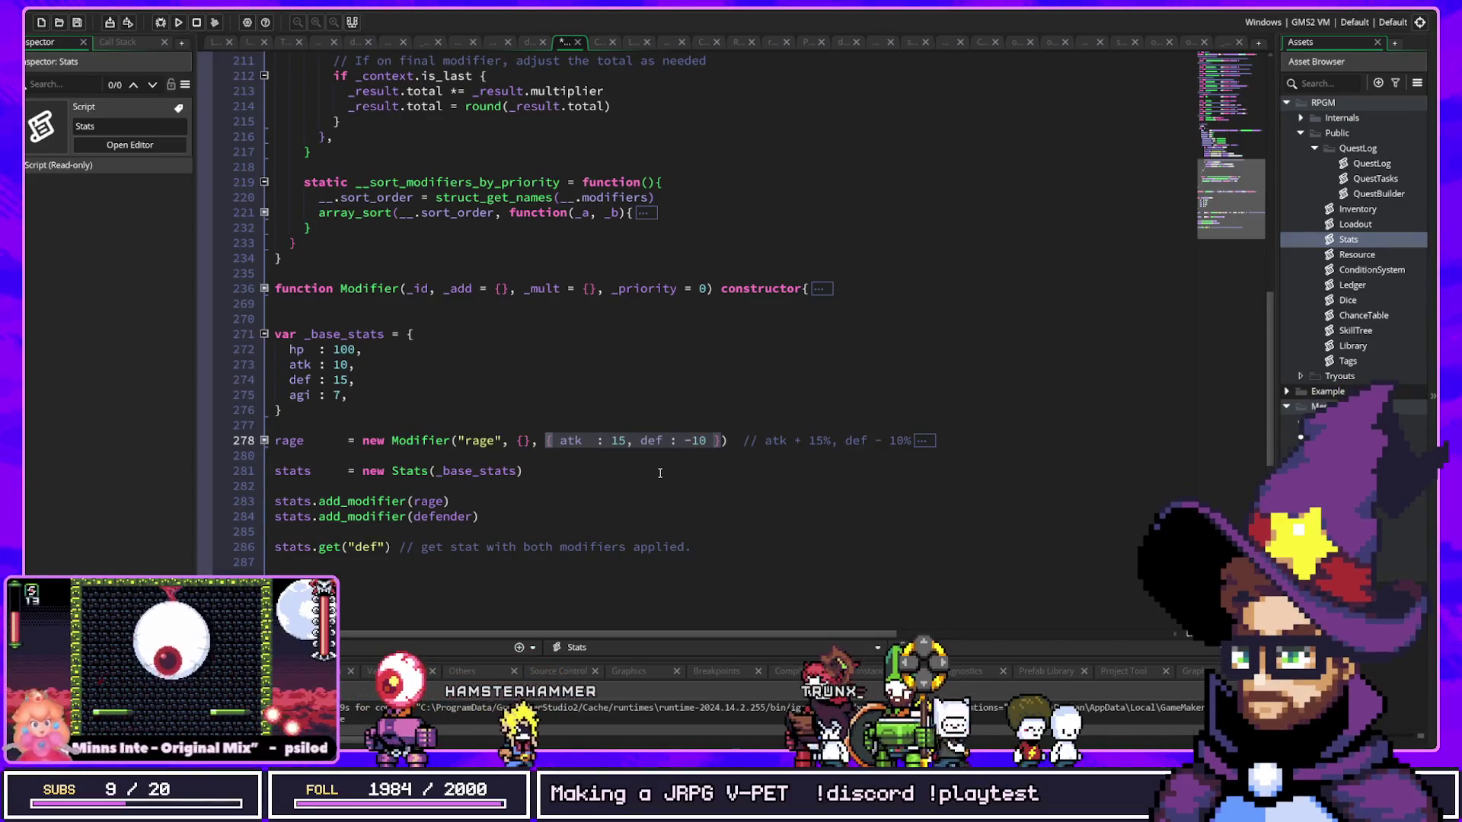
{"action": "left_click", "coordinate": [620, 469]}
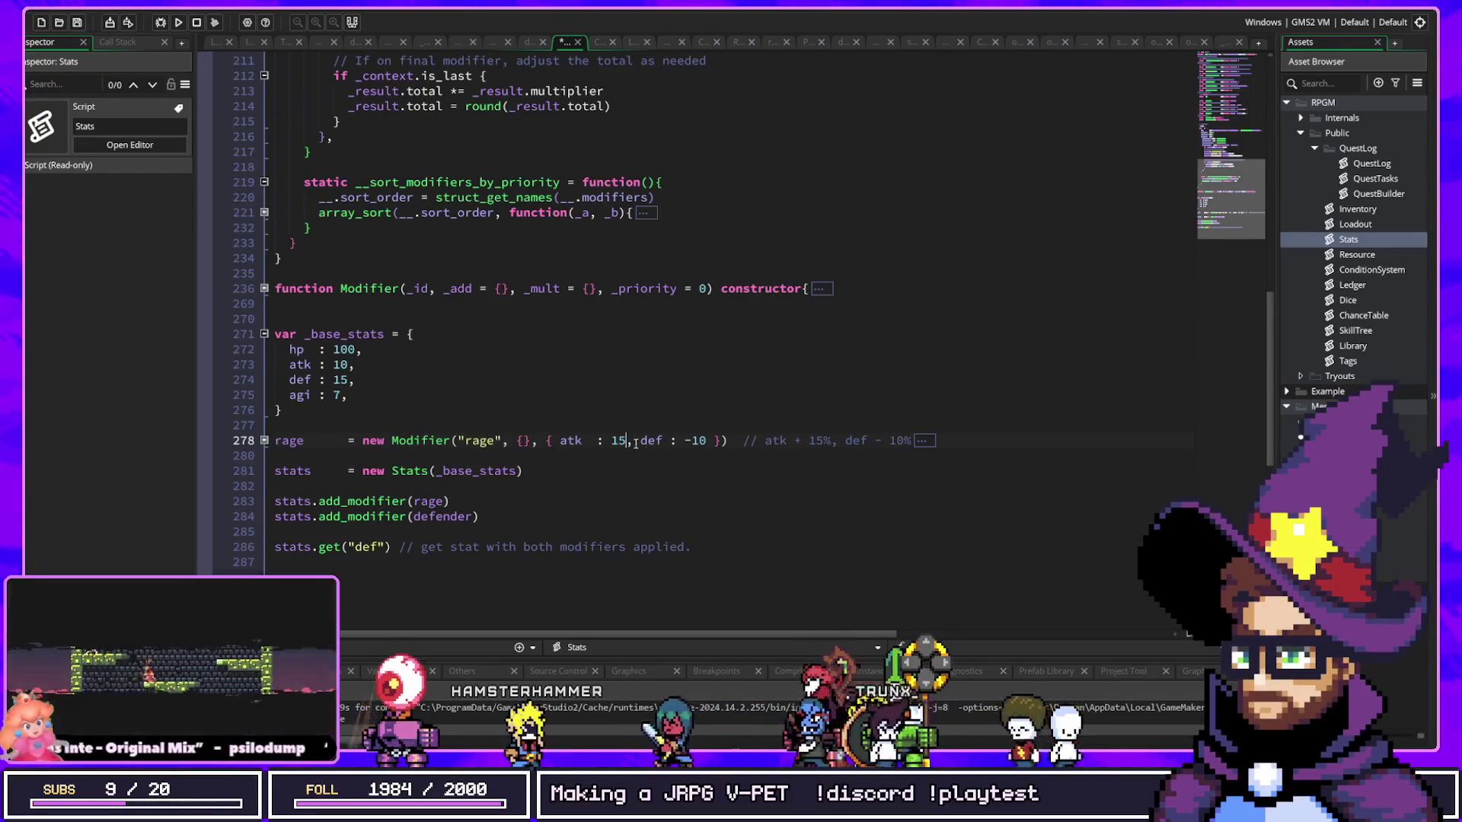
{"action": "left_click_drag", "start_coordinate": [631, 442], "coordinate": [604, 441]}
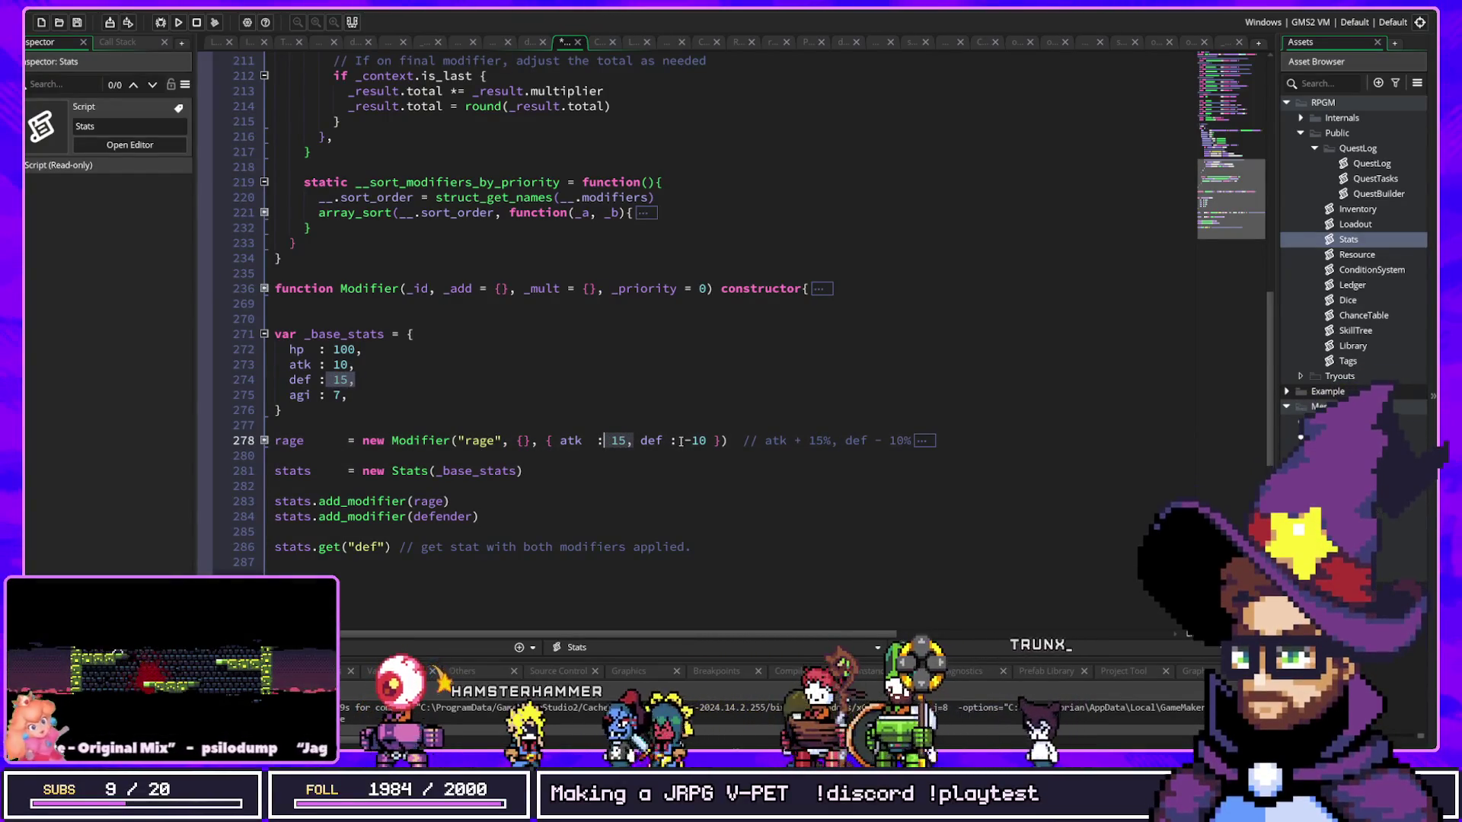
{"action": "left_click", "coordinate": [719, 441]}
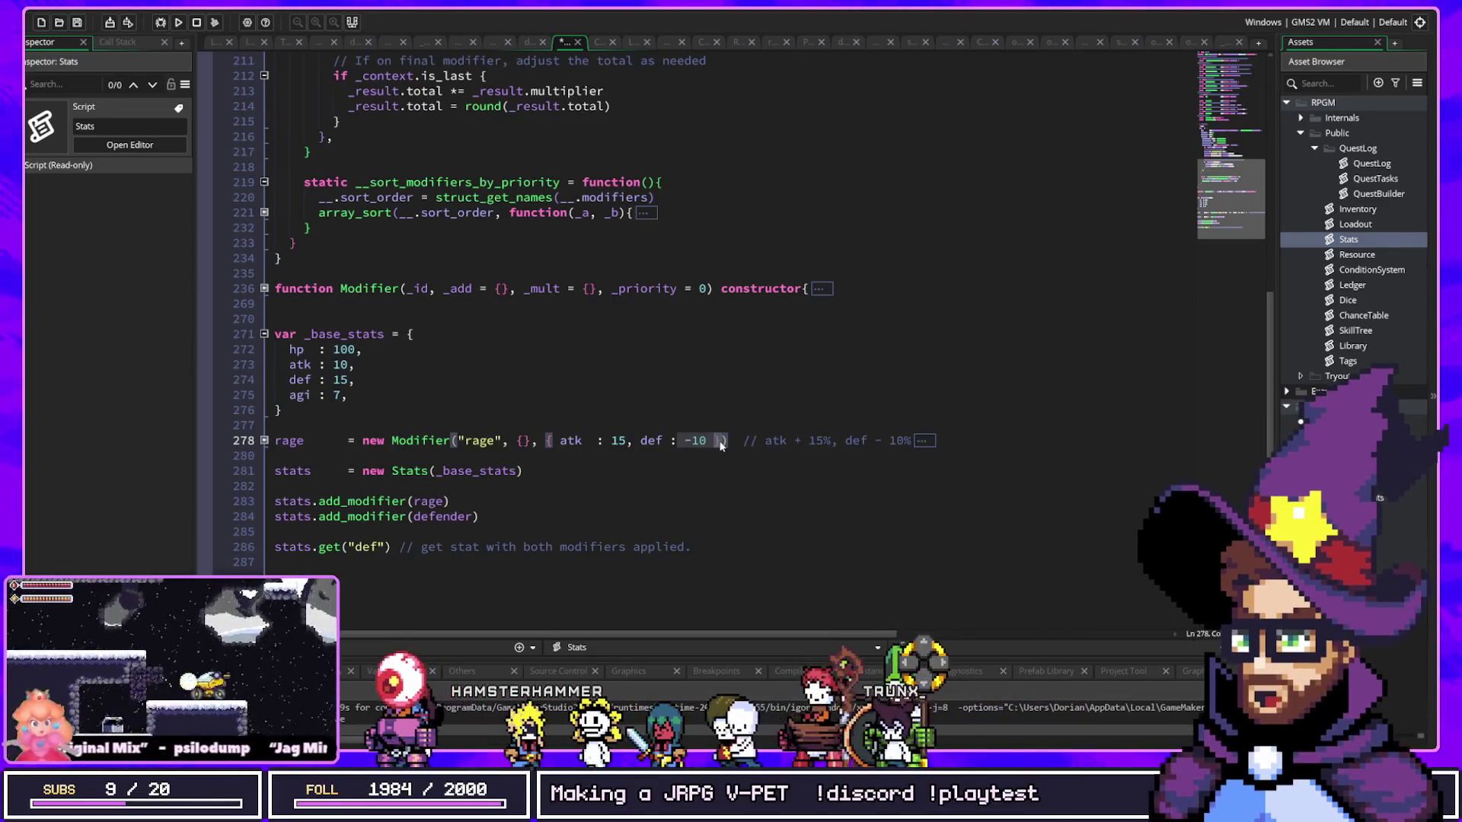
{"action": "left_click_drag", "start_coordinate": [487, 503], "coordinate": [280, 501]}
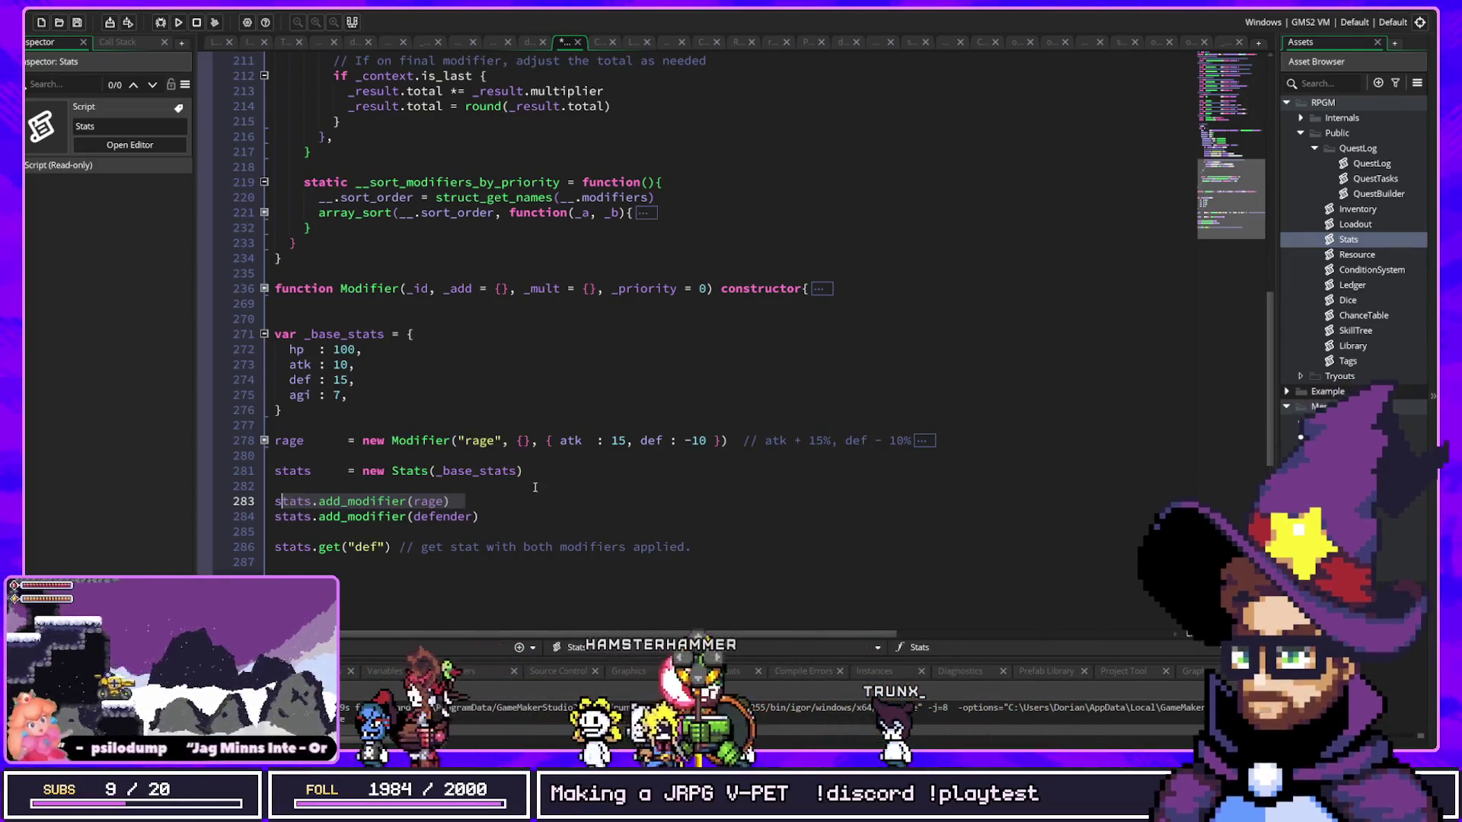
{"action": "double_click", "coordinate": [365, 547]}
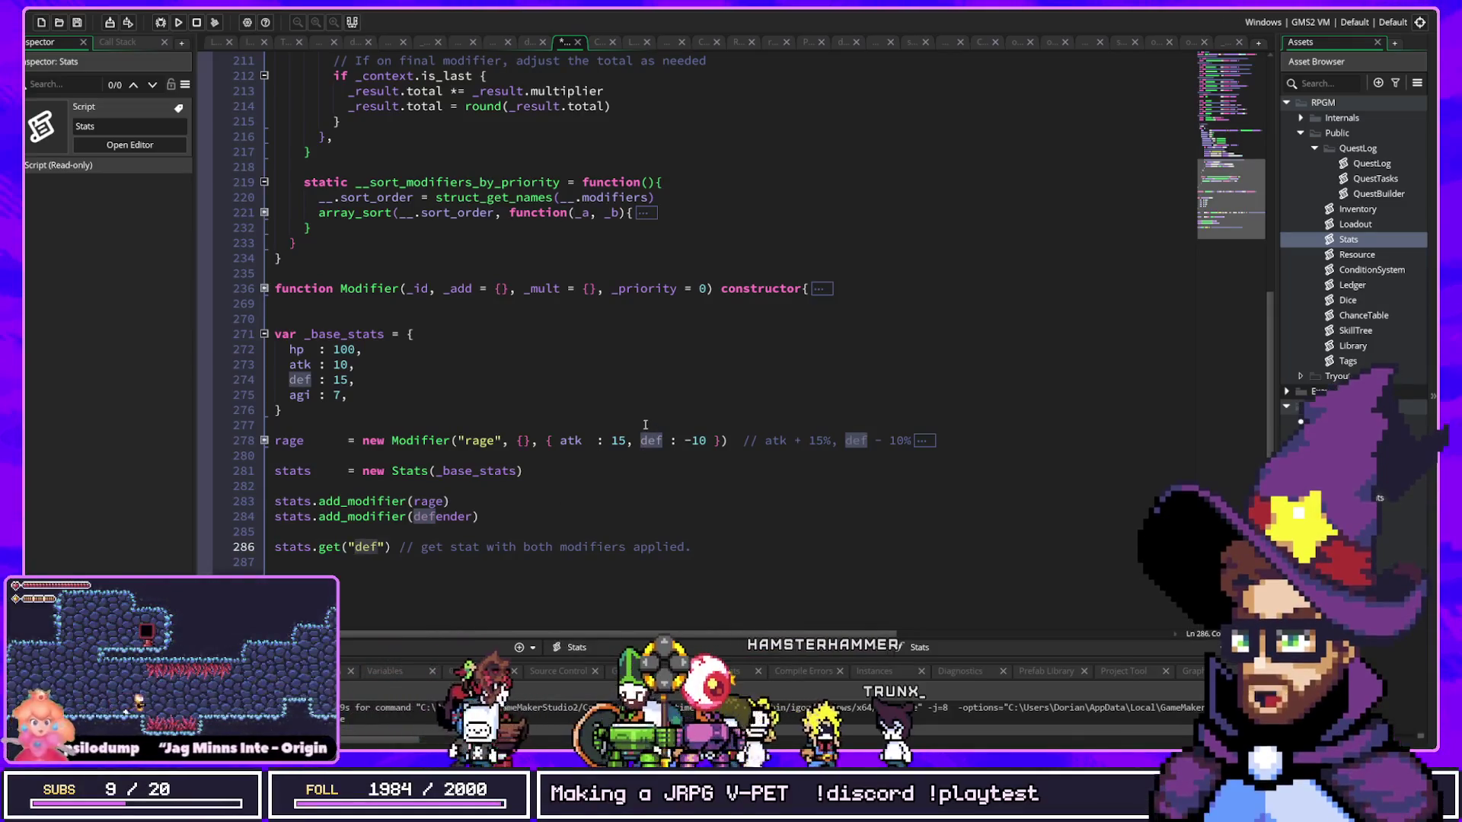
{"action": "left_click", "coordinate": [605, 440]}
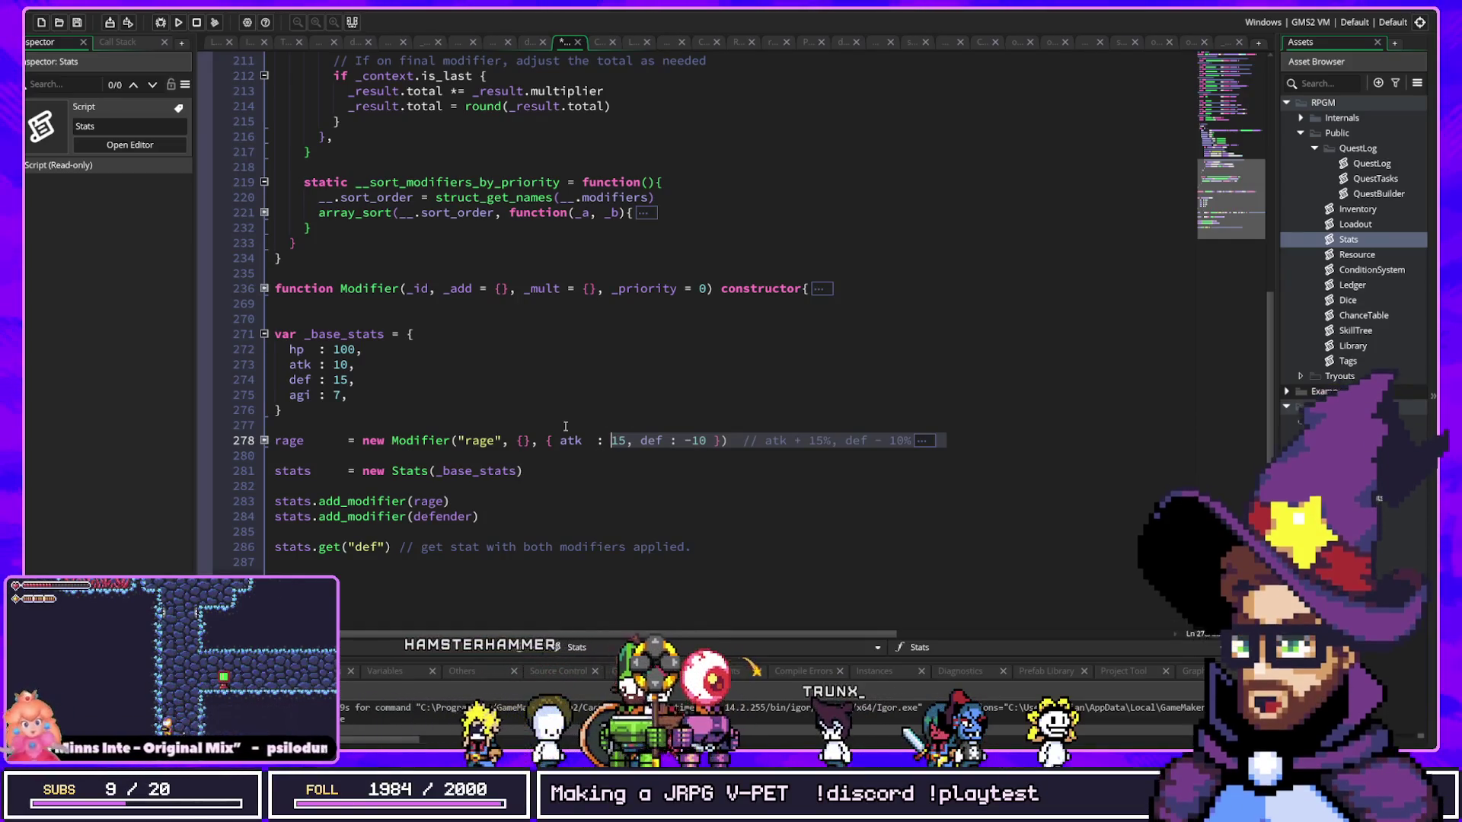
{"action": "left_click", "coordinate": [426, 460]}
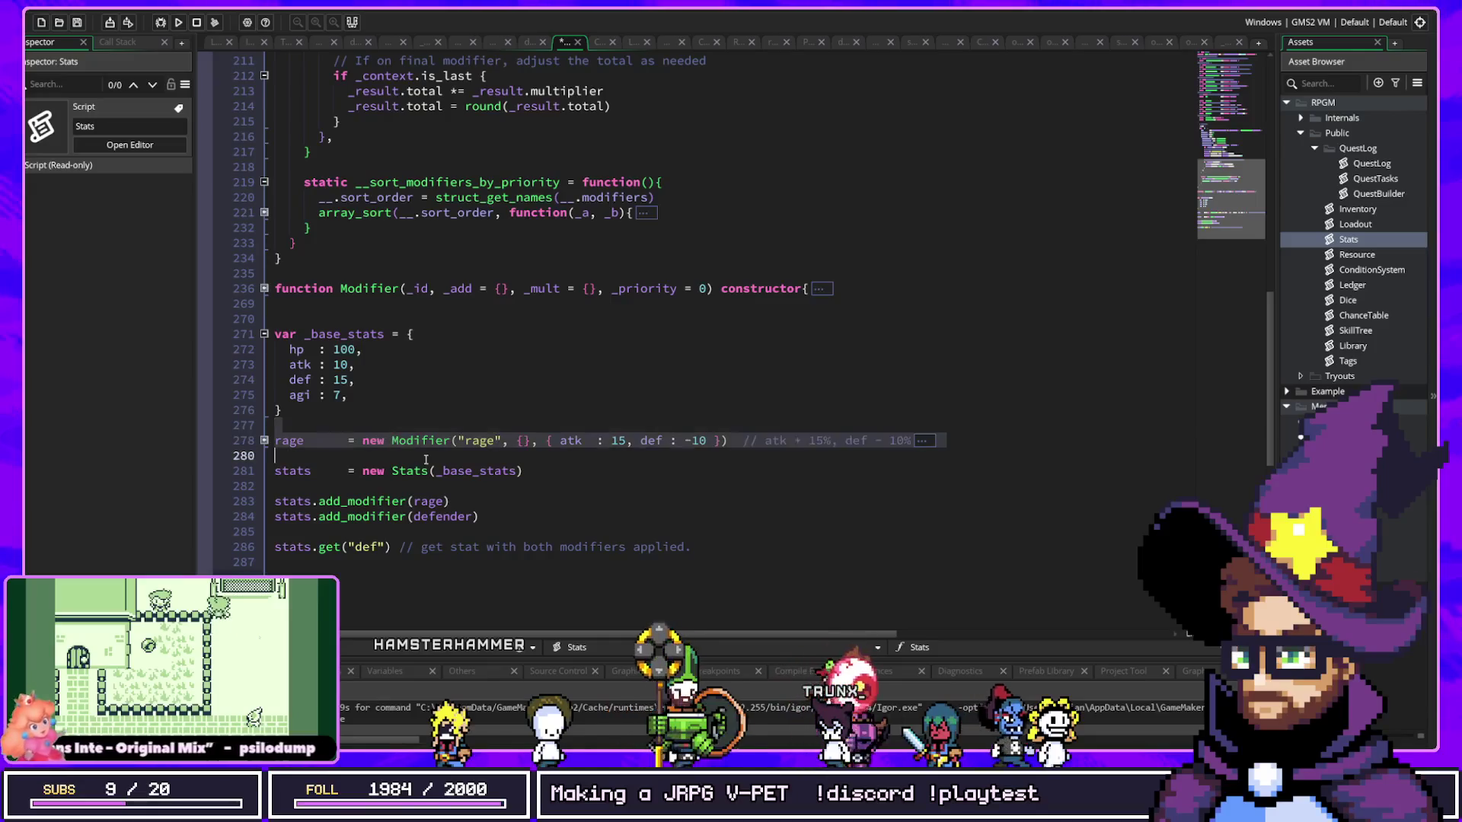
{"action": "left_click", "coordinate": [364, 394]}
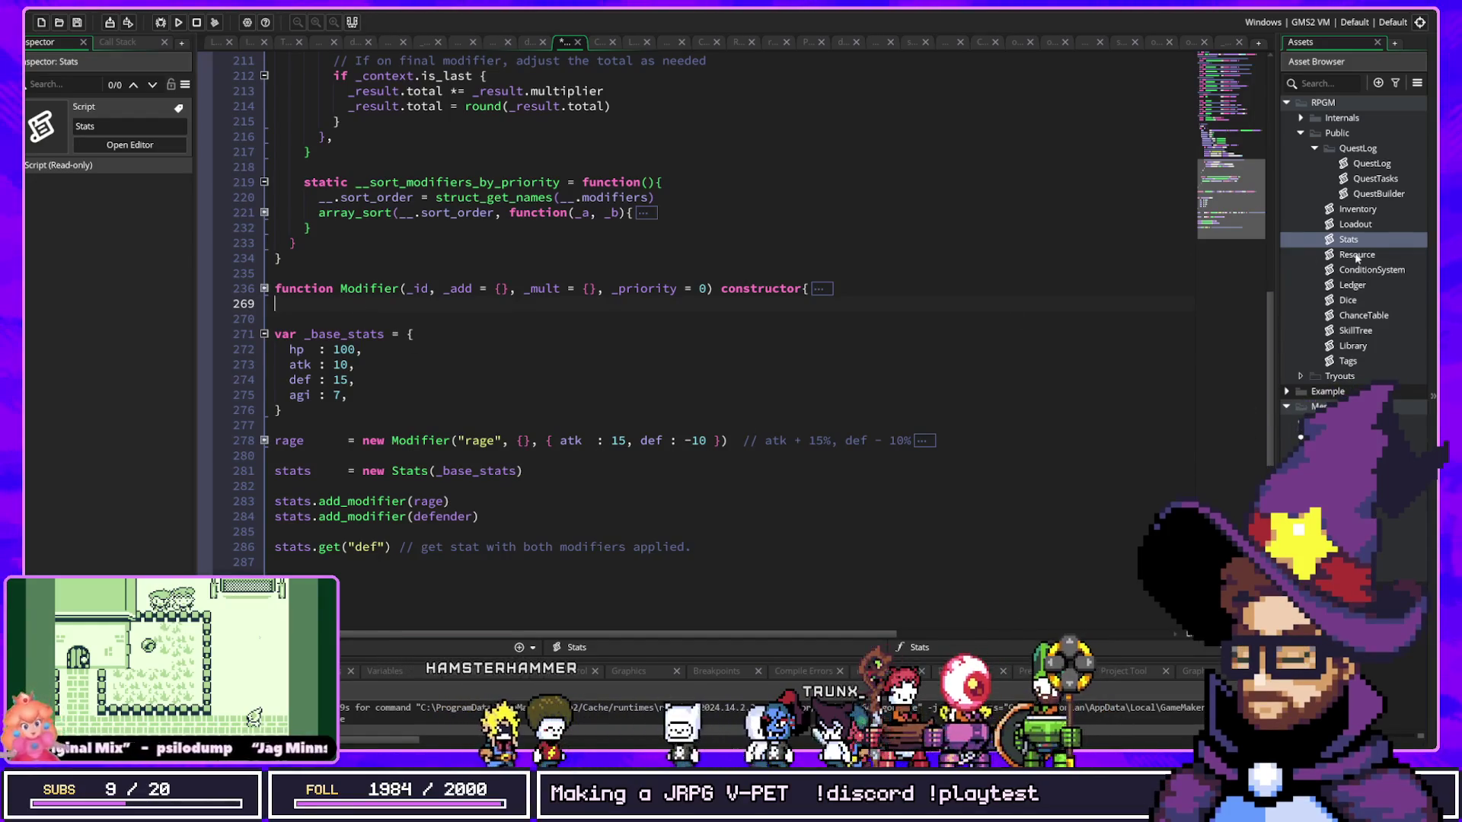
Step: Open the ConditionSystem script and collapse the for-loop inside apply
{"action": "key", "text": "ctrl+t"}
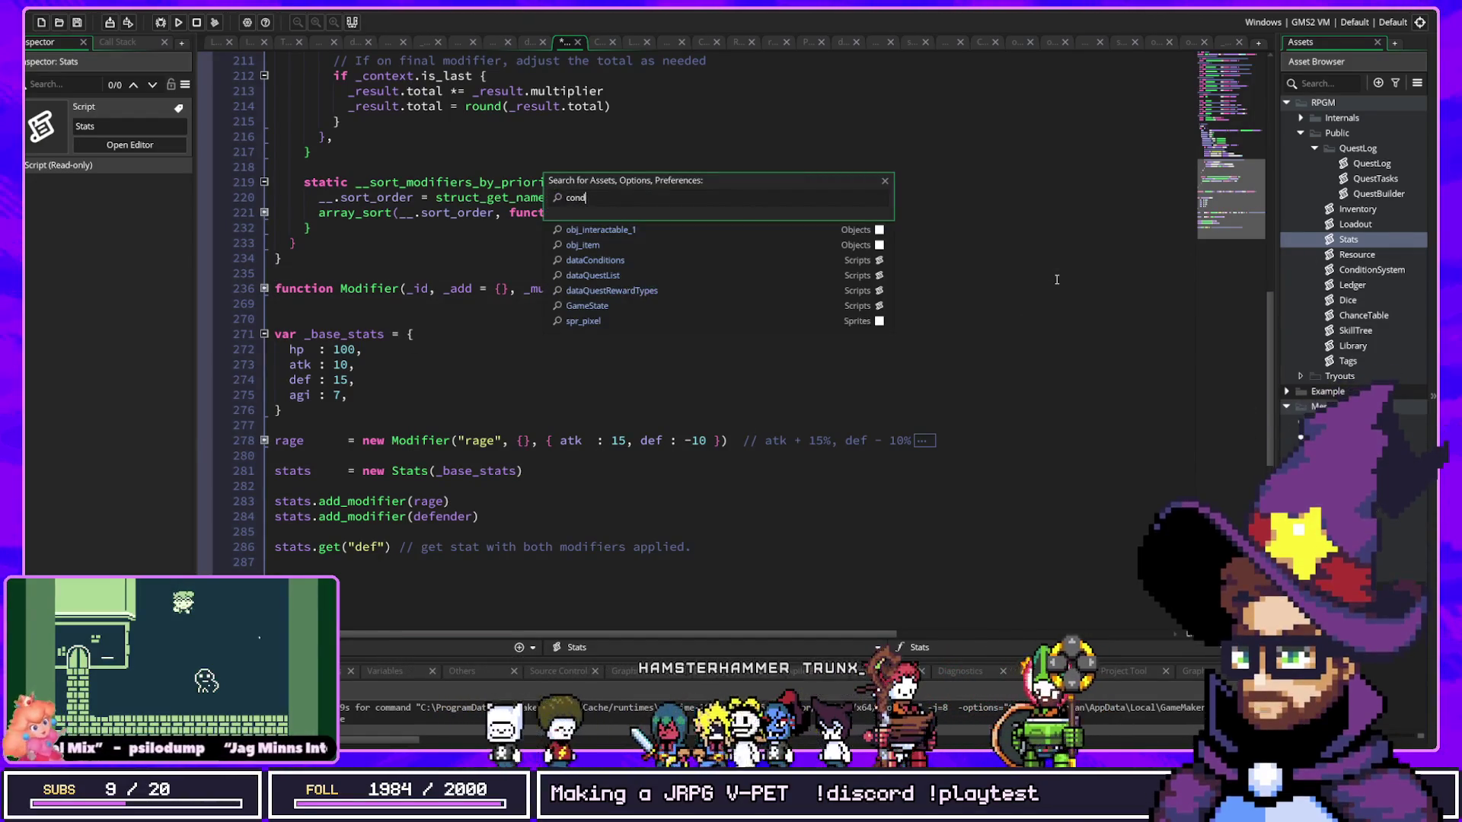
{"action": "type", "text": "on"}
{"action": "key", "text": "Return"}
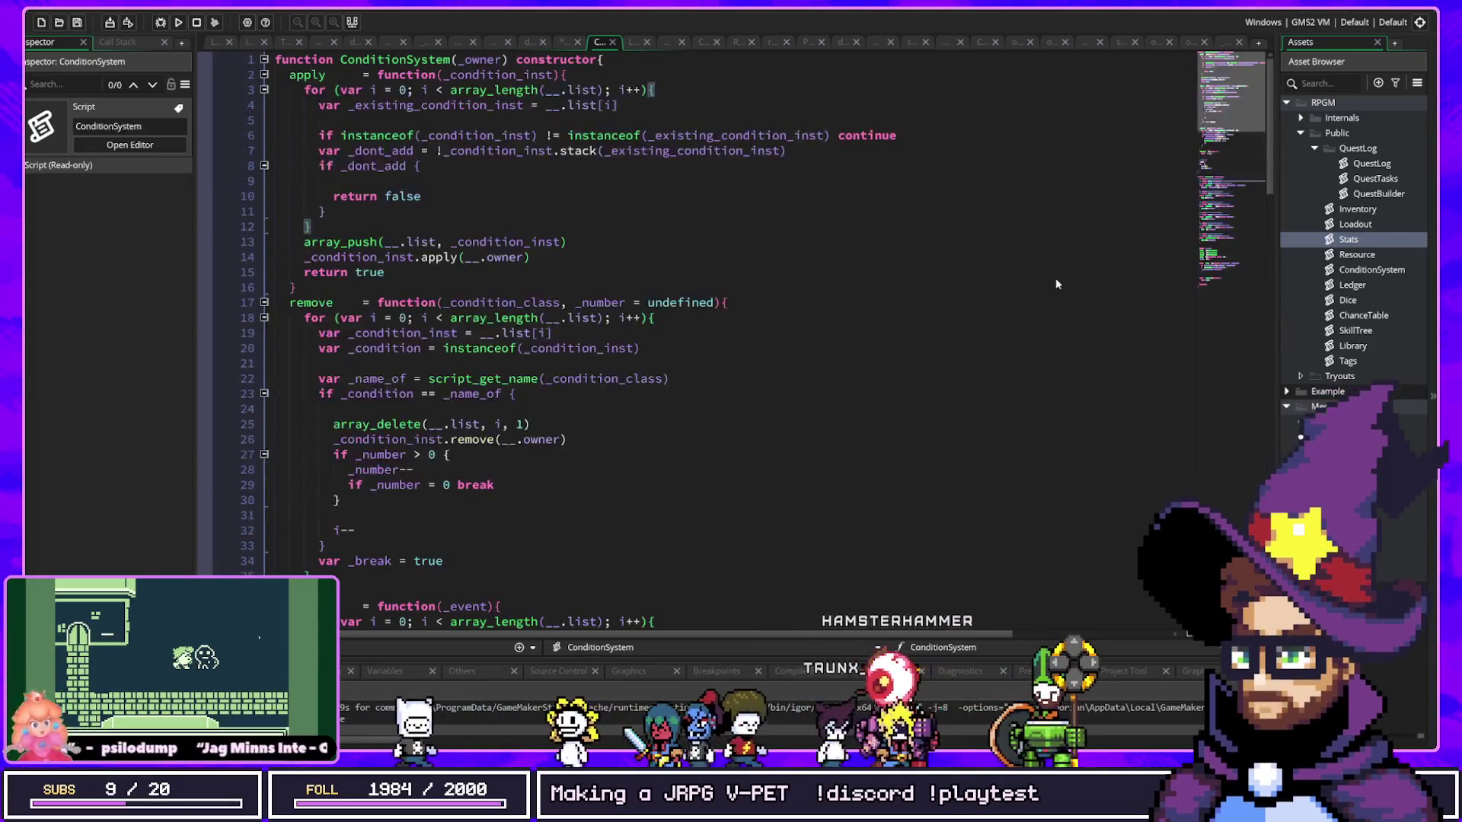
{"action": "left_click", "coordinate": [264, 89]}
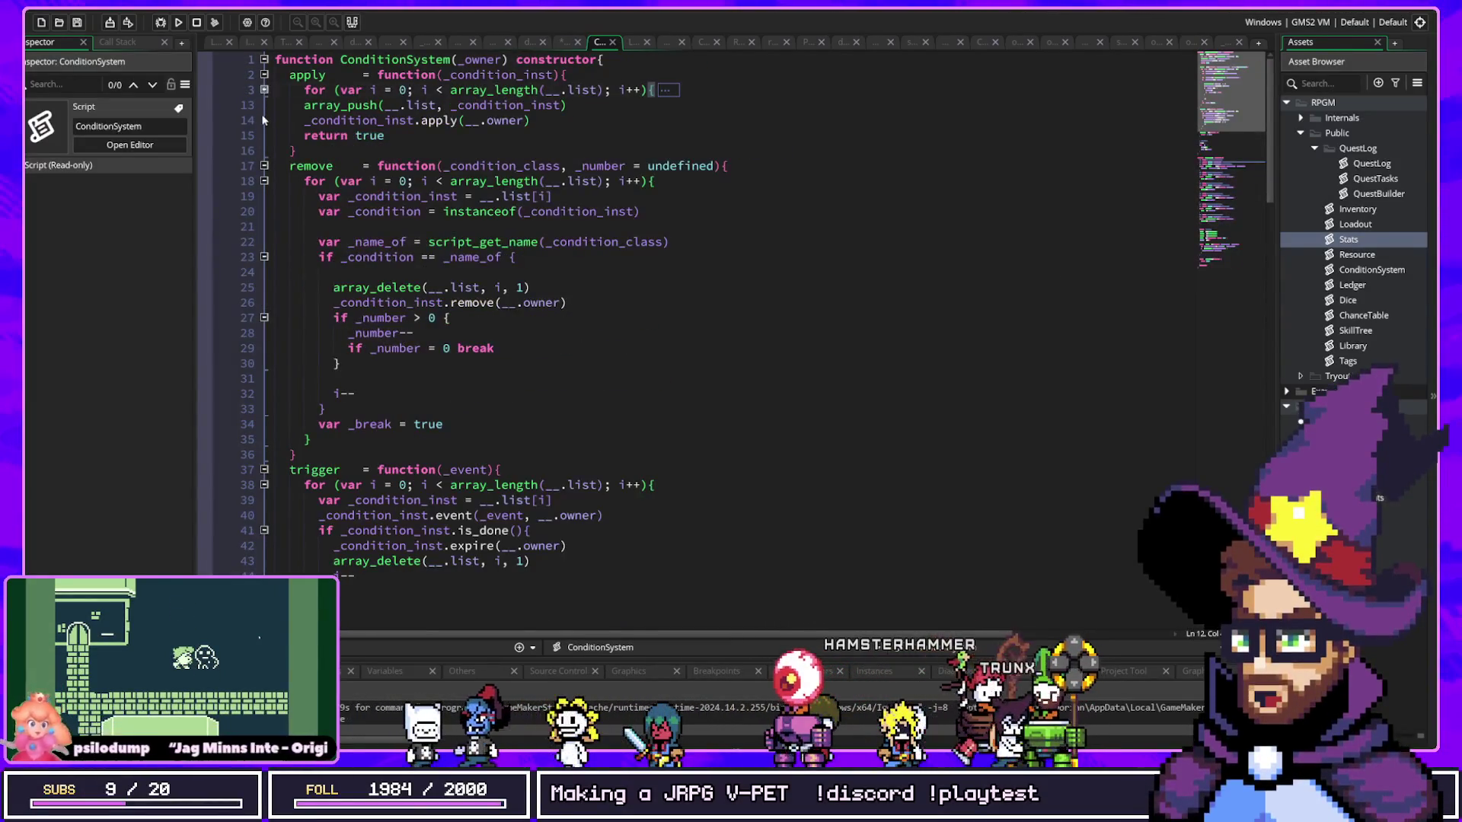
Step: Open dataConditions and jump to the Condition constructor's on_event definition
{"action": "key", "text": "ctrl+t"}
{"action": "type", "text": "cond"}
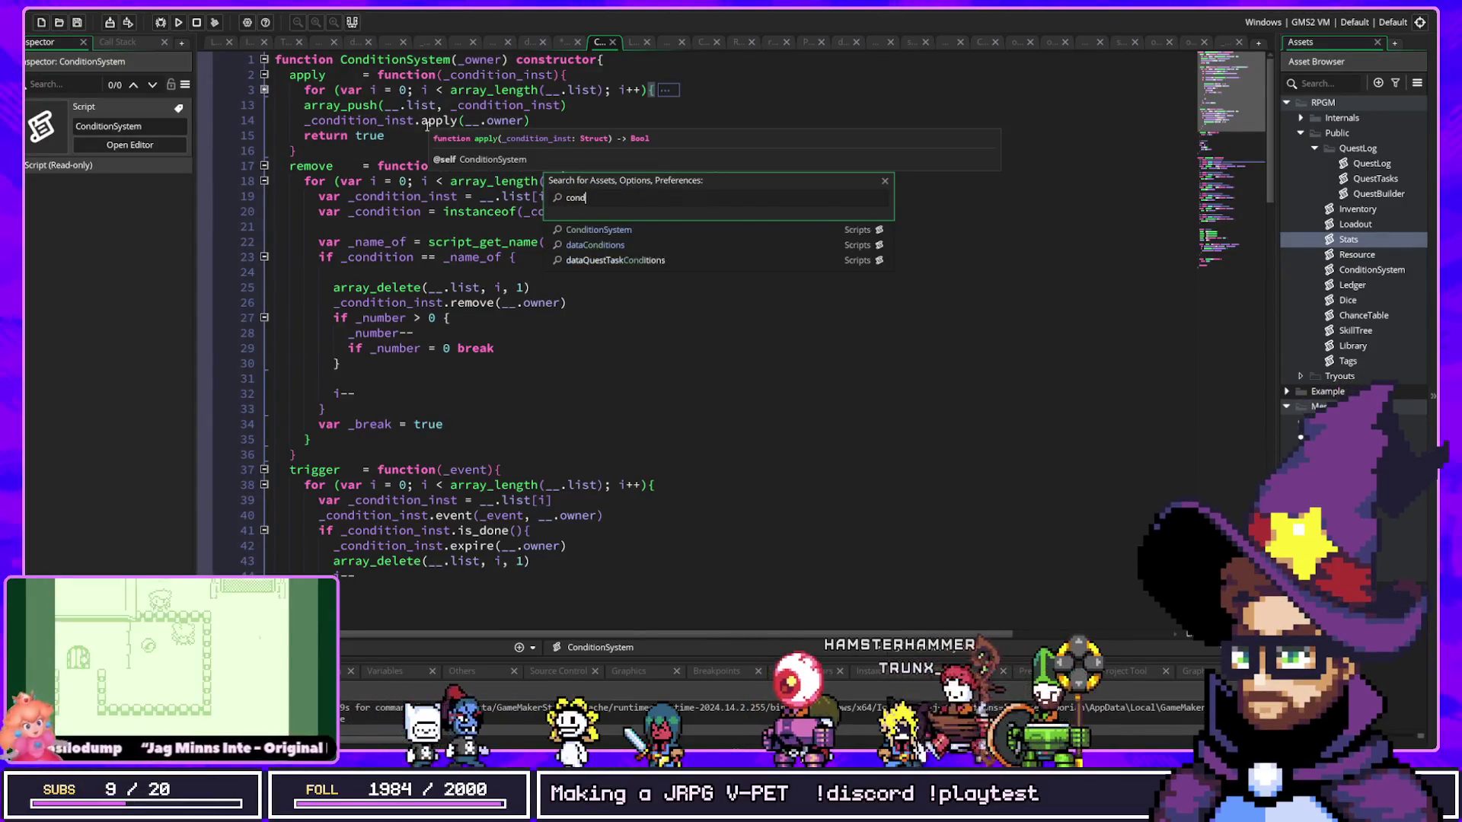
{"action": "key", "text": "Down"}
{"action": "key", "text": "Return"}
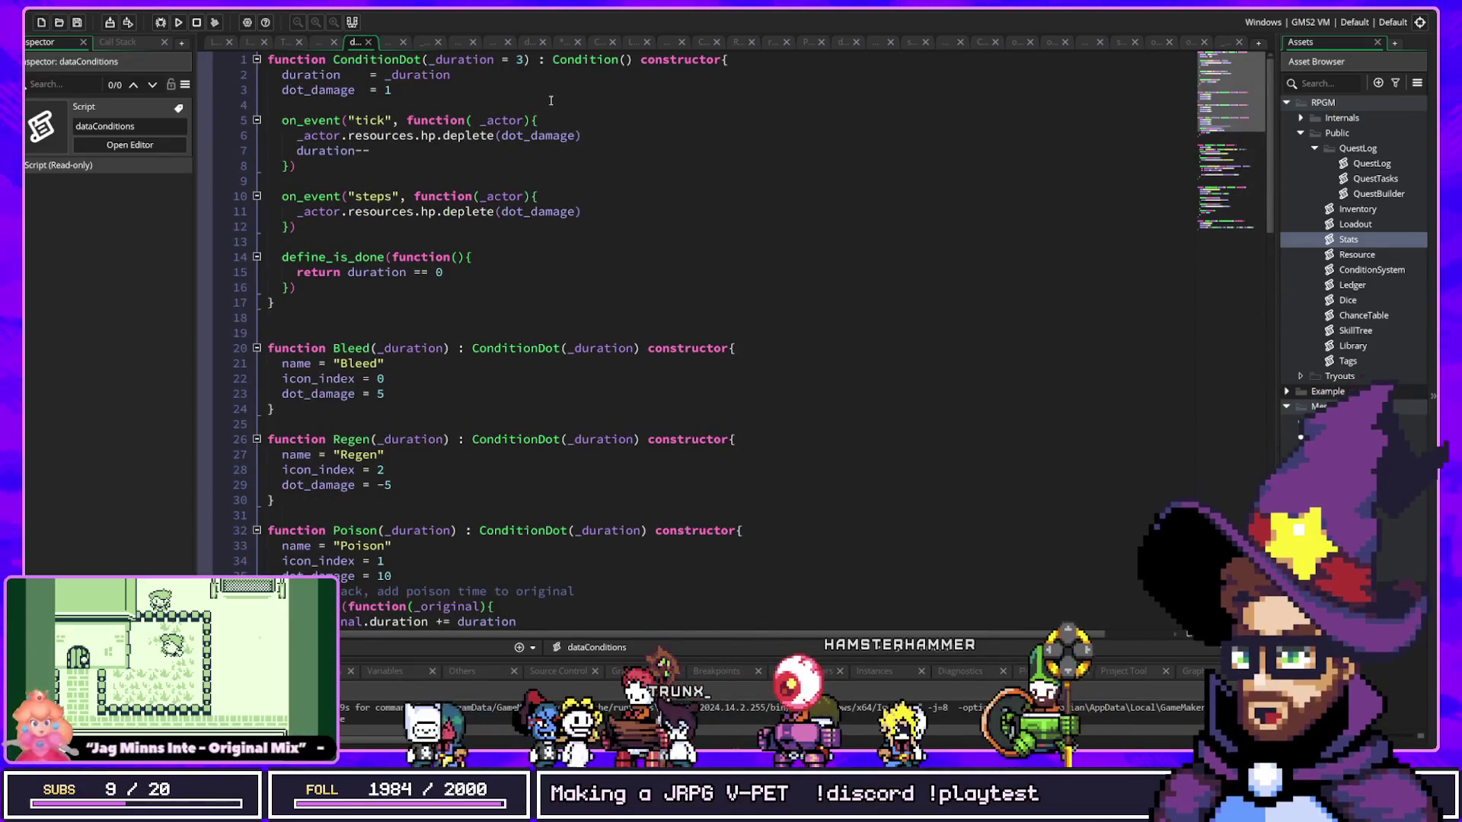
{"action": "middle_click", "coordinate": [582, 59]}
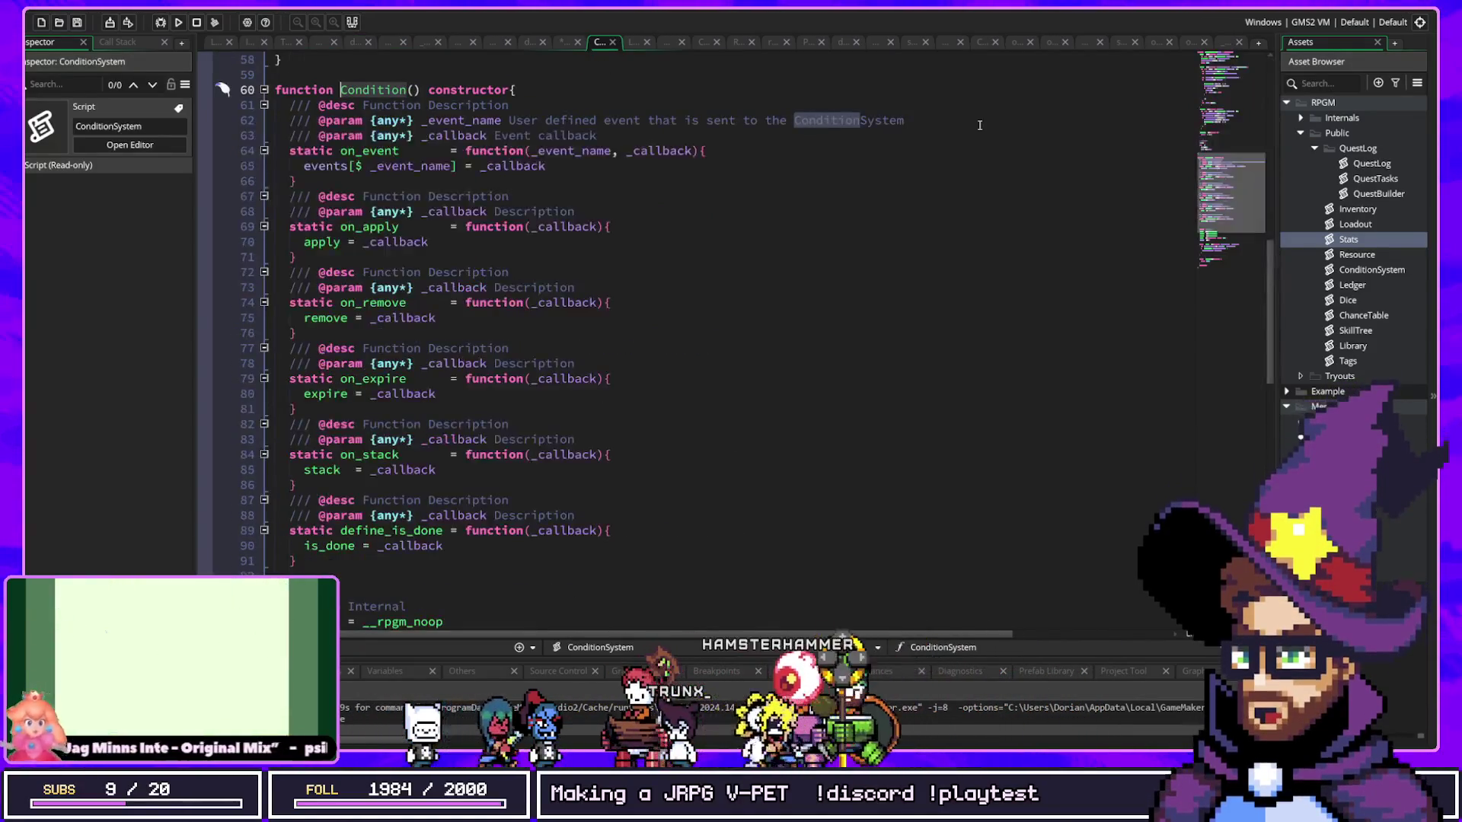
{"action": "left_click", "coordinate": [341, 151]}
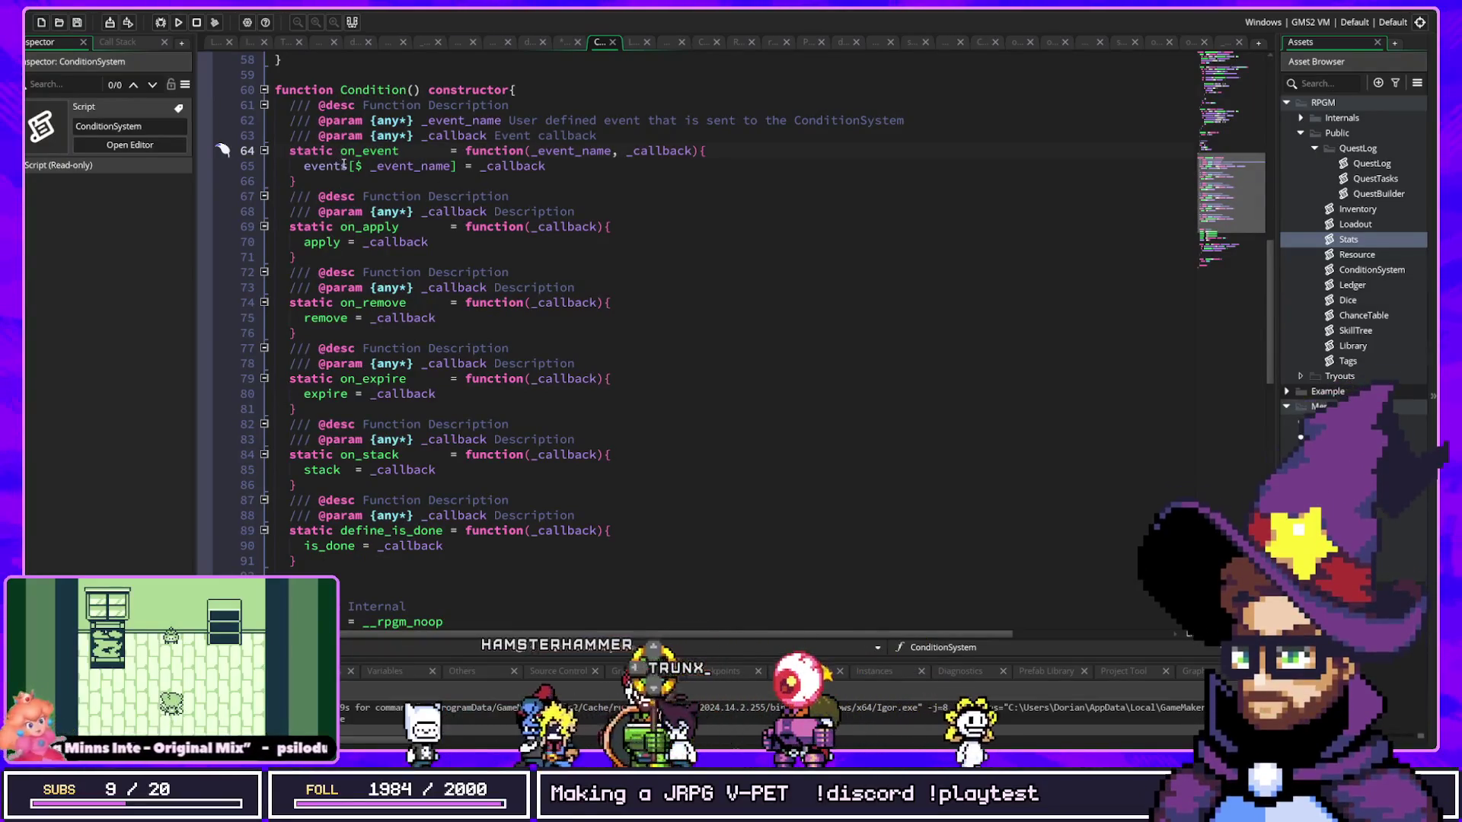
Step: Return to dataConditions and highlight every ConditionDot usage
{"action": "key", "text": "ctrl+t"}
{"action": "type", "text": "co"}
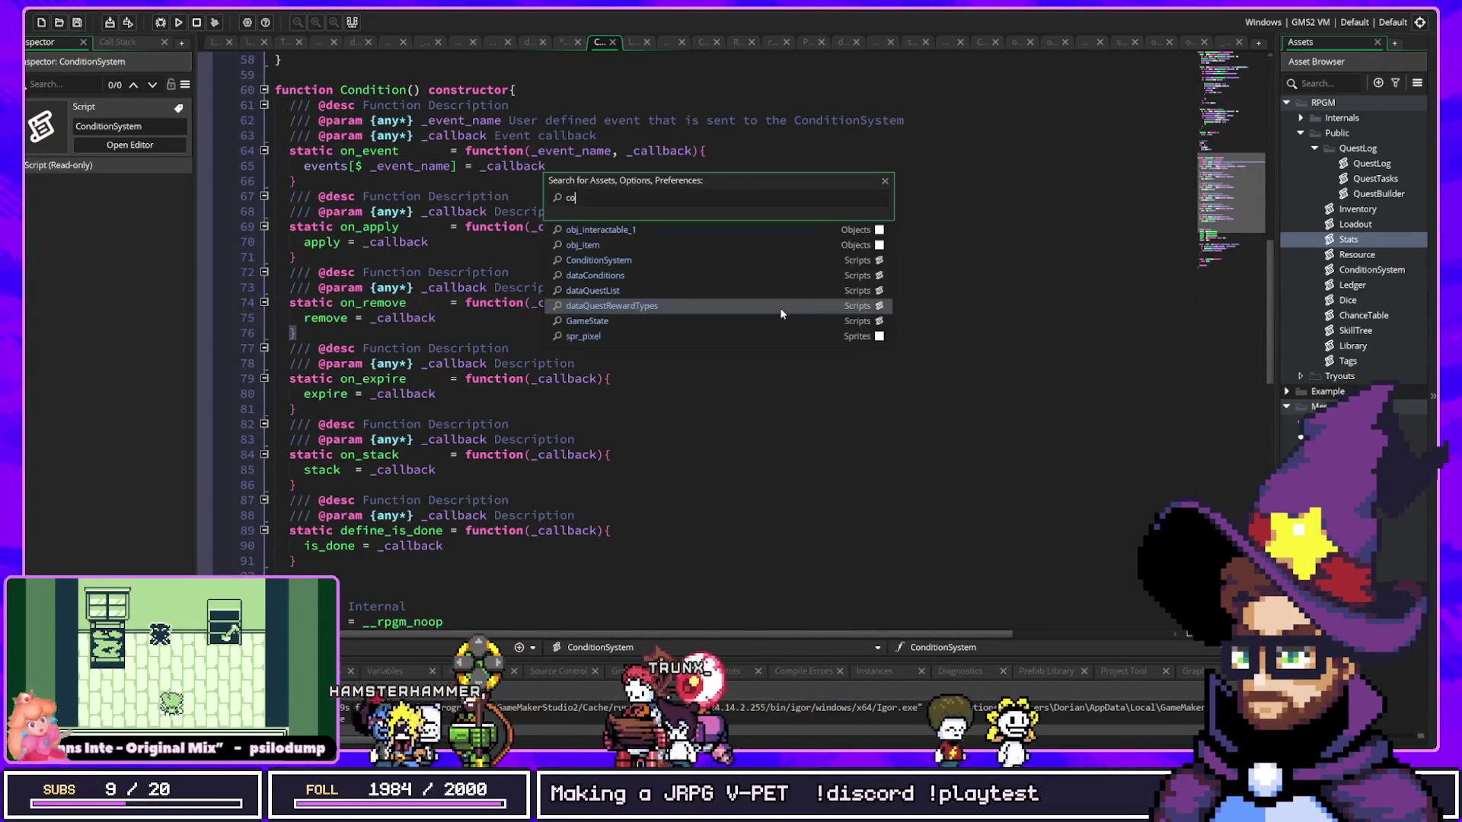
{"action": "type", "text": "nd"}
{"action": "key", "text": "Down"}
{"action": "key", "text": "Return"}
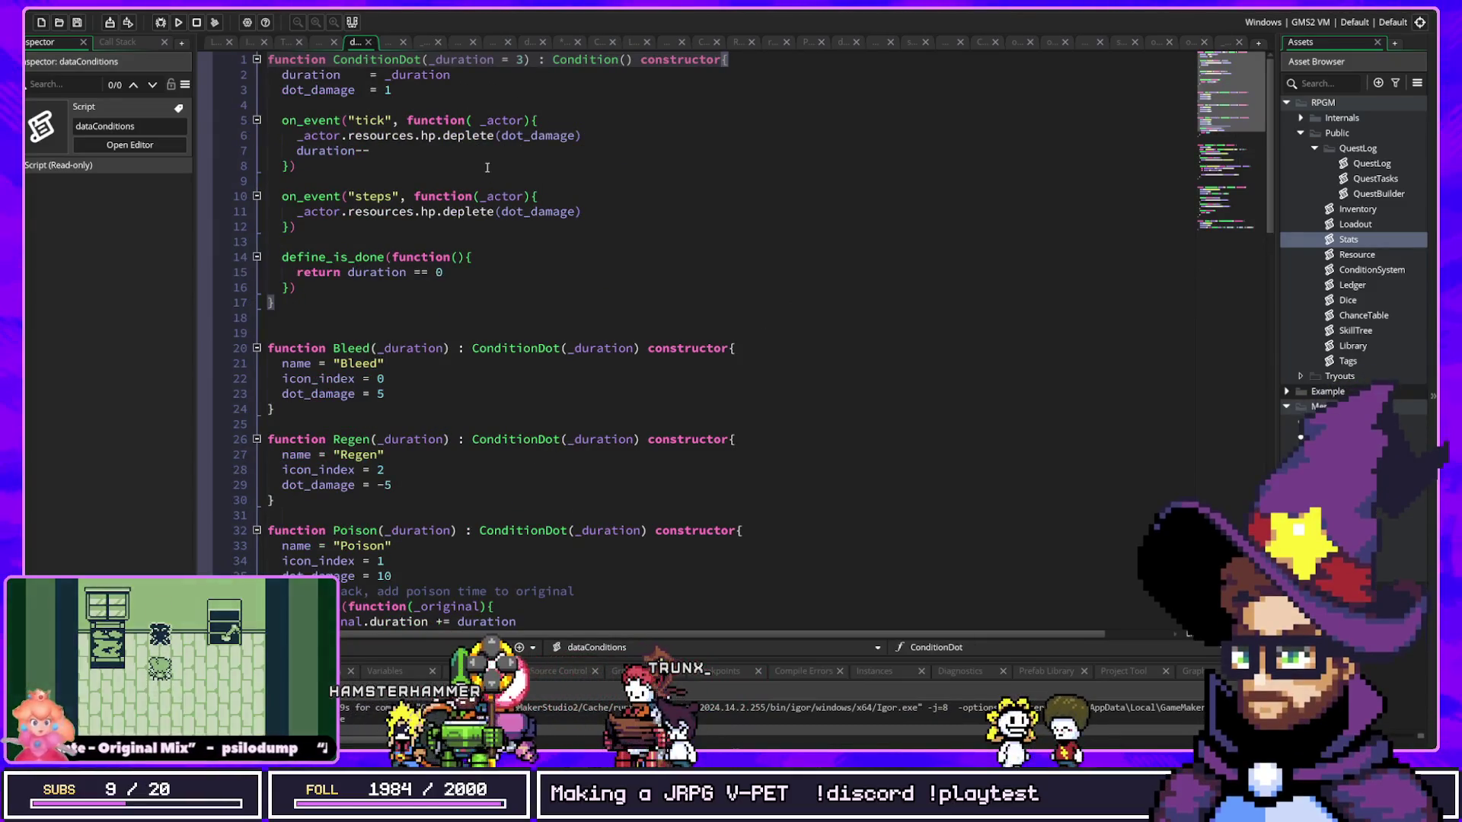
{"action": "left_click", "coordinate": [526, 60]}
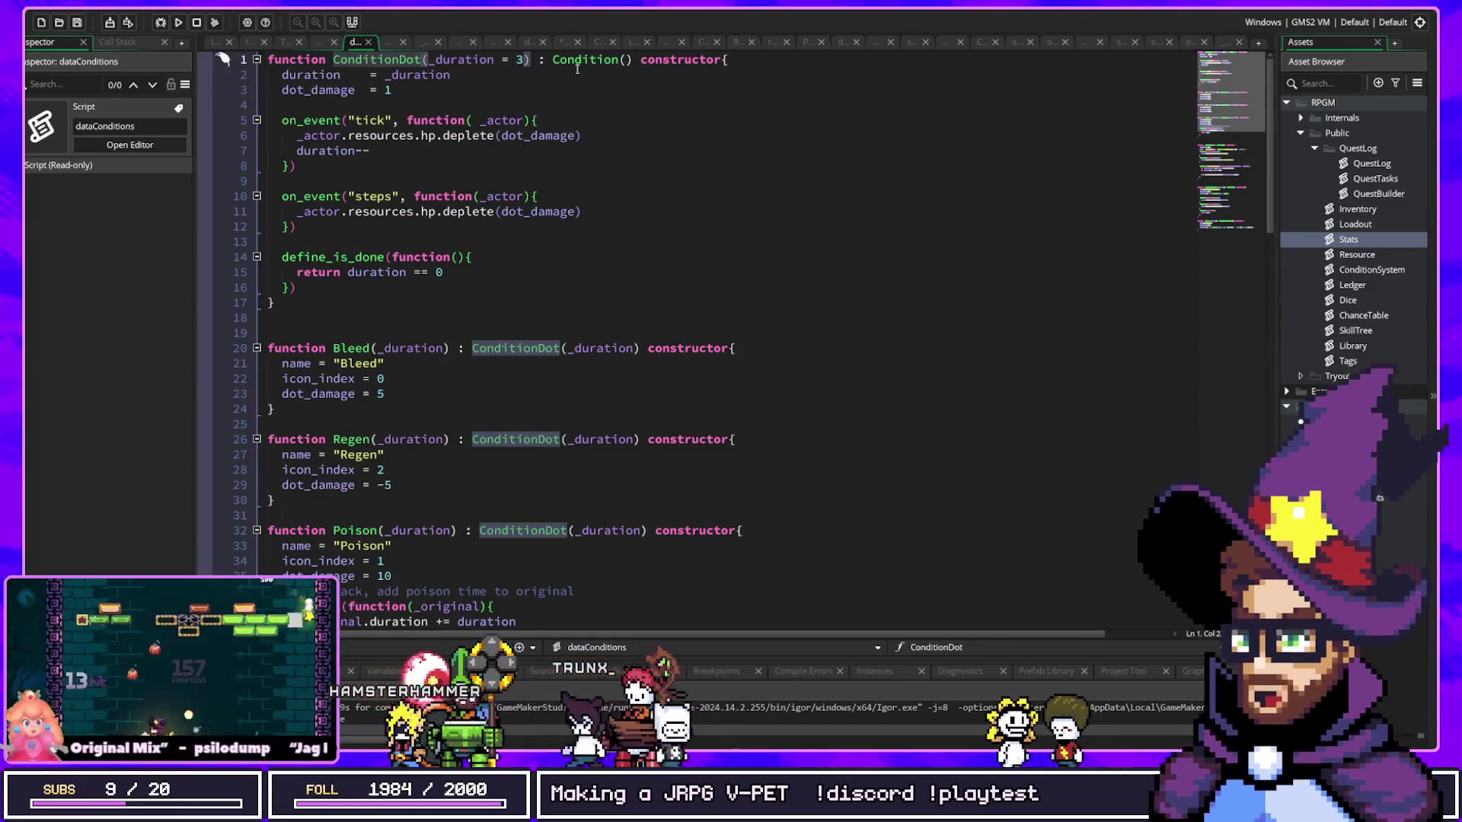
Step: Inspect ConditionDot's tick handler and its use of hp and dot_damage
{"action": "key", "text": "ctrl+Left"}
{"action": "key", "text": "ctrl+Left"}
{"action": "key", "text": "ctrl+Left"}
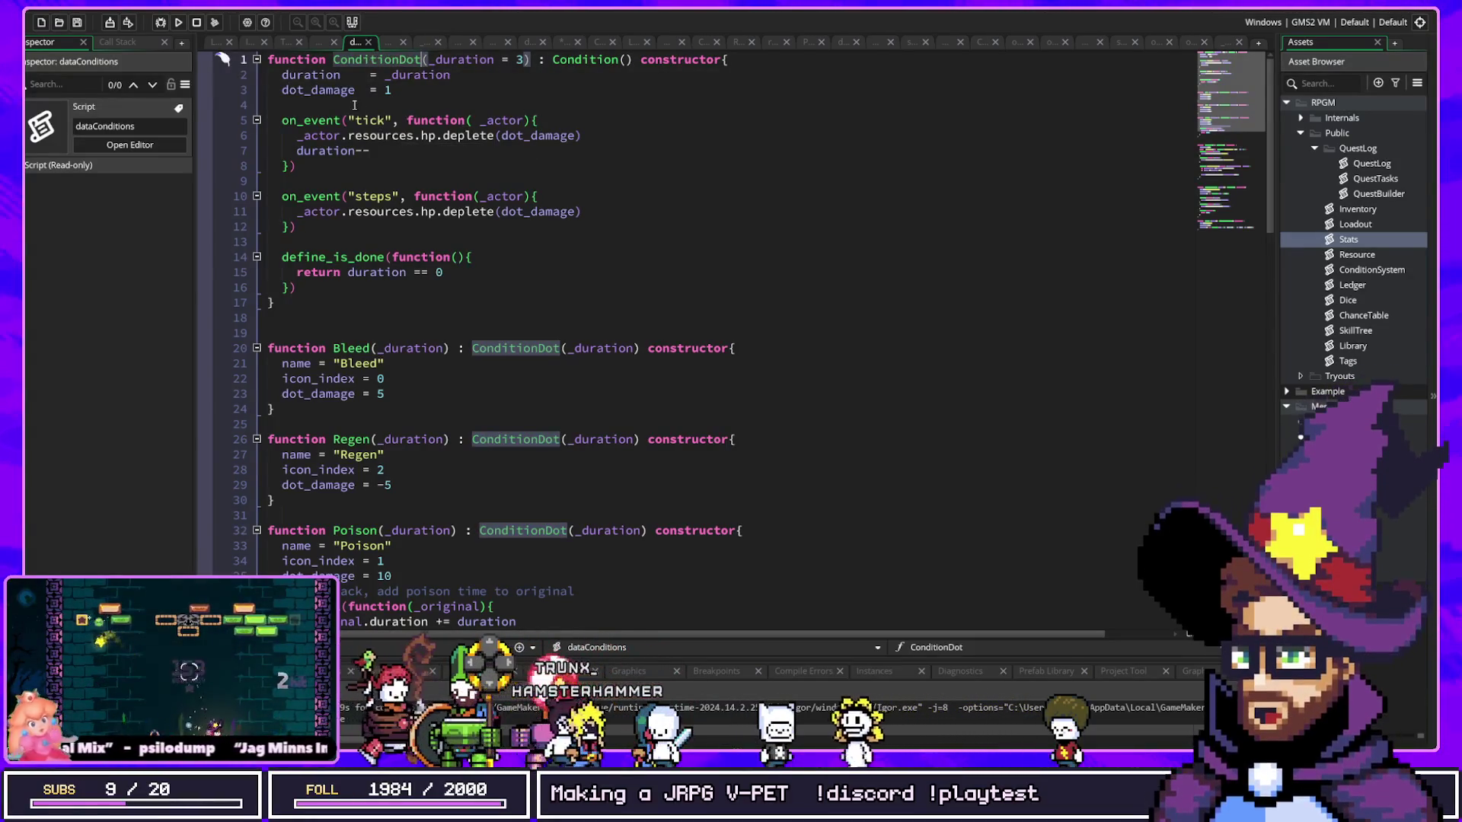
{"action": "left_click_drag", "start_coordinate": [355, 119], "coordinate": [370, 120]}
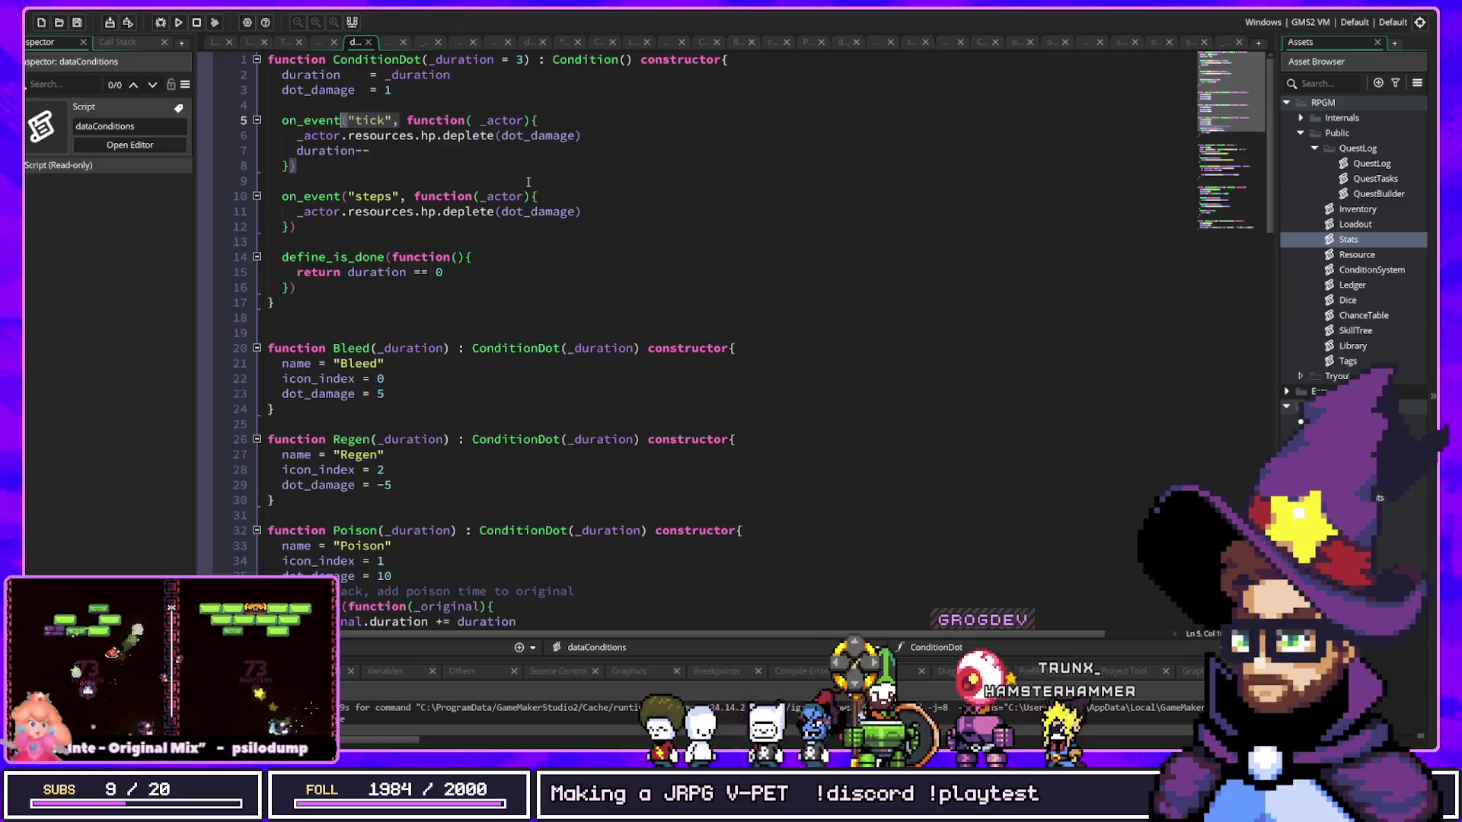
{"action": "left_click", "coordinate": [308, 120]}
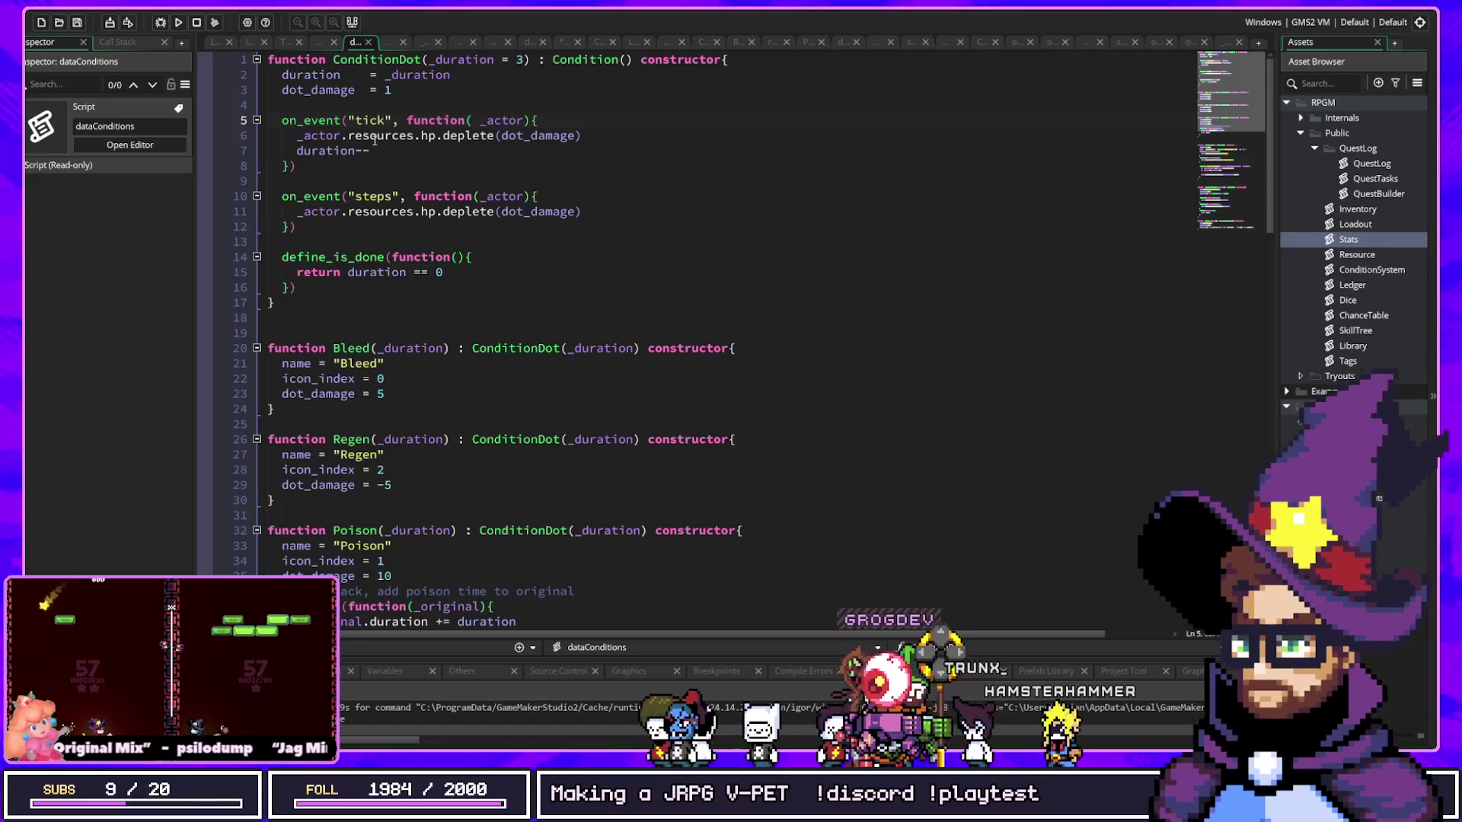
{"action": "left_click", "coordinate": [374, 136]}
{"action": "left_click", "coordinate": [432, 135]}
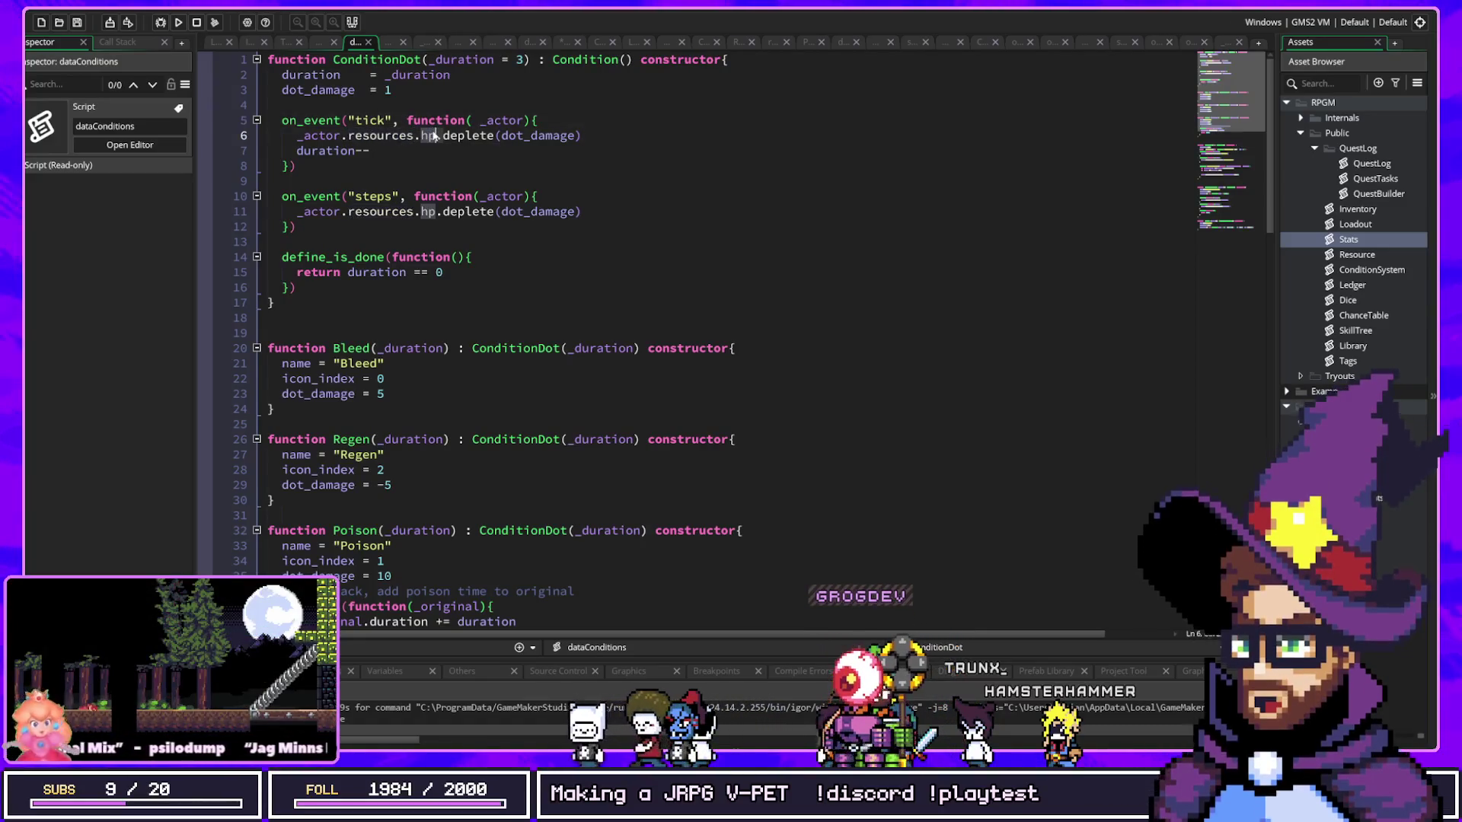
{"action": "left_click", "coordinate": [468, 136]}
{"action": "left_click", "coordinate": [575, 135]}
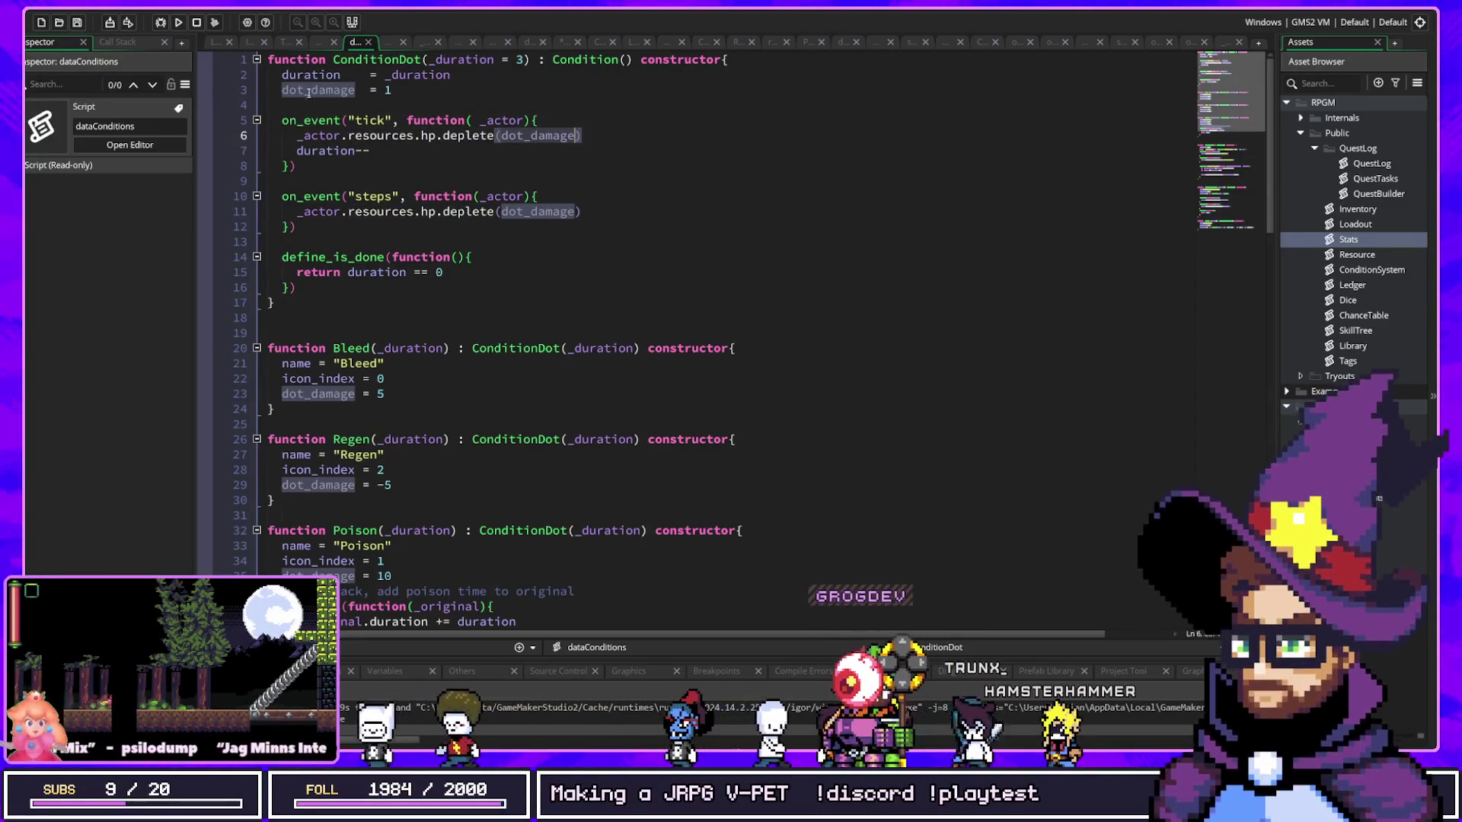
Step: Review Bleed, Regen and Poison damage values and poison stacking, then apply bleed to Cloud
{"action": "scroll", "coordinate": [421, 416], "scroll_direction": "down", "scroll_amount": 2}
{"action": "left_click_drag", "start_coordinate": [381, 293], "coordinate": [274, 257]}
{"action": "left_click", "coordinate": [515, 259]}
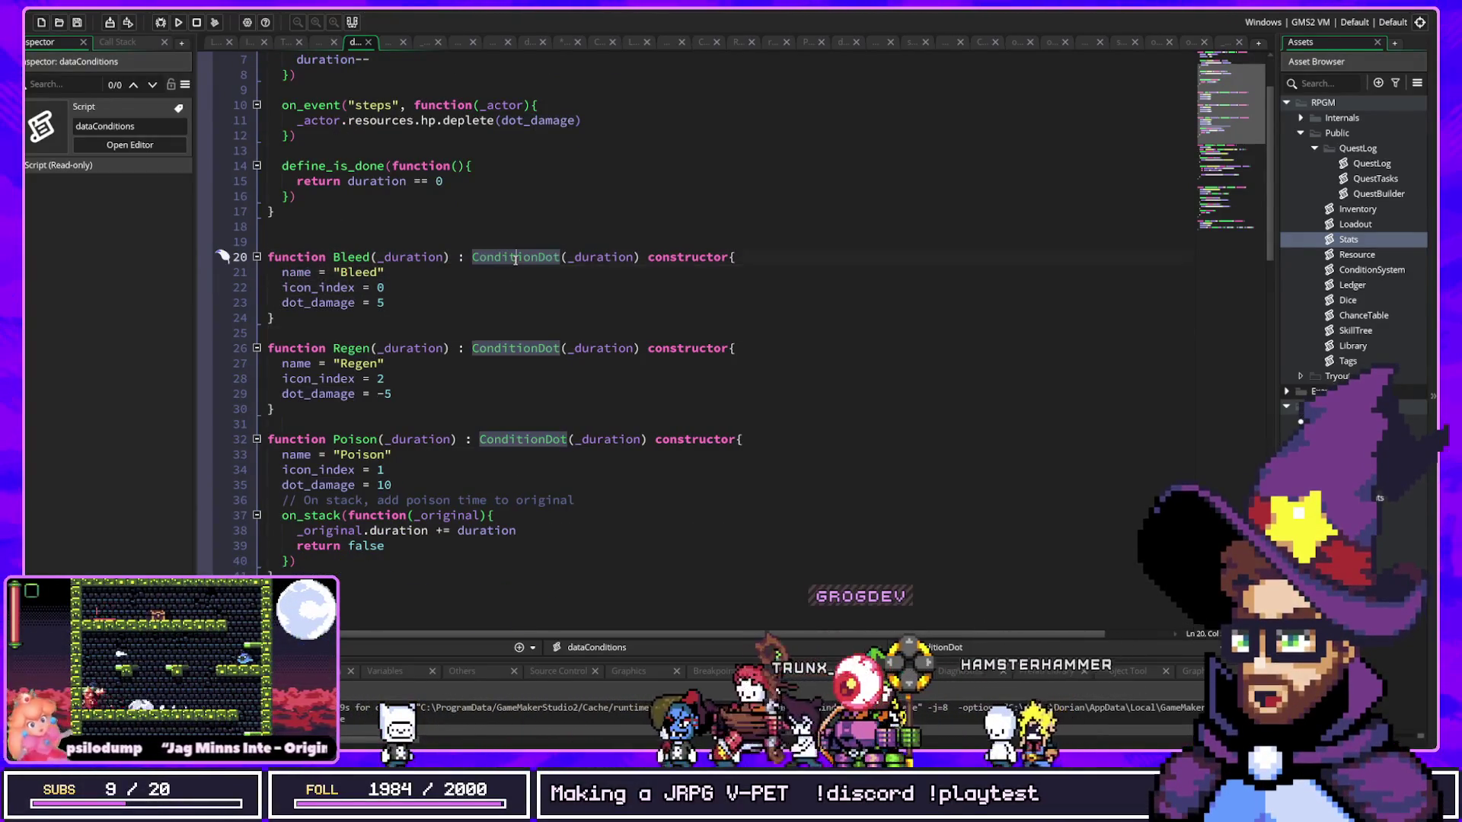
{"action": "left_click", "coordinate": [386, 302]}
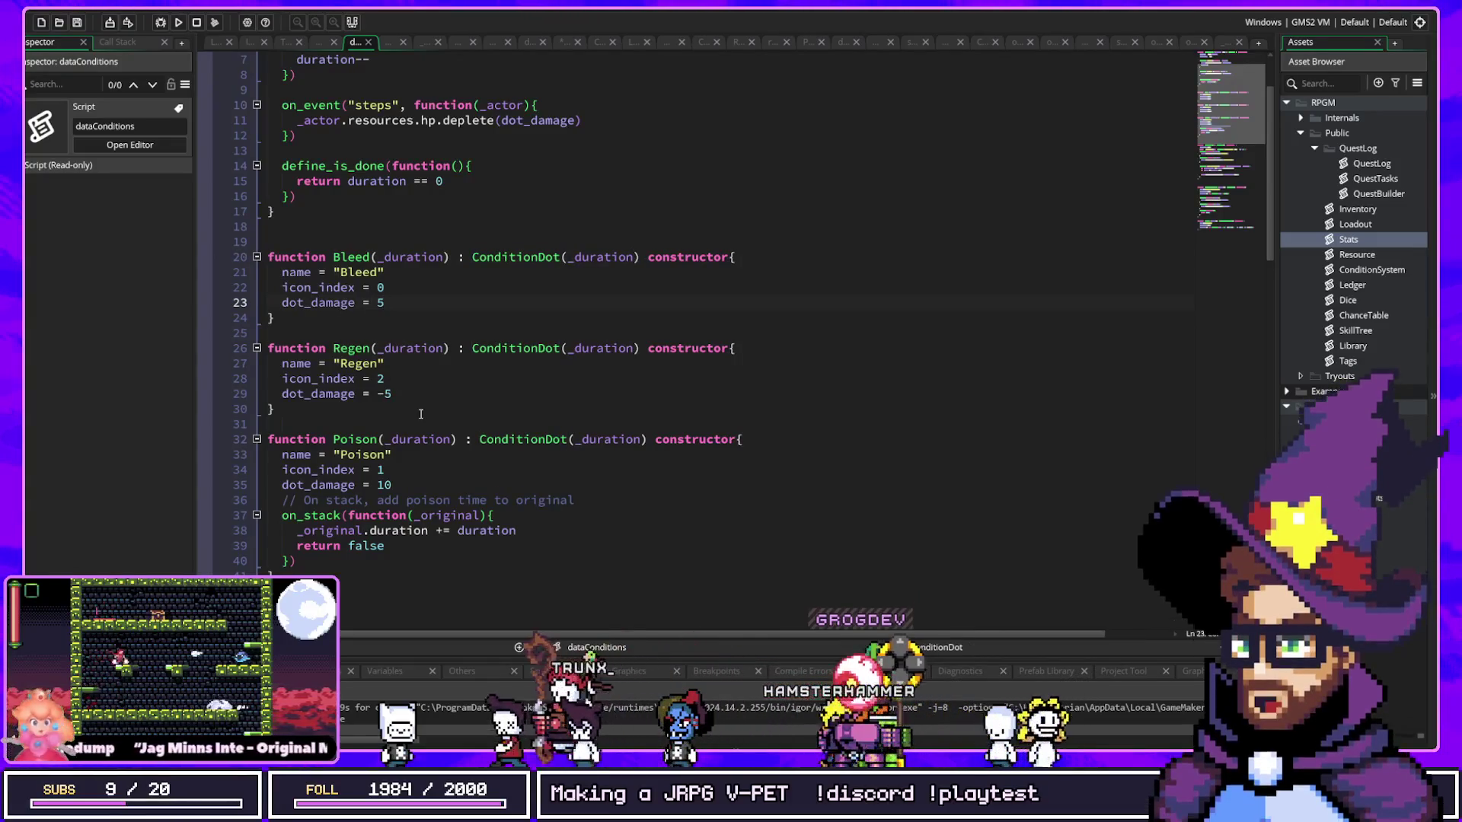
{"action": "left_click", "coordinate": [404, 392]}
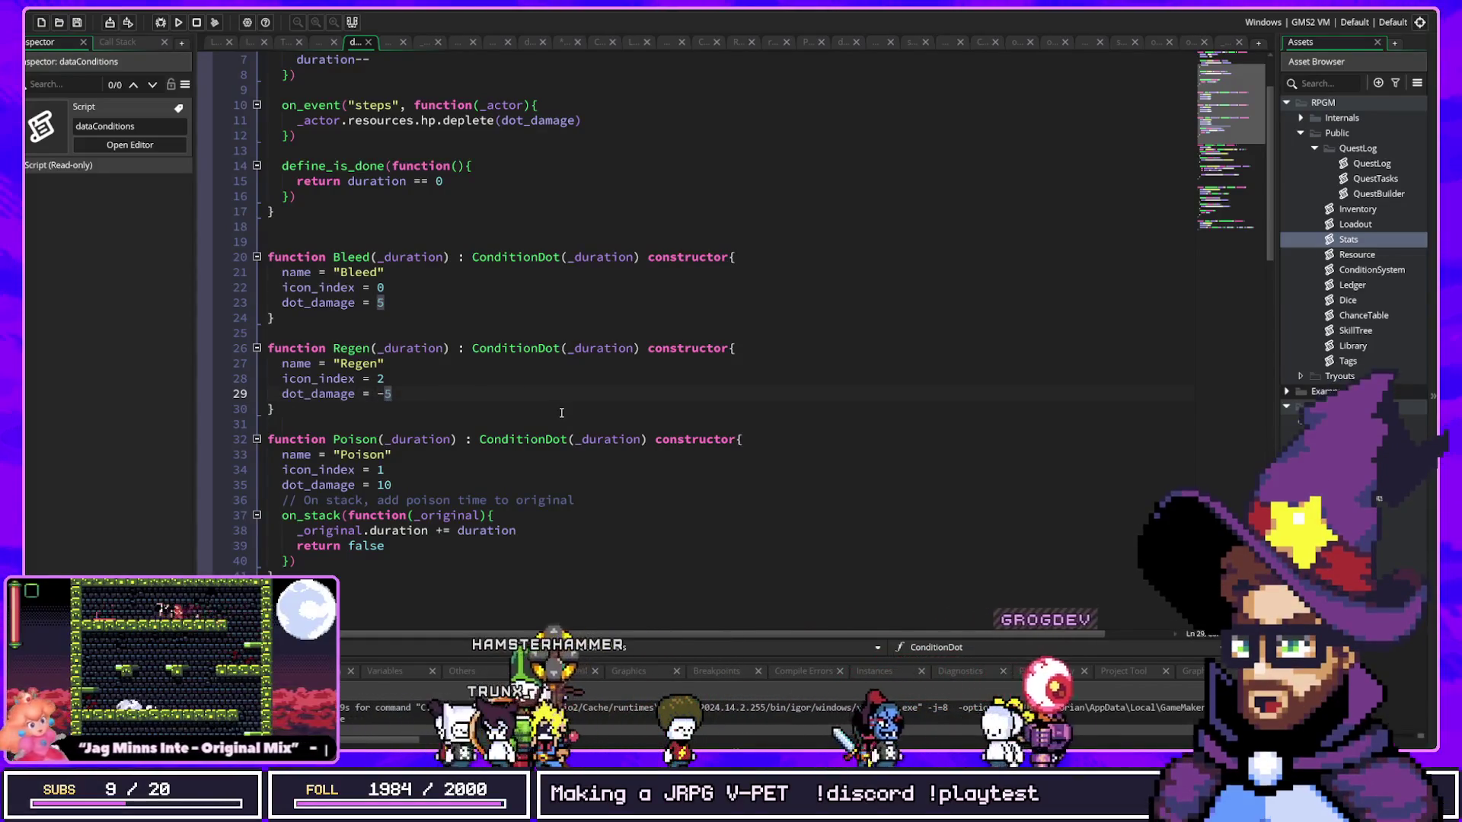
{"action": "scroll", "coordinate": [412, 396], "scroll_direction": "down", "scroll_amount": 2}
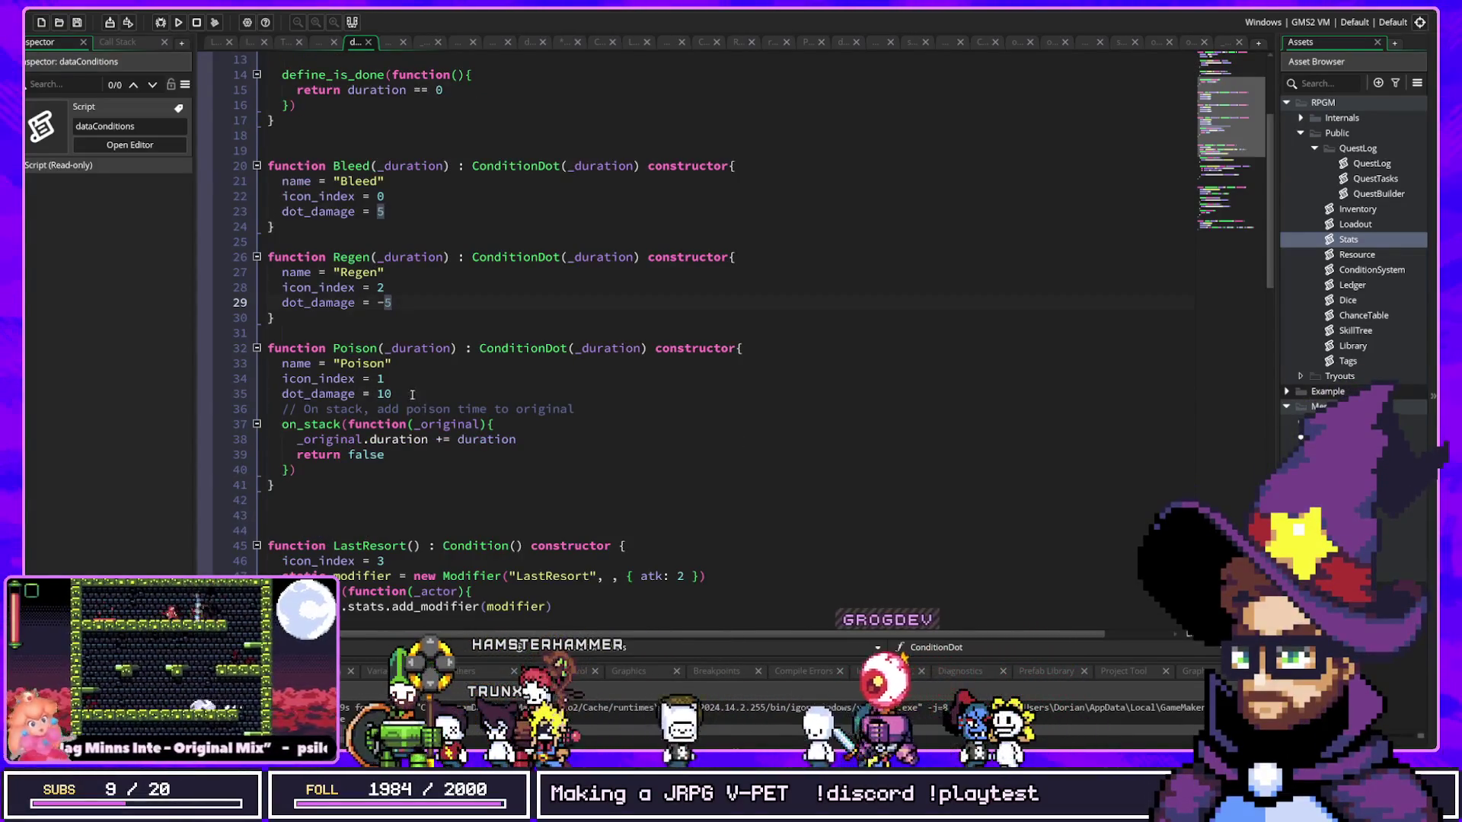
{"action": "left_click", "coordinate": [367, 394]}
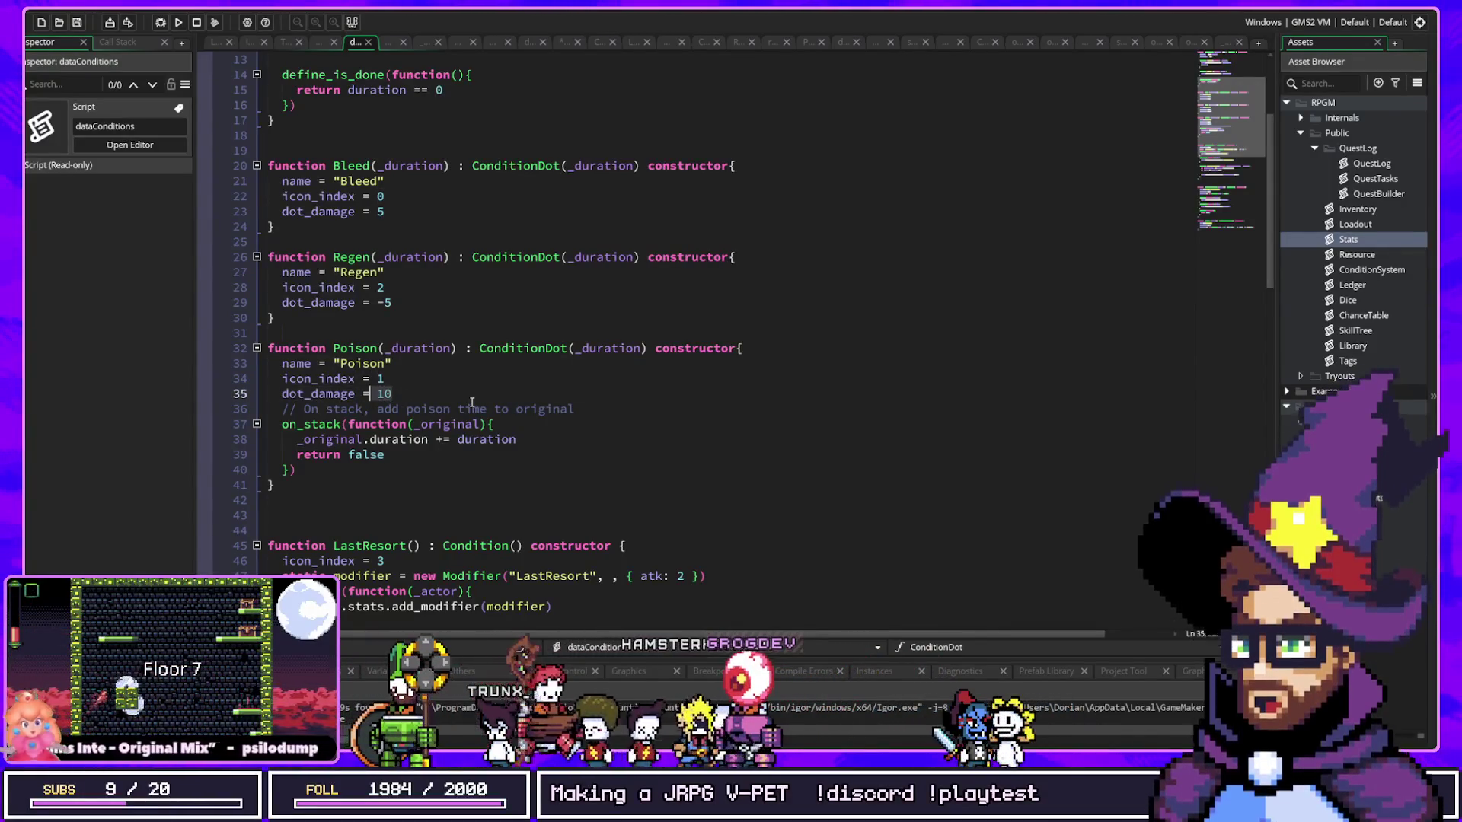
{"action": "mouse_move", "coordinate": [399, 456]}
{"action": "left_mouse_down"}
{"action": "mouse_move", "coordinate": [237, 426]}
{"action": "mouse_move", "coordinate": [234, 440]}
{"action": "left_mouse_up"}
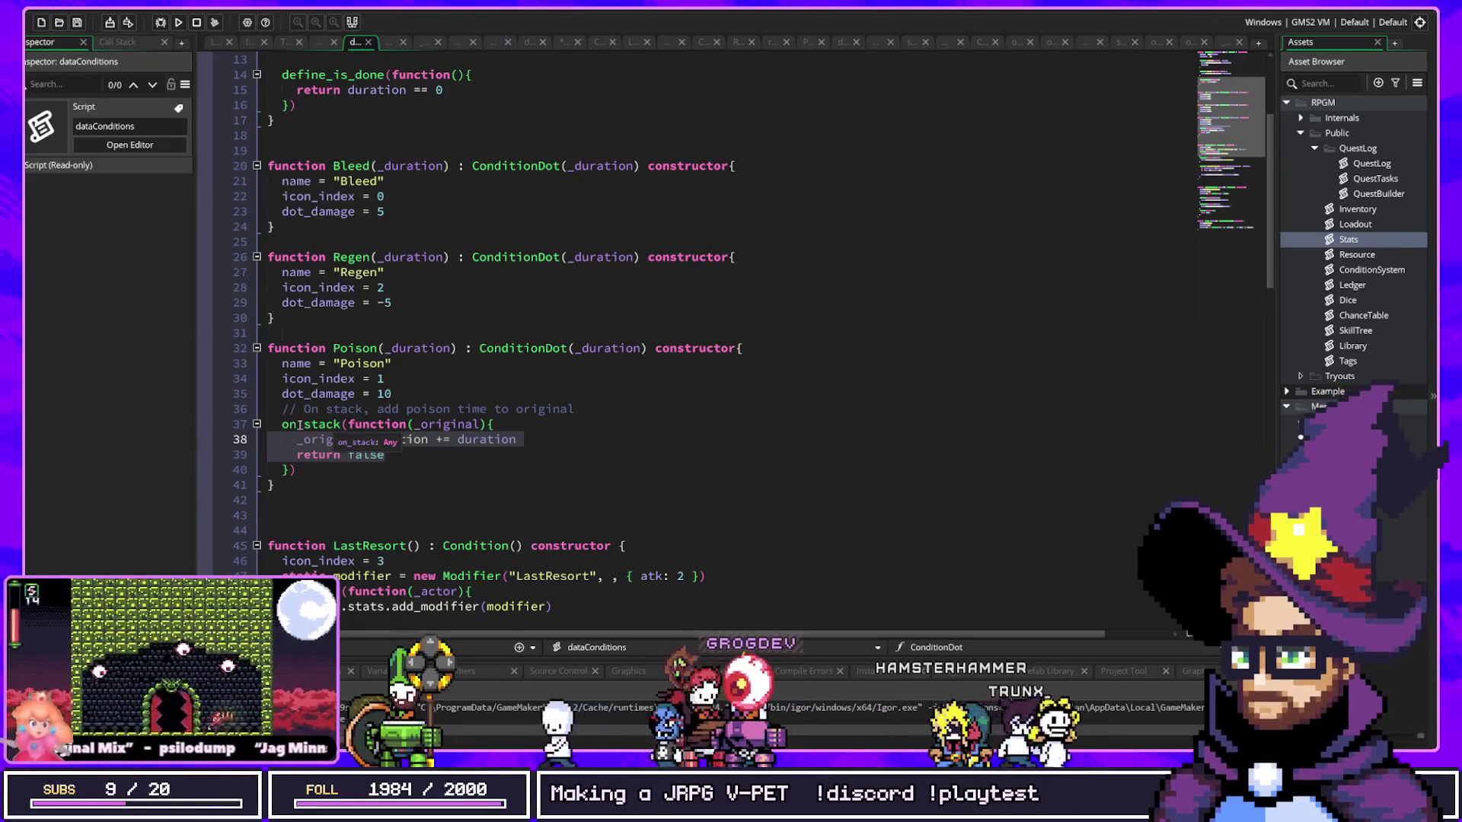
{"action": "left_click_drag", "start_coordinate": [386, 456], "coordinate": [261, 433]}
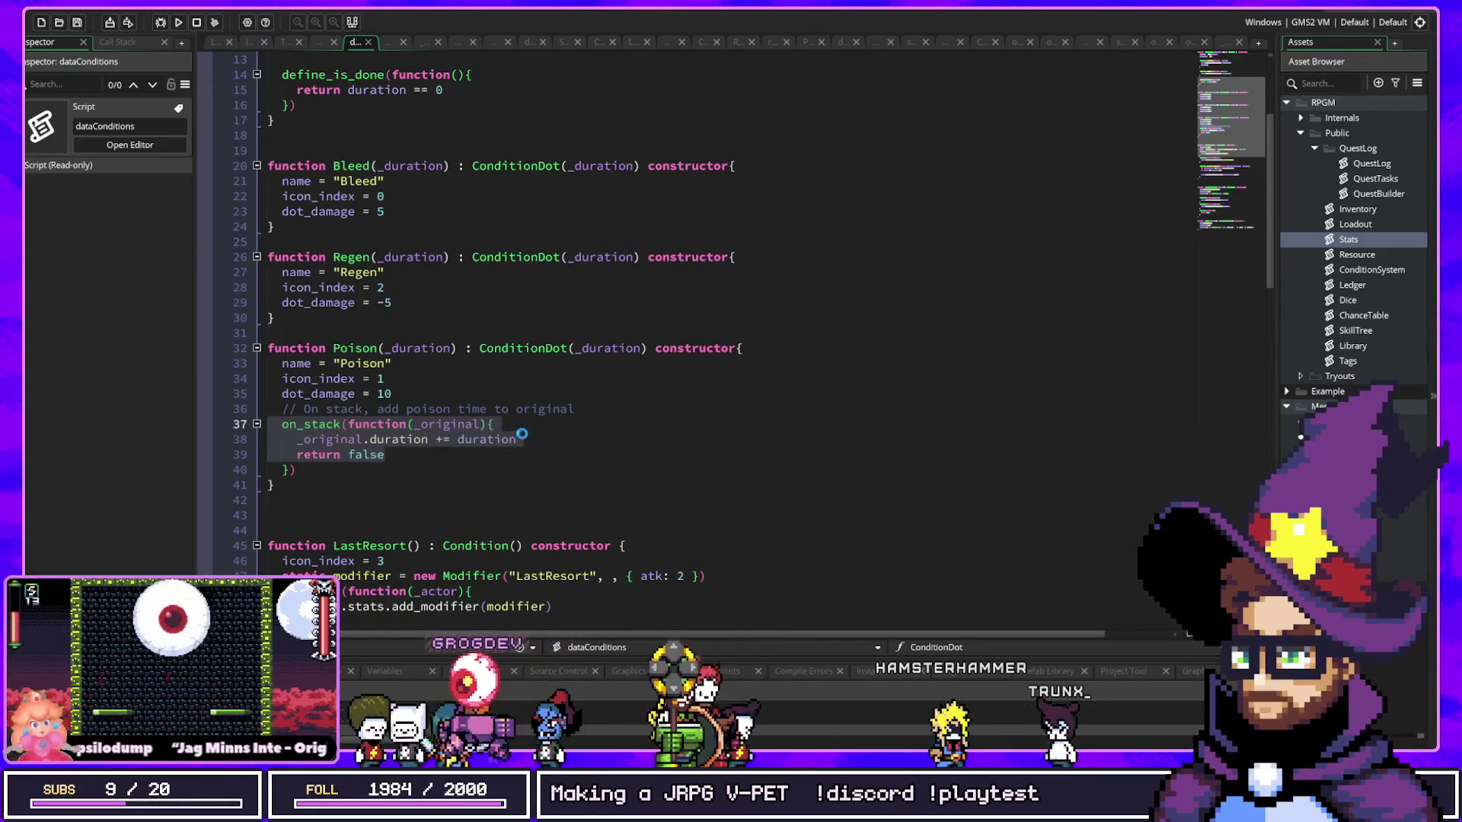
{"action": "left_click_drag", "start_coordinate": [619, 165], "coordinate": [736, 165]}
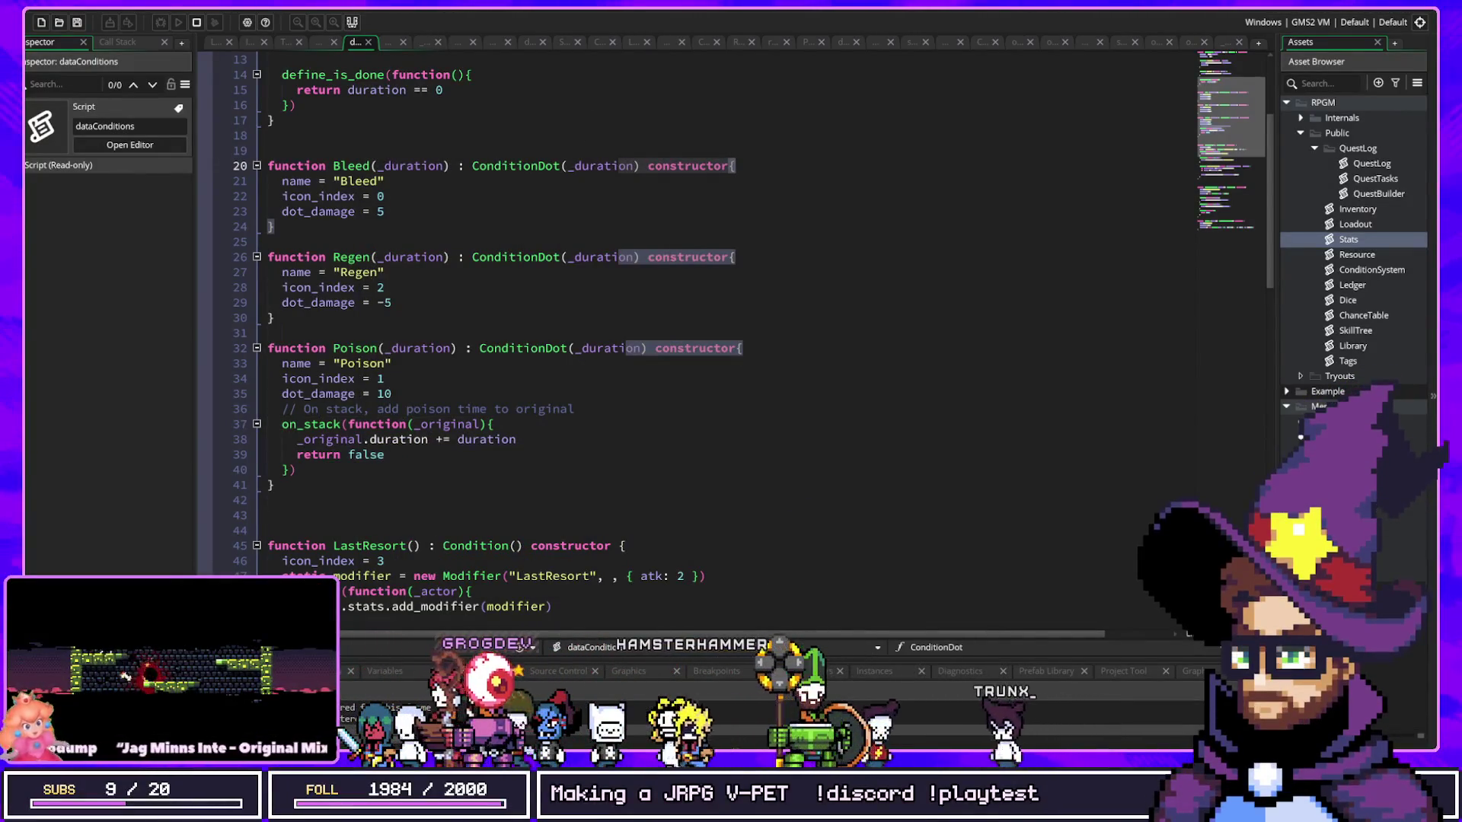
{"action": "left_click", "coordinate": [674, 220]}
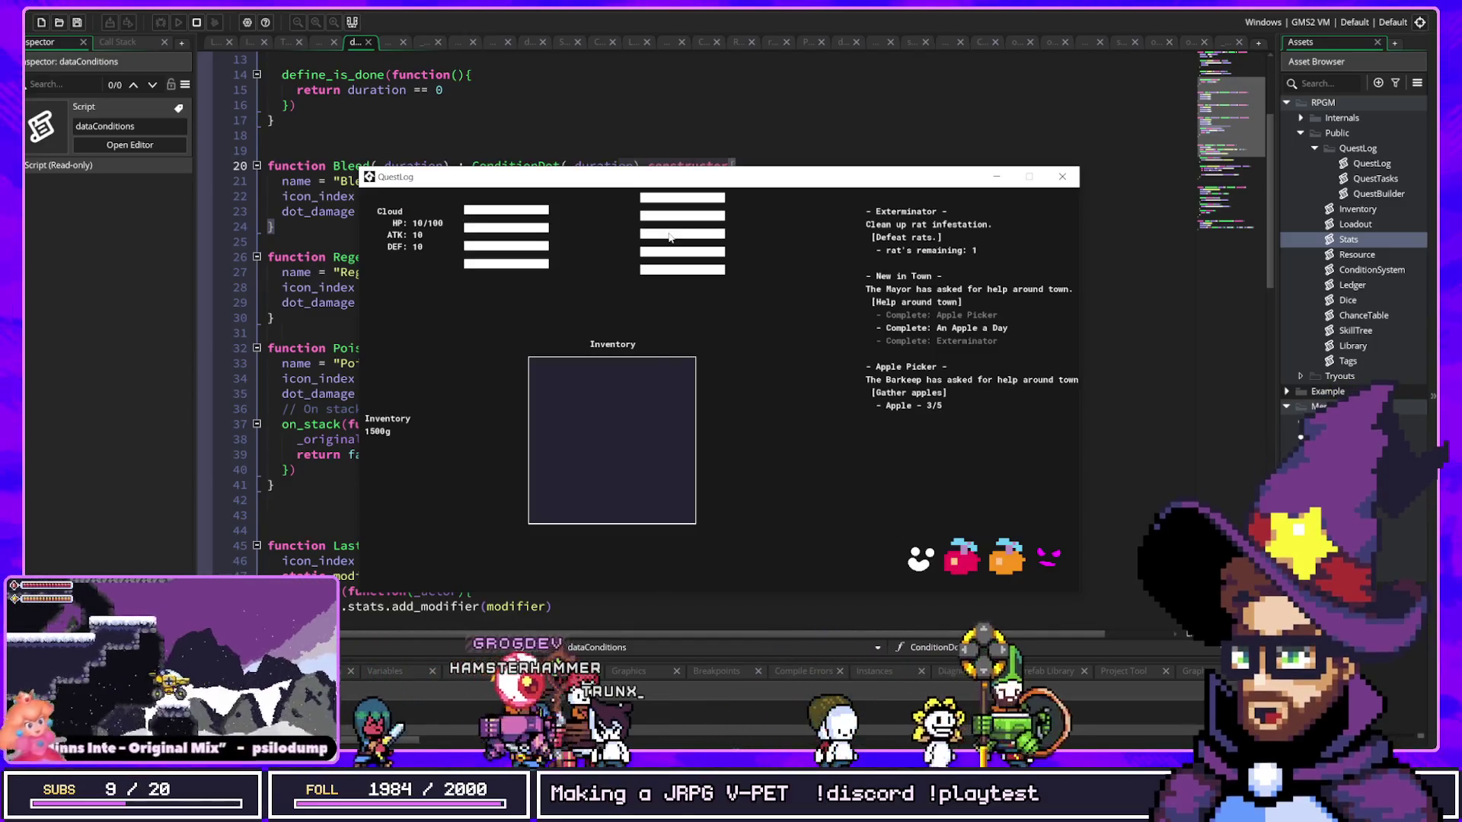
Step: Apply regen, another bleed and two poisons to Cloud, then close the game
{"action": "left_click", "coordinate": [663, 236]}
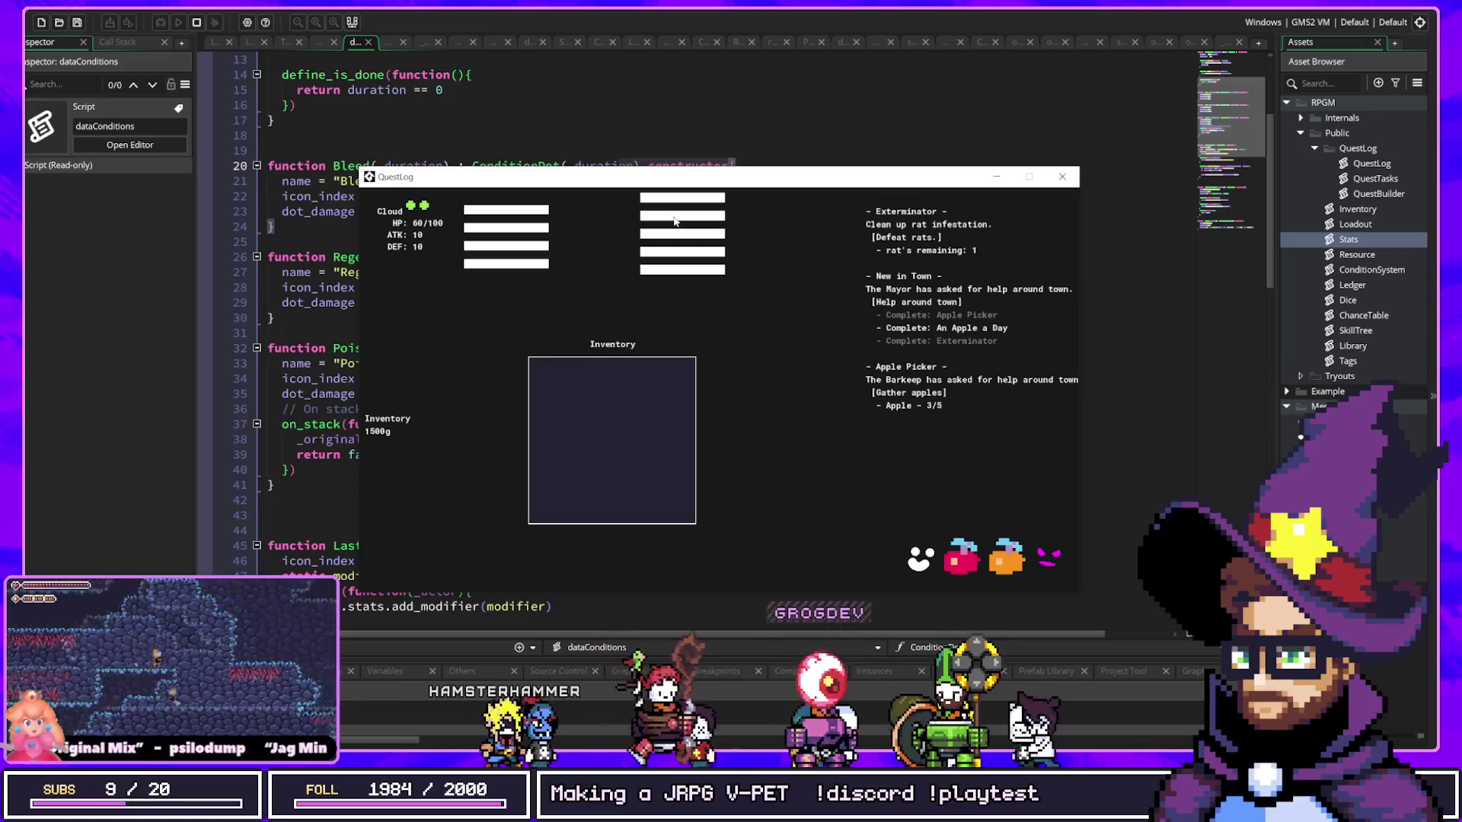
{"action": "left_click", "coordinate": [676, 202]}
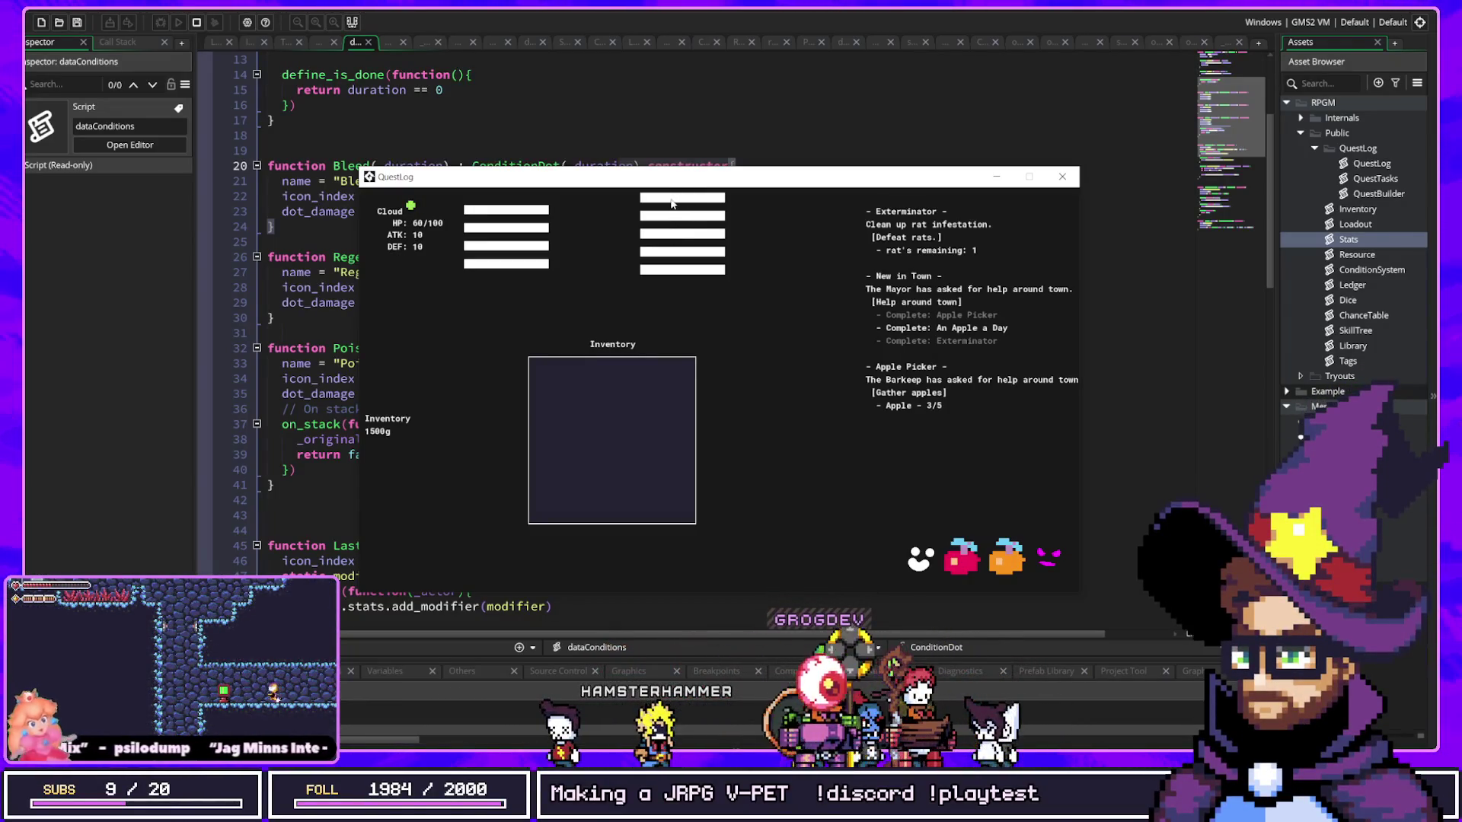
{"action": "left_click", "coordinate": [671, 202]}
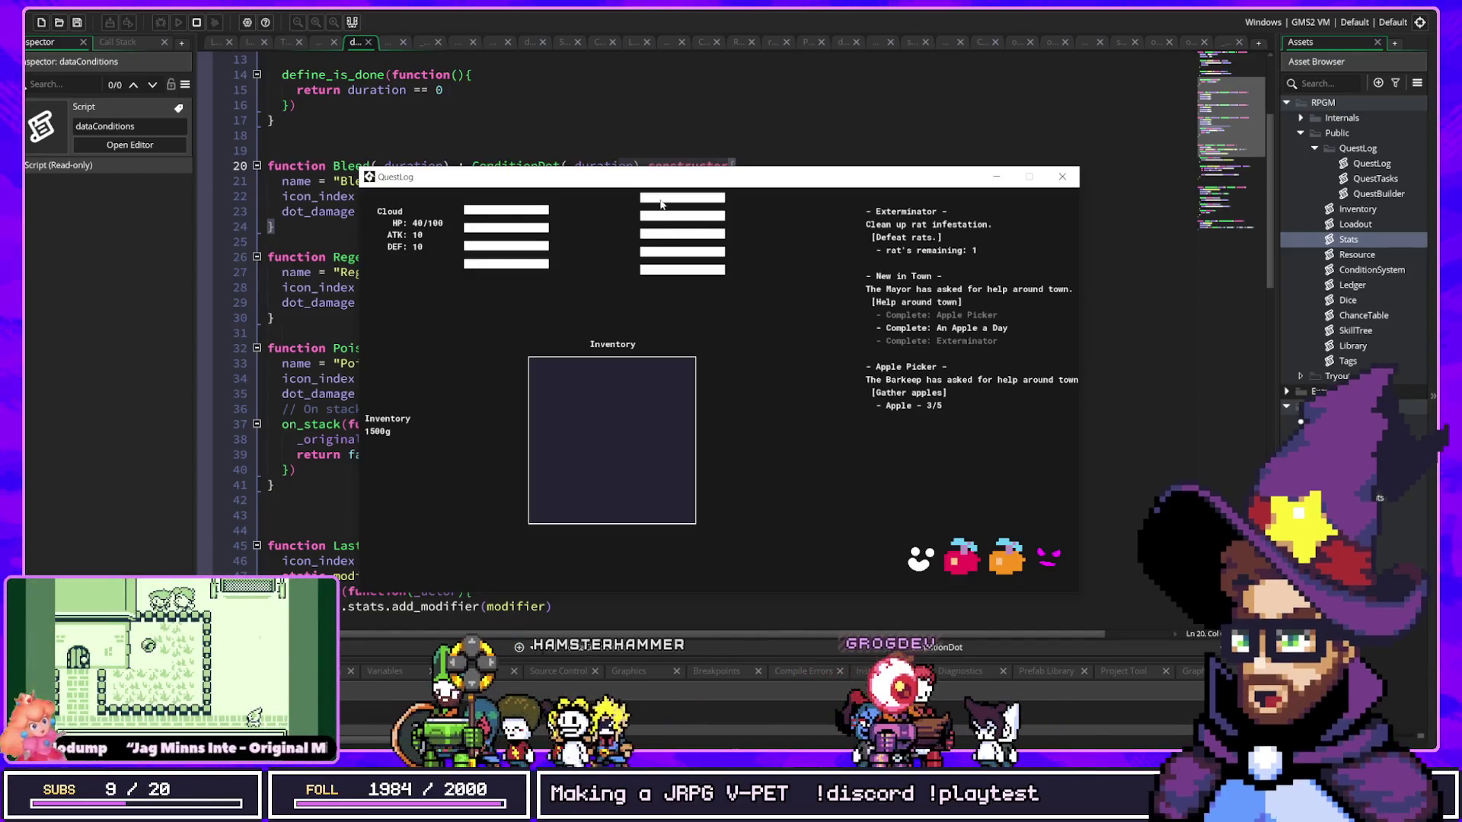
{"action": "left_click", "coordinate": [661, 204]}
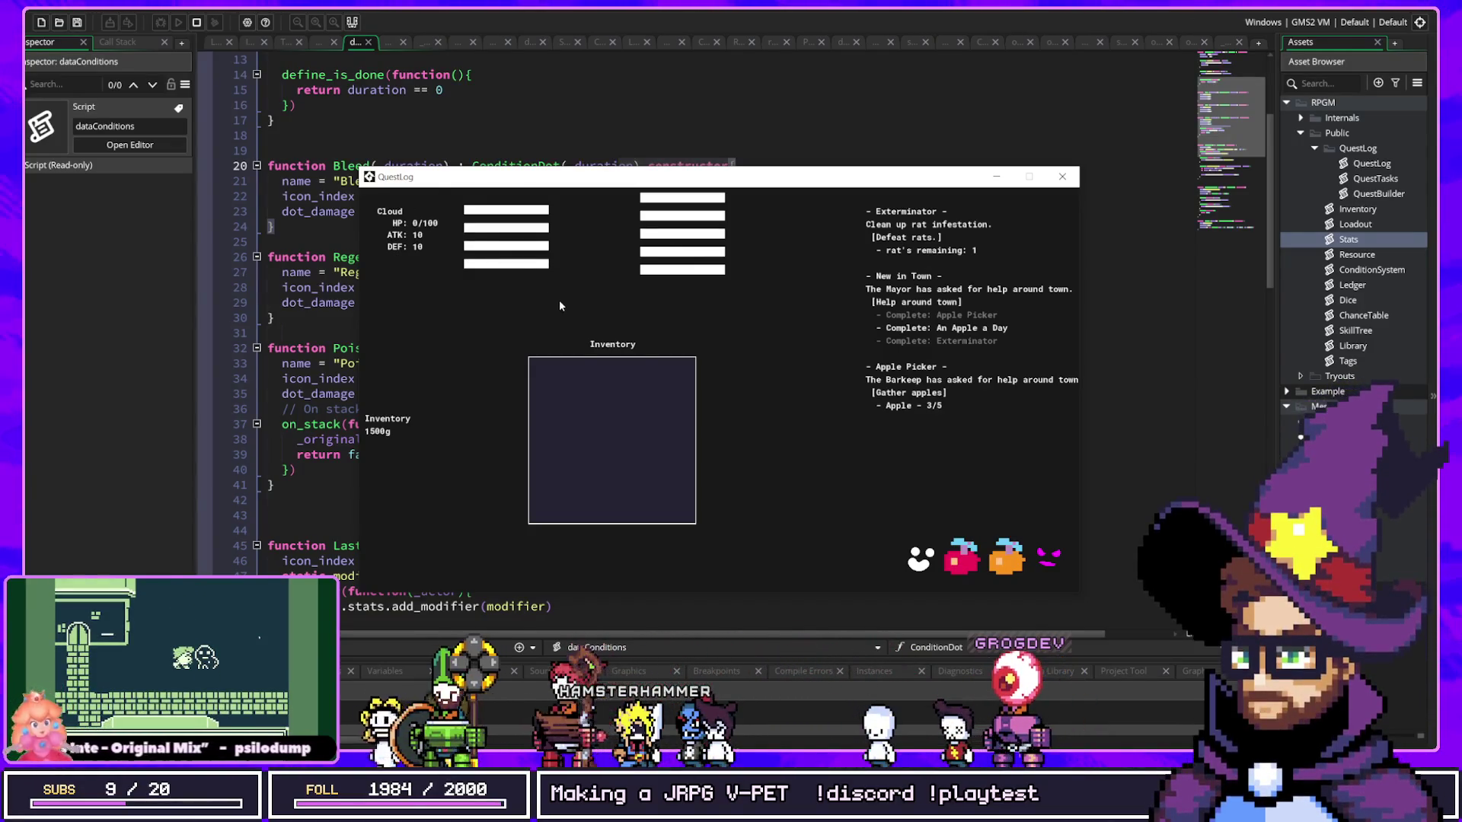
{"action": "key", "text": "Escape"}
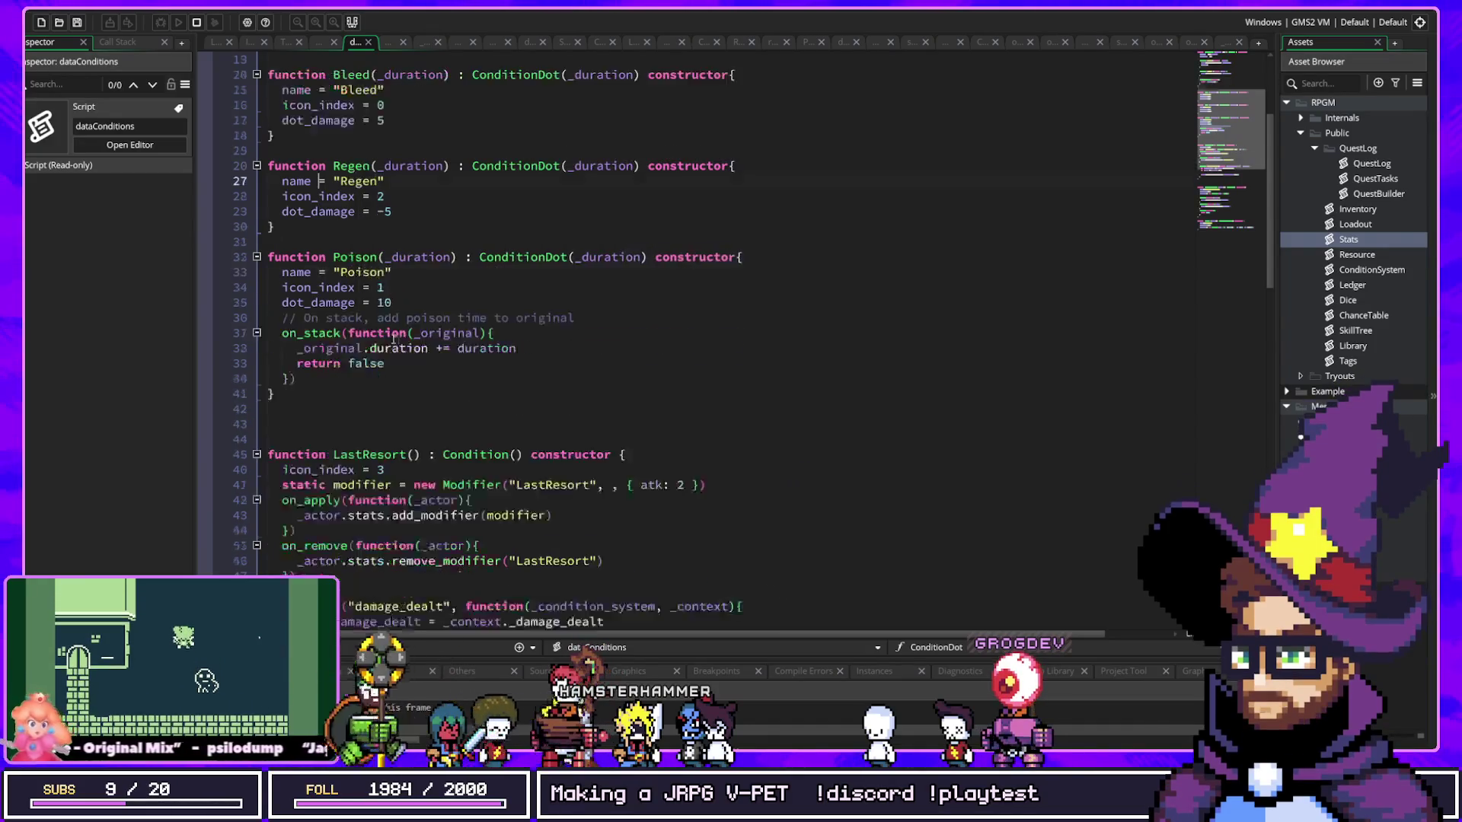
Step: Examine the add_modifier call and the Protect modifier's hp, atk and def bonuses
{"action": "scroll", "coordinate": [477, 397], "scroll_direction": "down", "scroll_amount": 10}
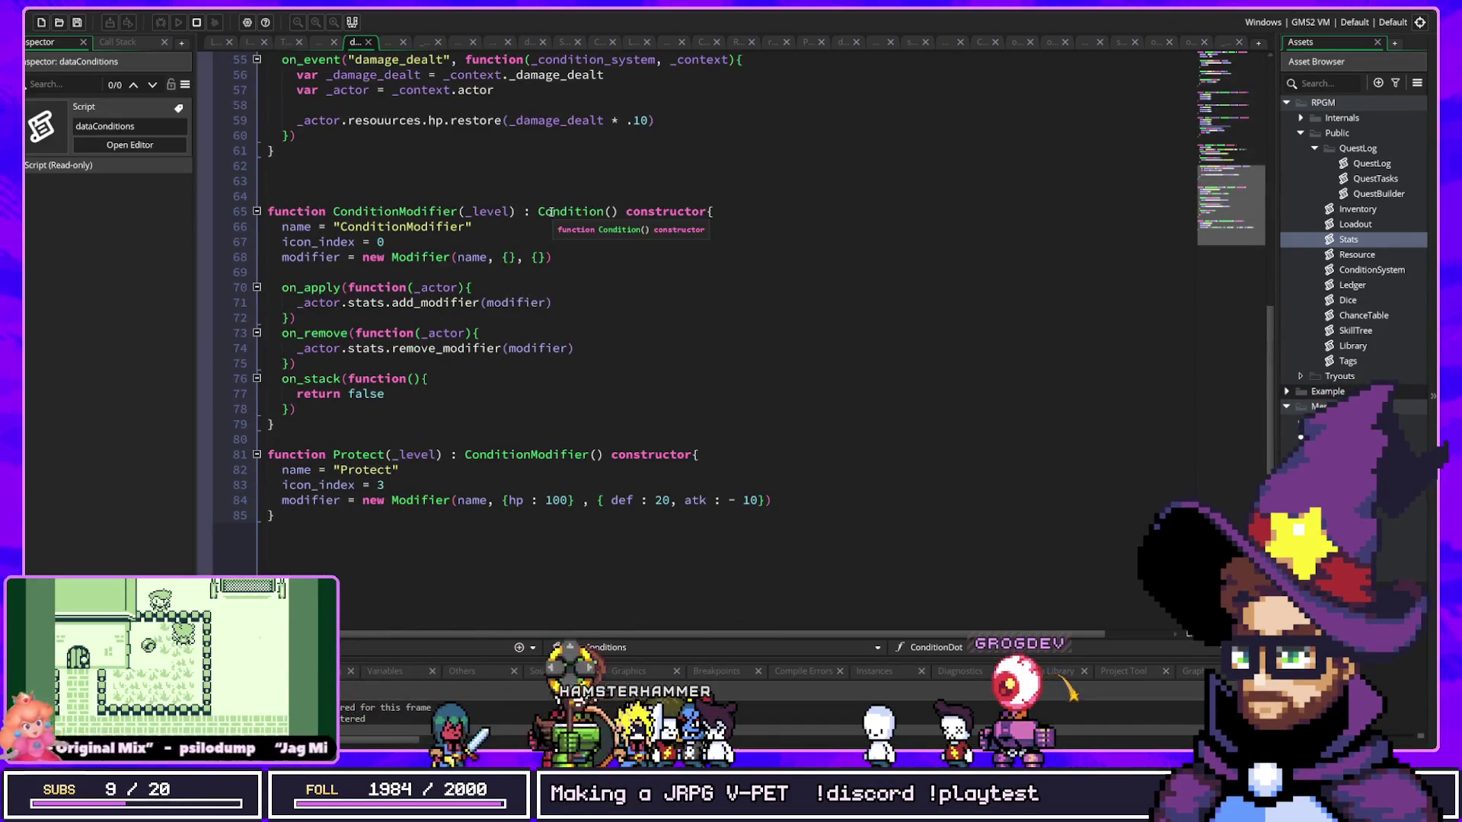
{"action": "left_click_drag", "start_coordinate": [552, 302], "coordinate": [317, 304]}
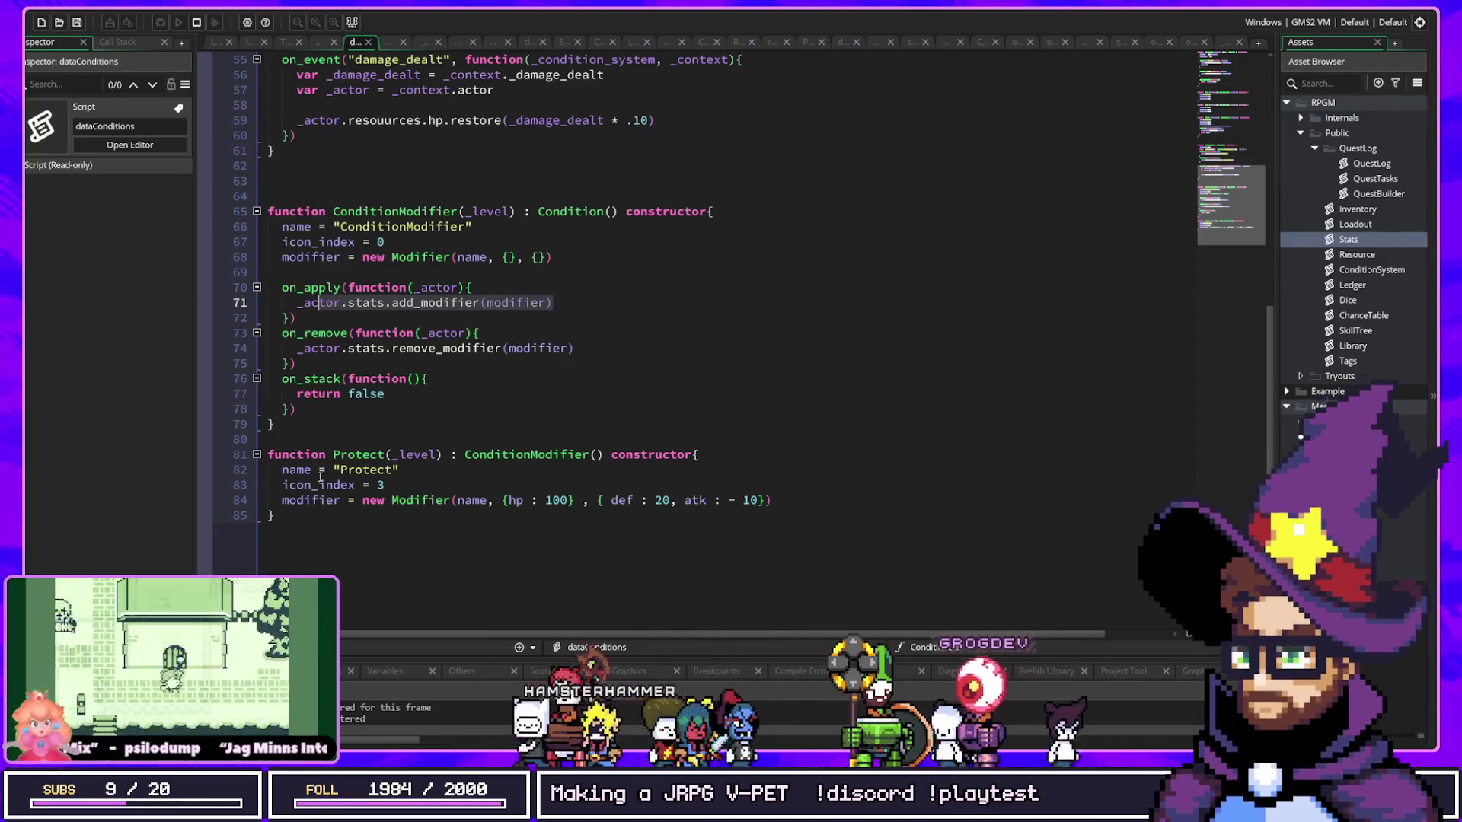
{"action": "left_click", "coordinate": [420, 500]}
{"action": "key", "text": "Down"}
{"action": "left_click_drag", "start_coordinate": [577, 503], "coordinate": [502, 501]}
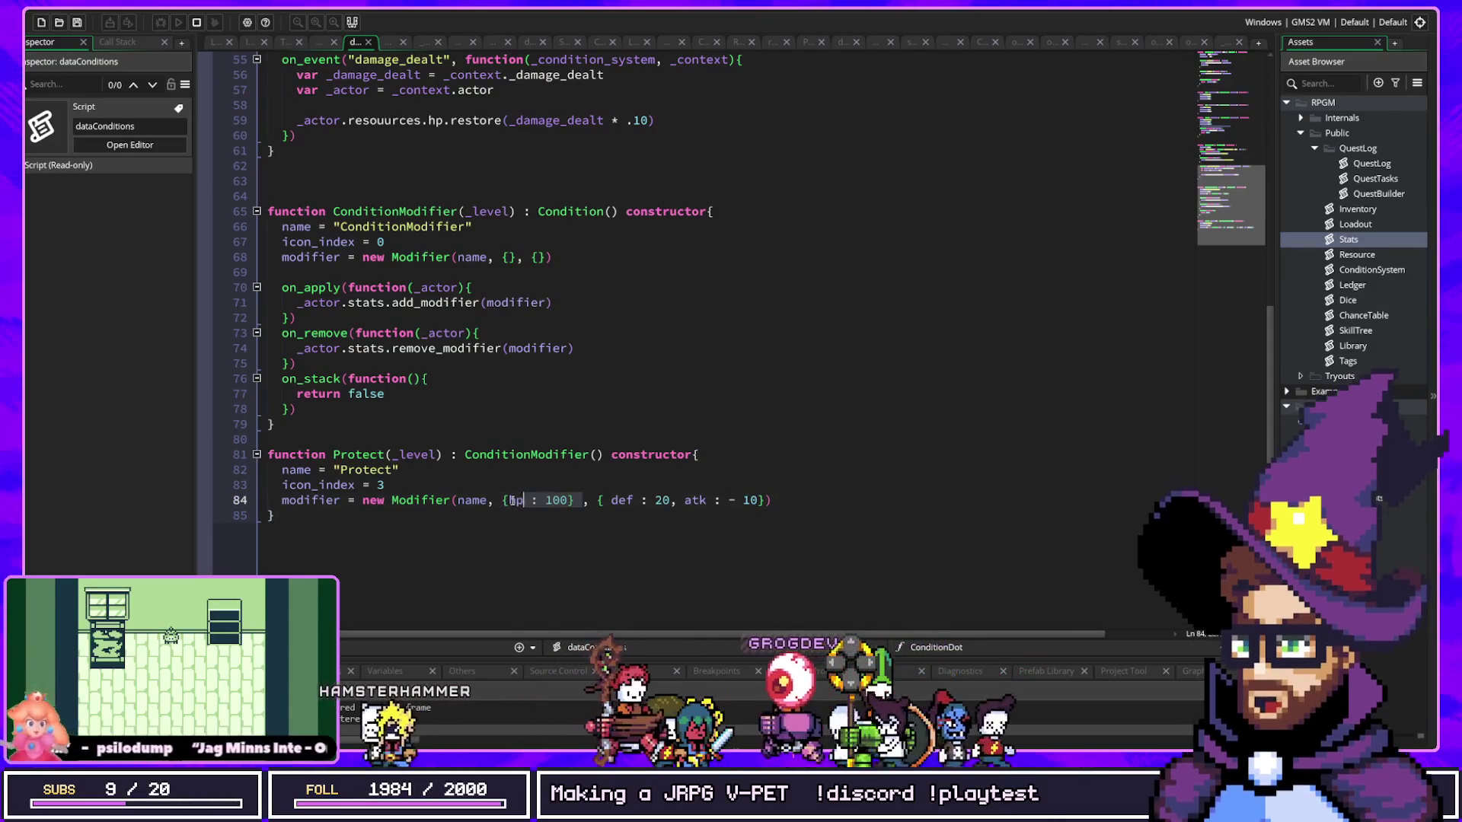
{"action": "double_click", "coordinate": [694, 500]}
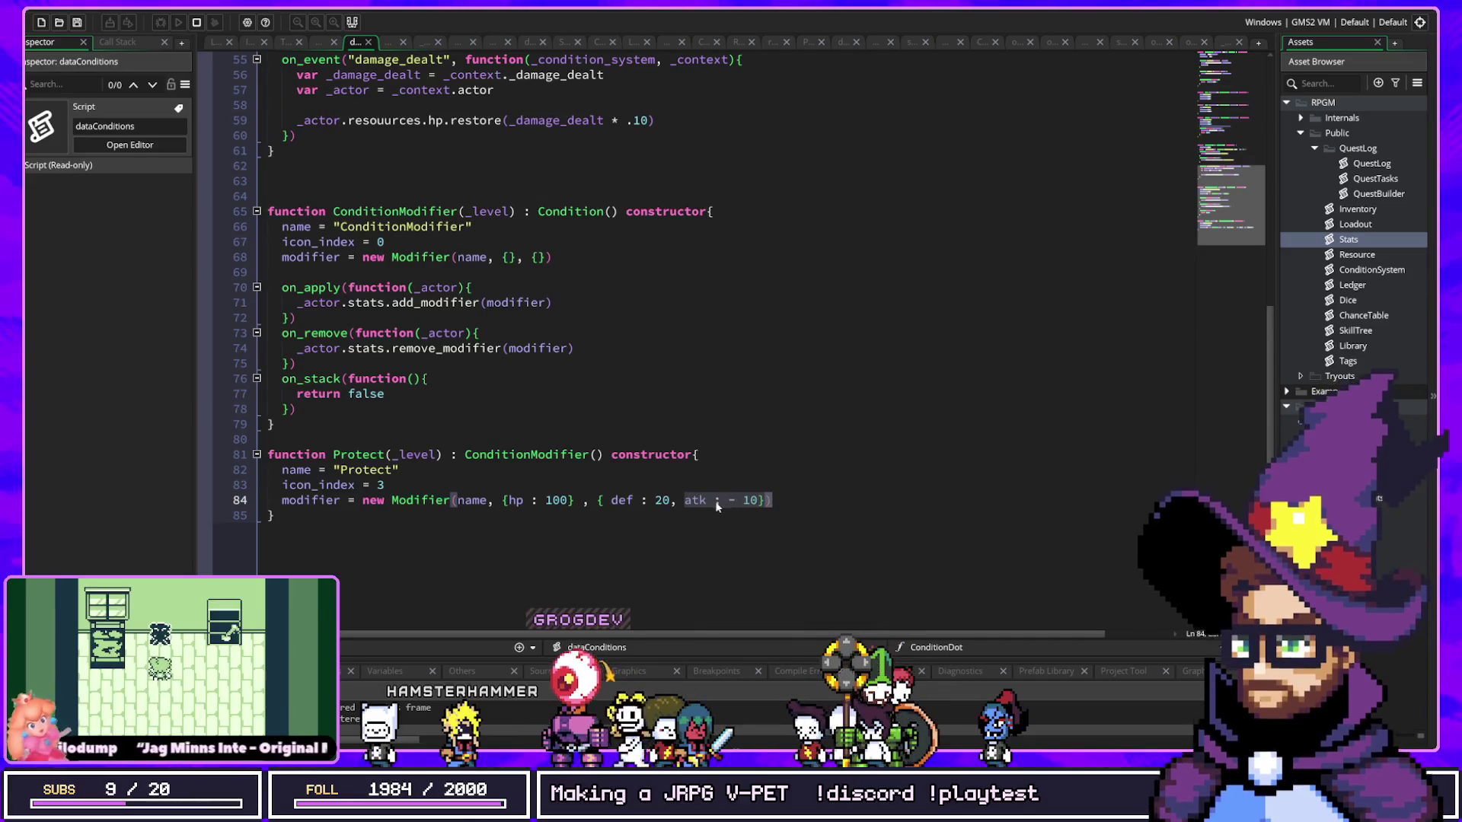
{"action": "left_click_drag", "start_coordinate": [611, 500], "coordinate": [677, 501]}
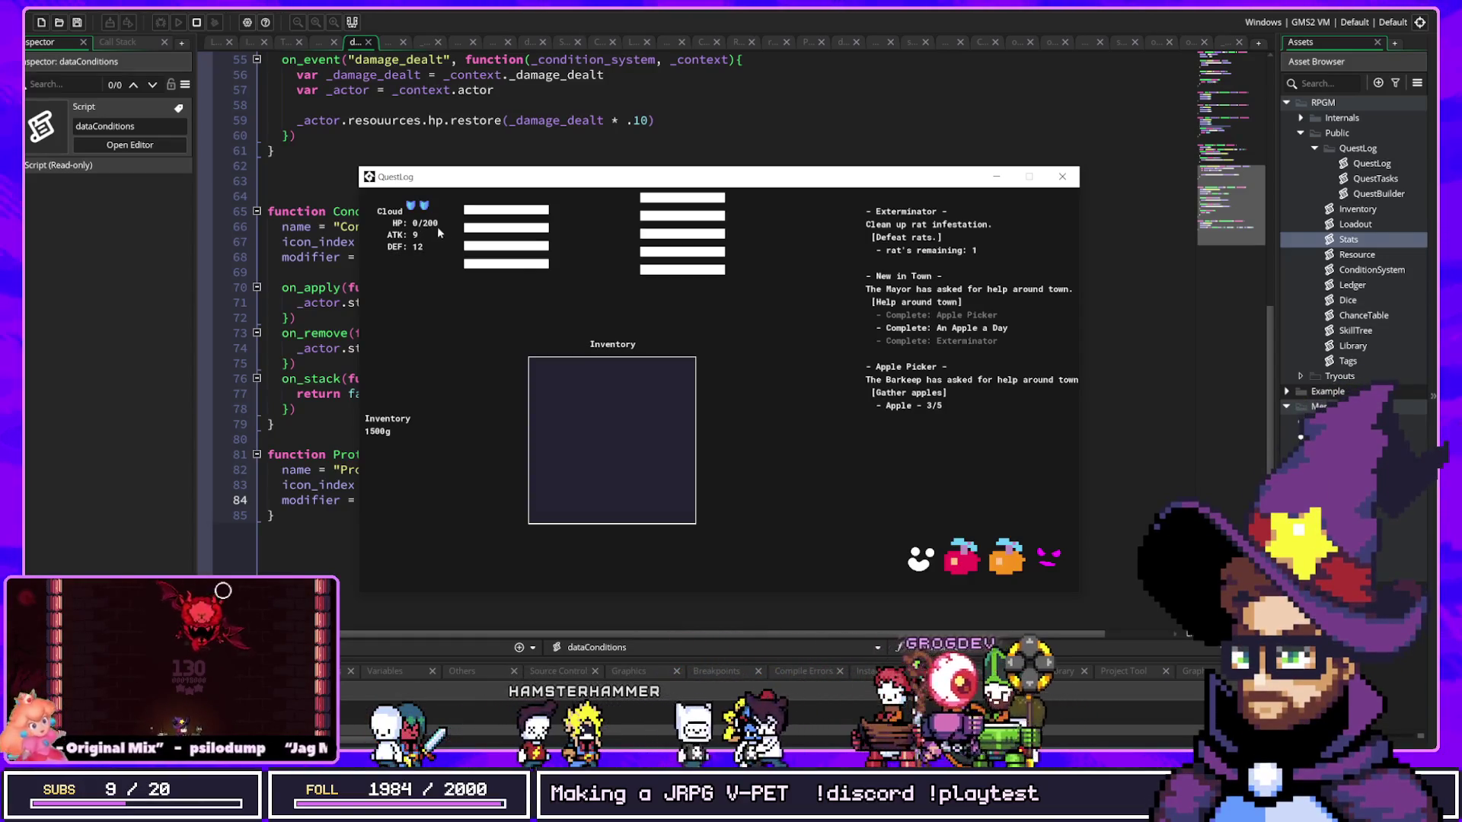
Step: Back in the code after testing, highlight the Protect modifier and fold the Protect function
{"action": "left_click", "coordinate": [467, 144]}
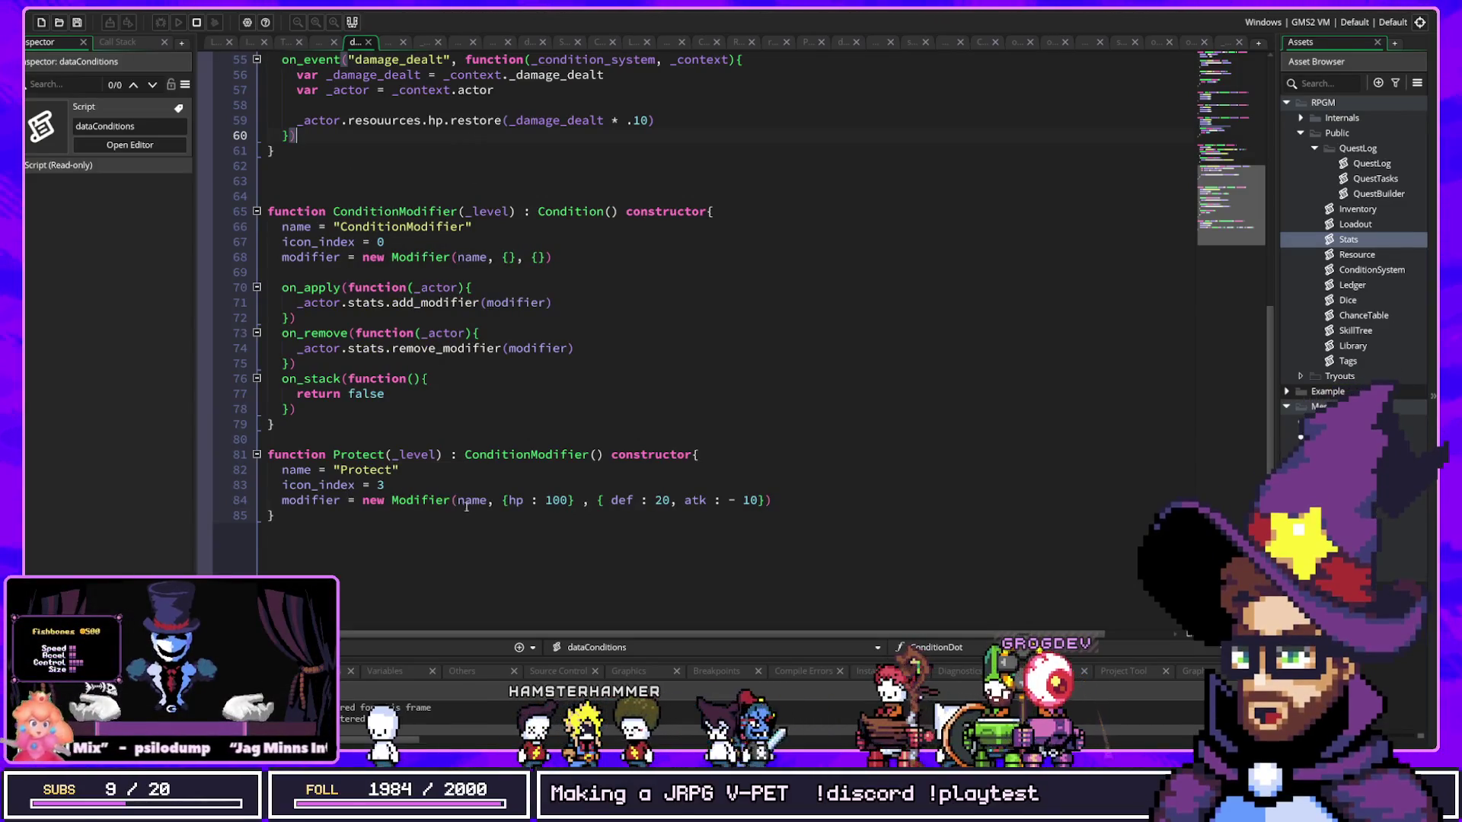
{"action": "left_click_drag", "start_coordinate": [356, 500], "coordinate": [744, 501]}
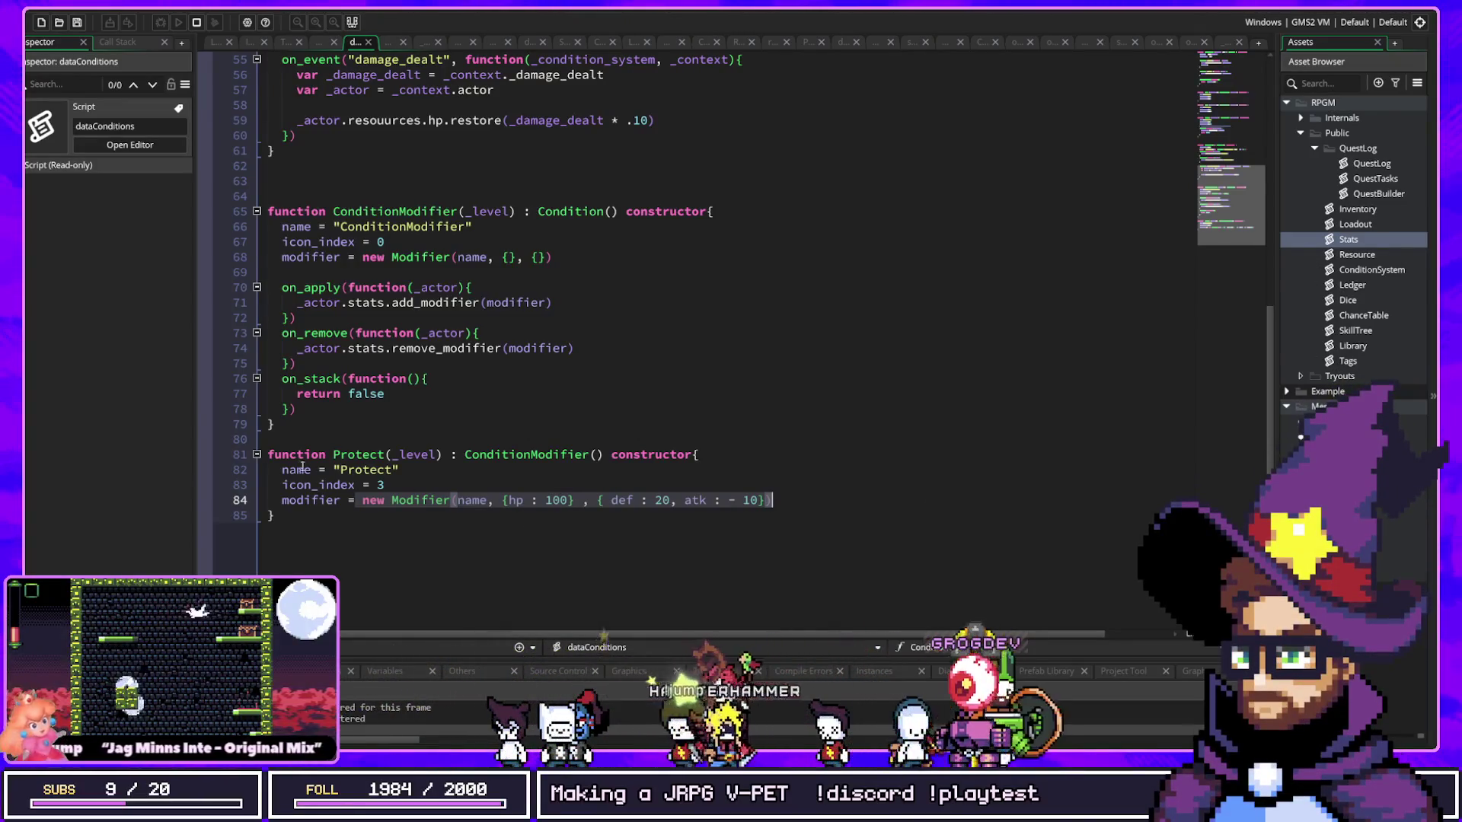
{"action": "left_click", "coordinate": [258, 455]}
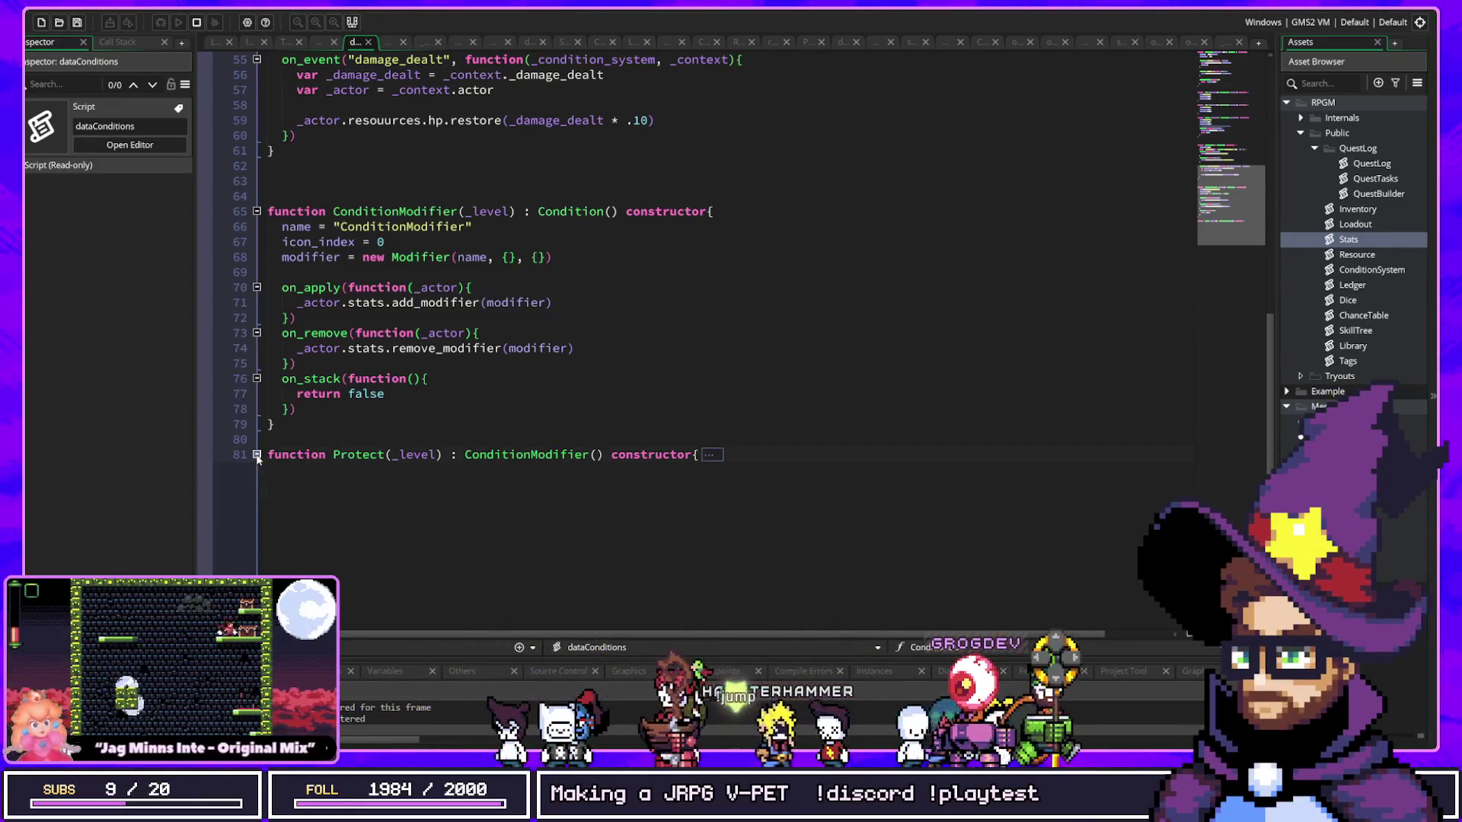
Step: Fold ConditionModifier and open QuestLog to inspect import_quests, define_reward_type and start_quest
{"action": "left_click", "coordinate": [257, 212]}
{"action": "scroll", "coordinate": [875, 202], "scroll_direction": "up", "scroll_amount": 14}
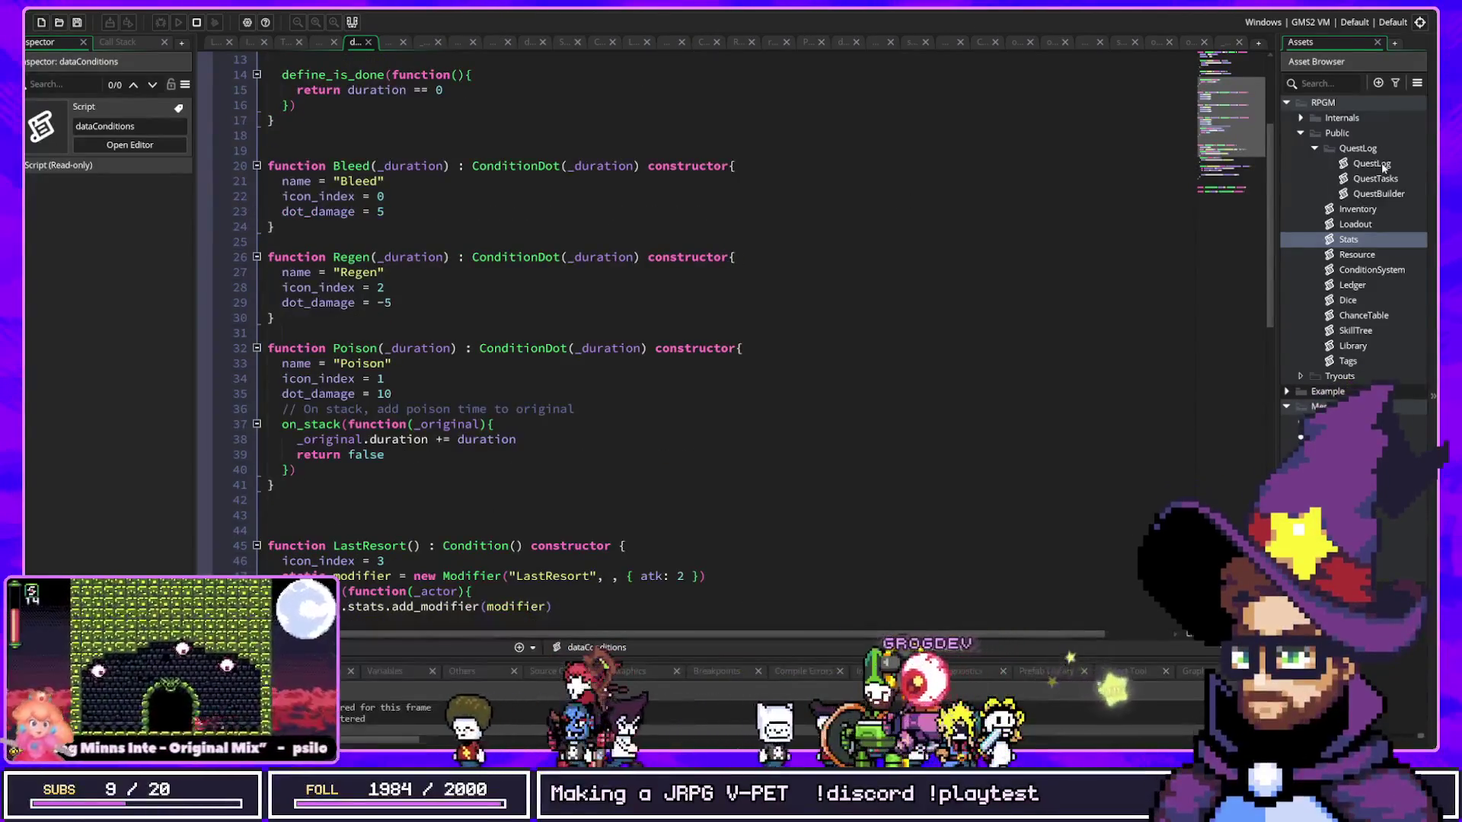
{"action": "double_click", "coordinate": [1373, 165]}
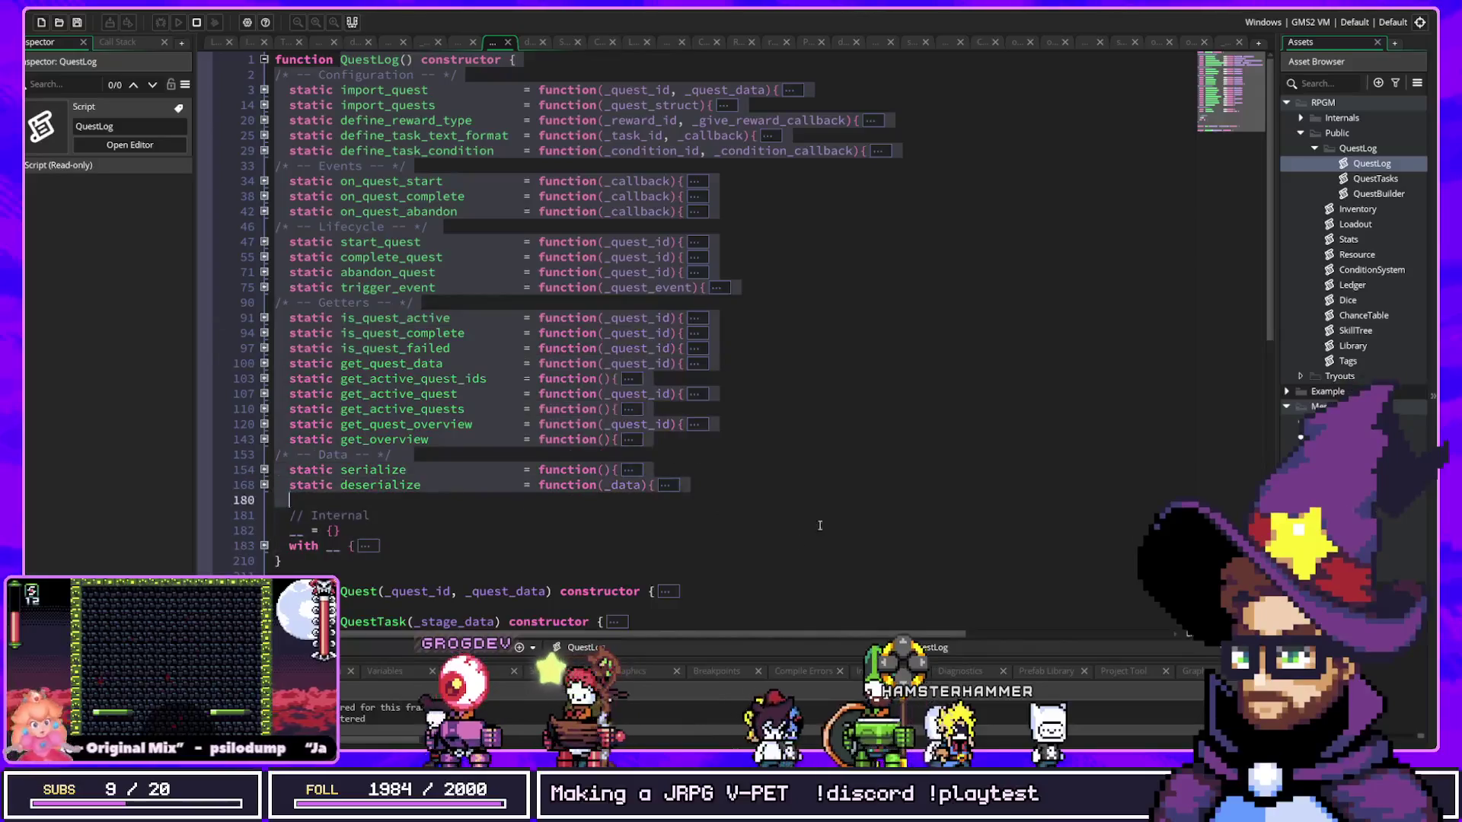
{"action": "left_click", "coordinate": [473, 226]}
{"action": "left_click", "coordinate": [377, 106]}
{"action": "double_click", "coordinate": [374, 119]}
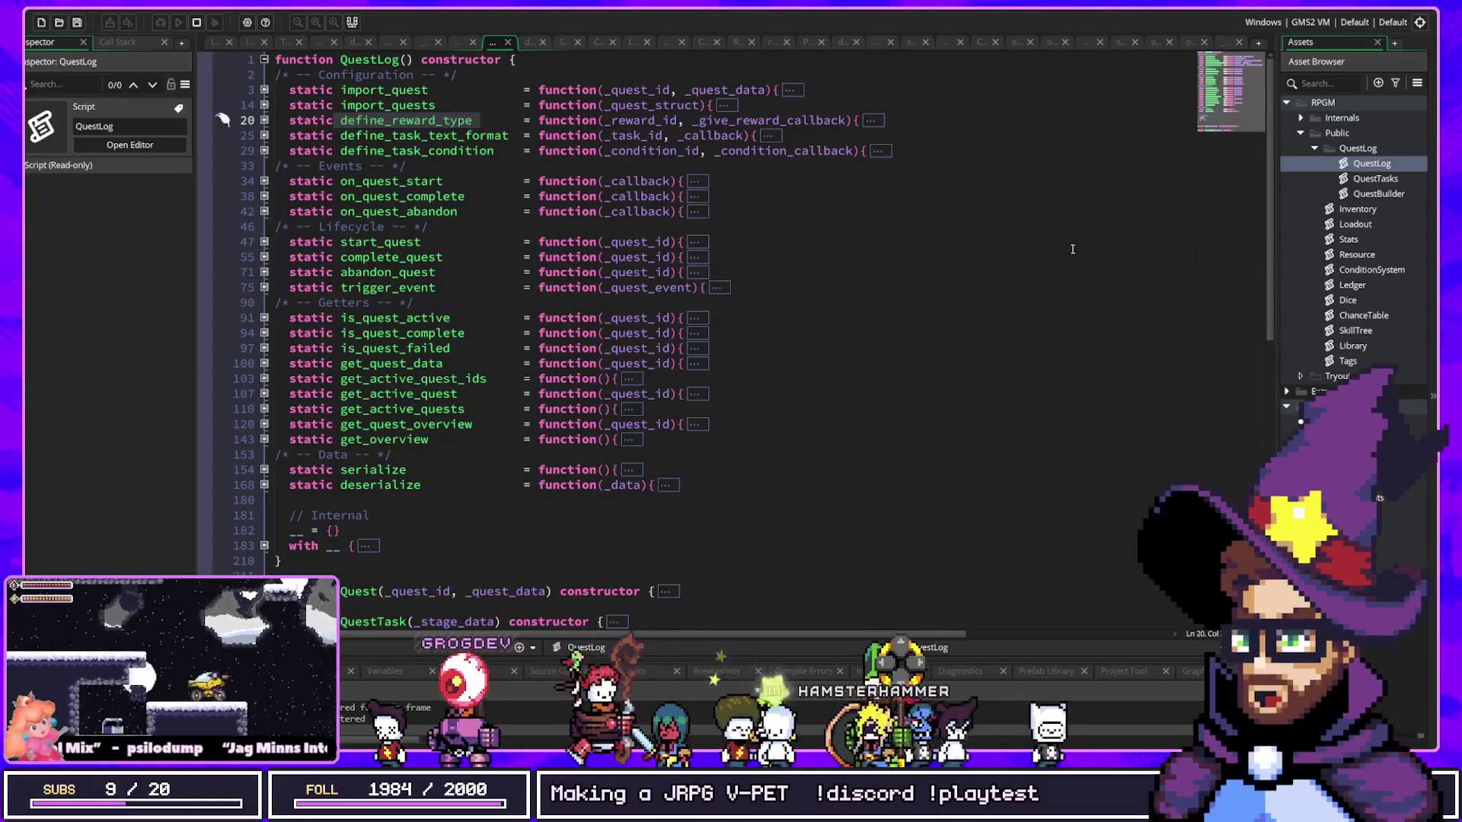
{"action": "left_click", "coordinate": [938, 249]}
Step: Open the dataQuestRewardTypes script from the asset search
{"action": "key", "text": "ctrl+t"}
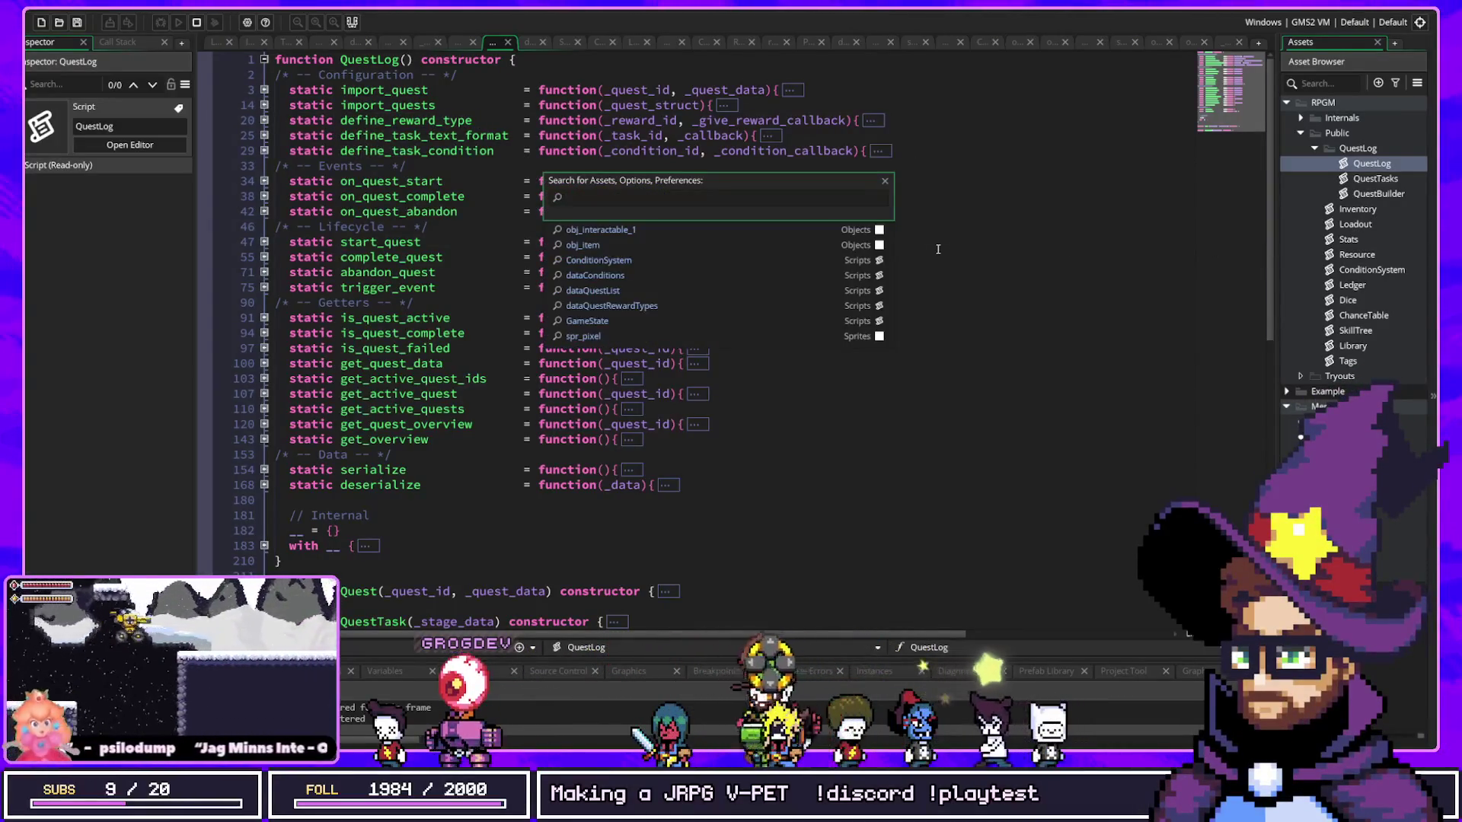
{"action": "key", "text": "Down"}
{"action": "key", "text": "Down"}
{"action": "key", "text": "Down"}
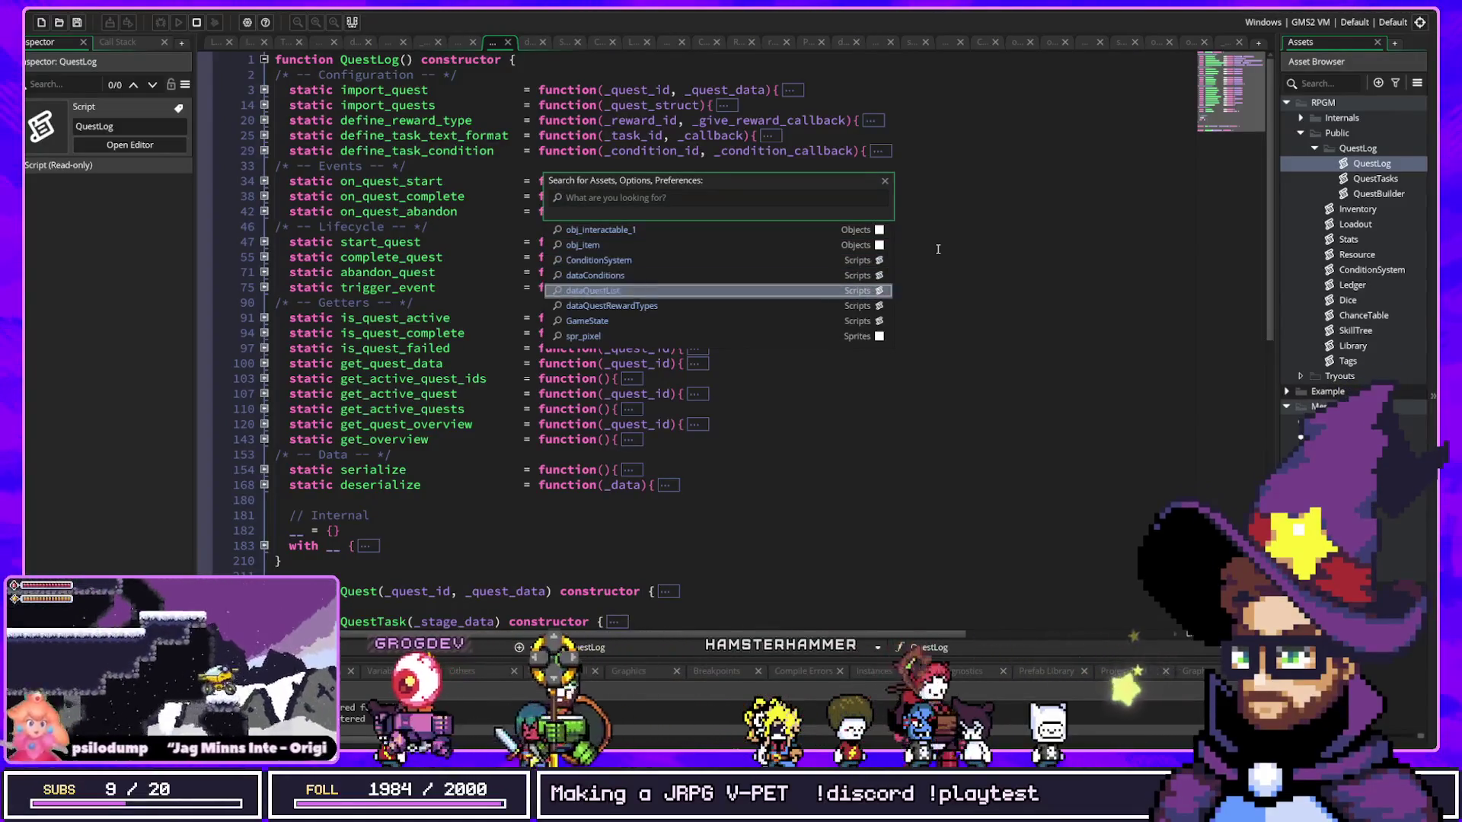
{"action": "key", "text": "Return"}
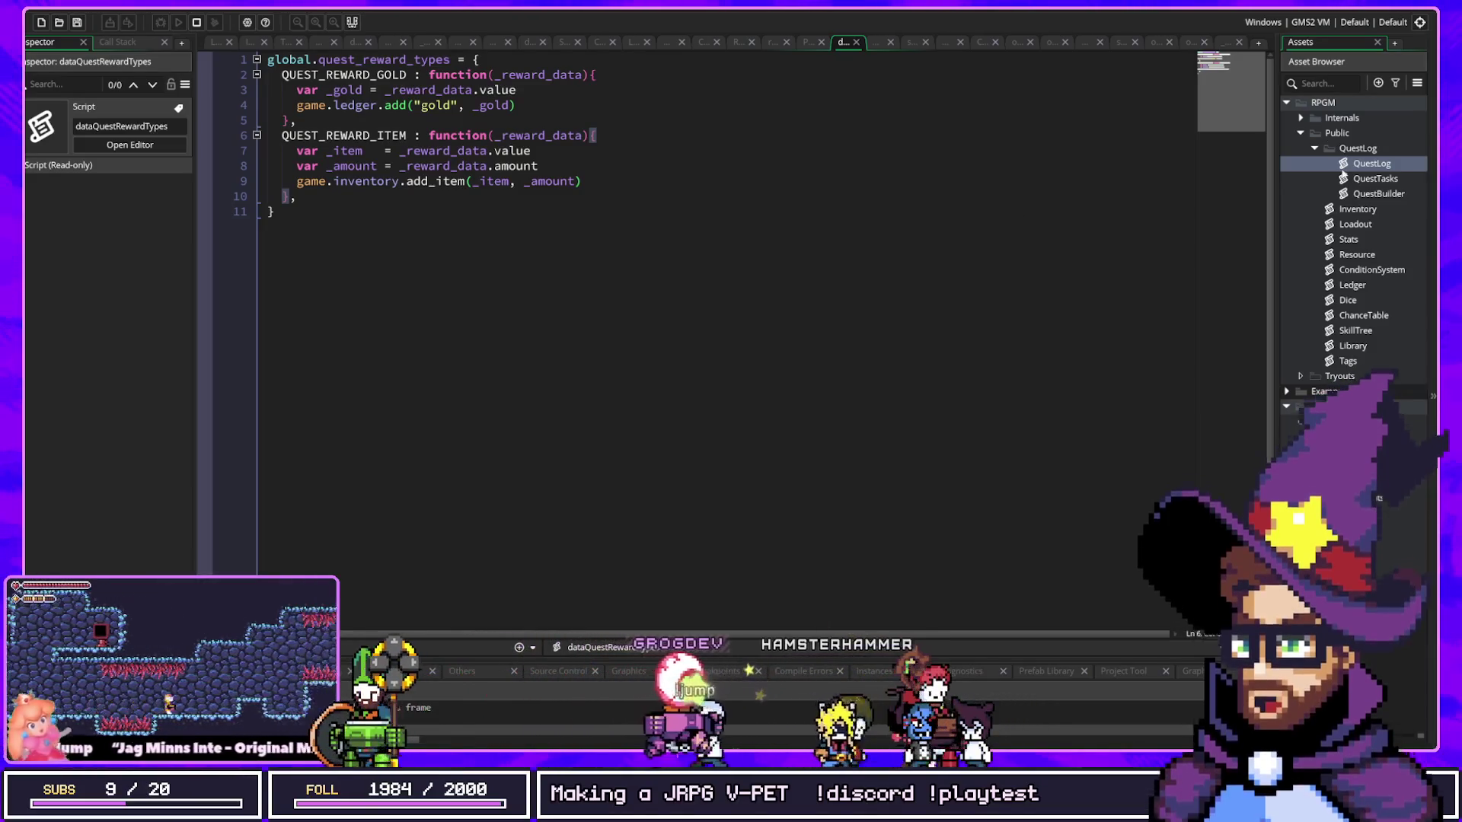
Step: Open dataQuestList and inspect the 500 gold and potion quest rewards
{"action": "key", "text": "ctrl+t"}
{"action": "type", "text": "ist"}
{"action": "key", "text": "Return"}
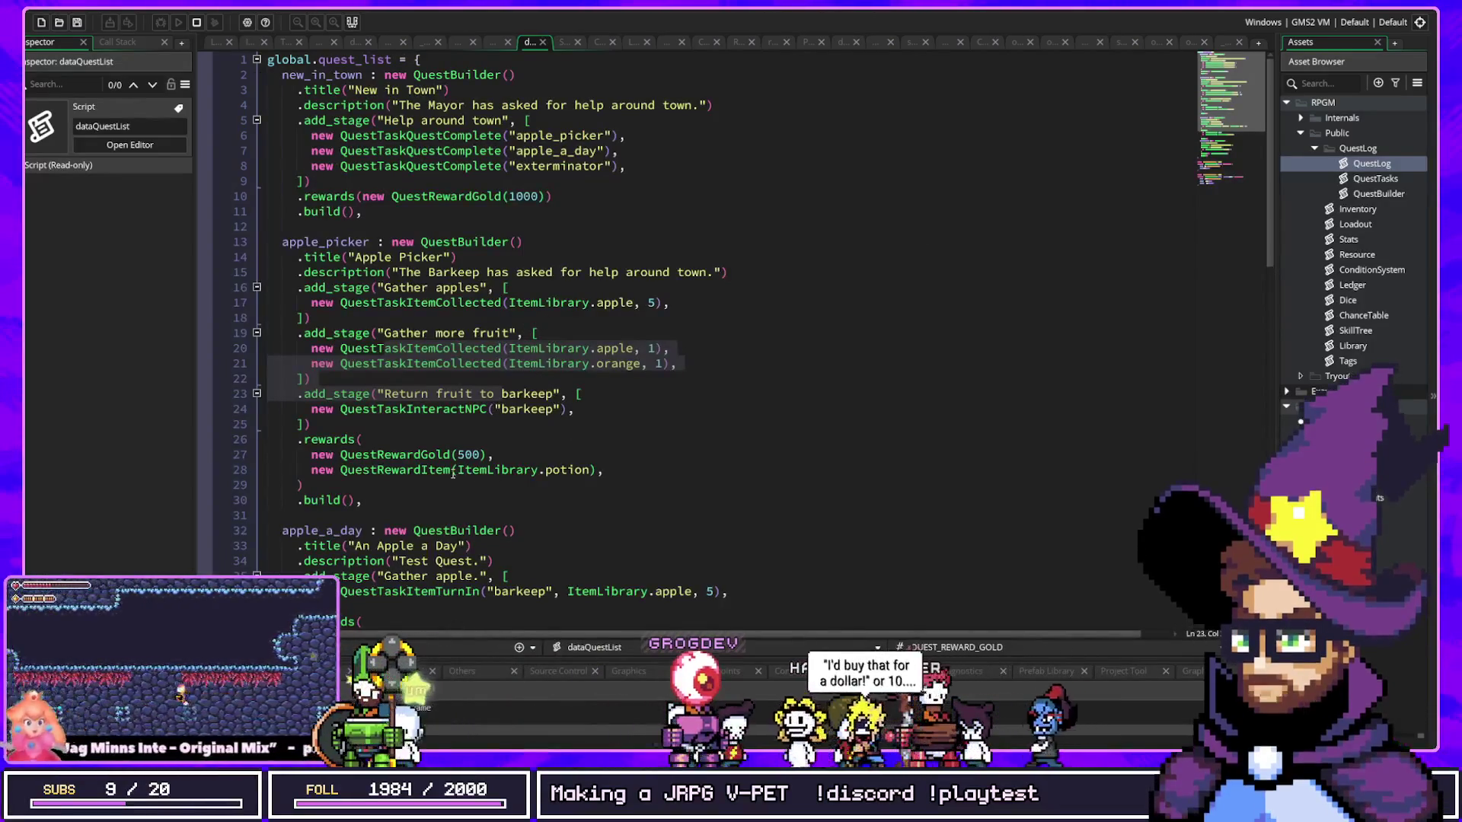
{"action": "mouse_move", "coordinate": [377, 458]}
{"action": "left_click_drag", "start_coordinate": [340, 455], "coordinate": [422, 456]}
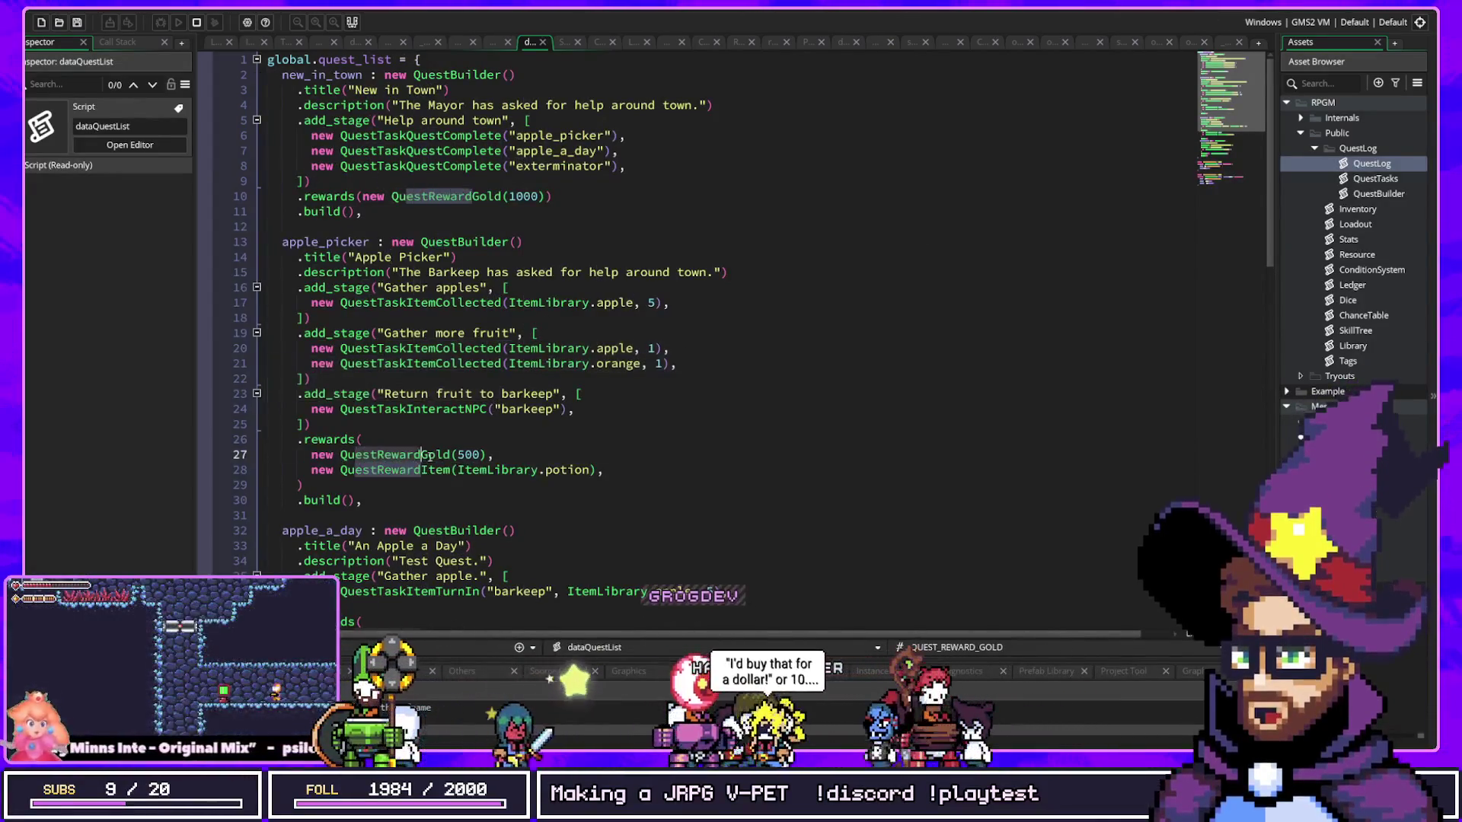
{"action": "left_click", "coordinate": [466, 456]}
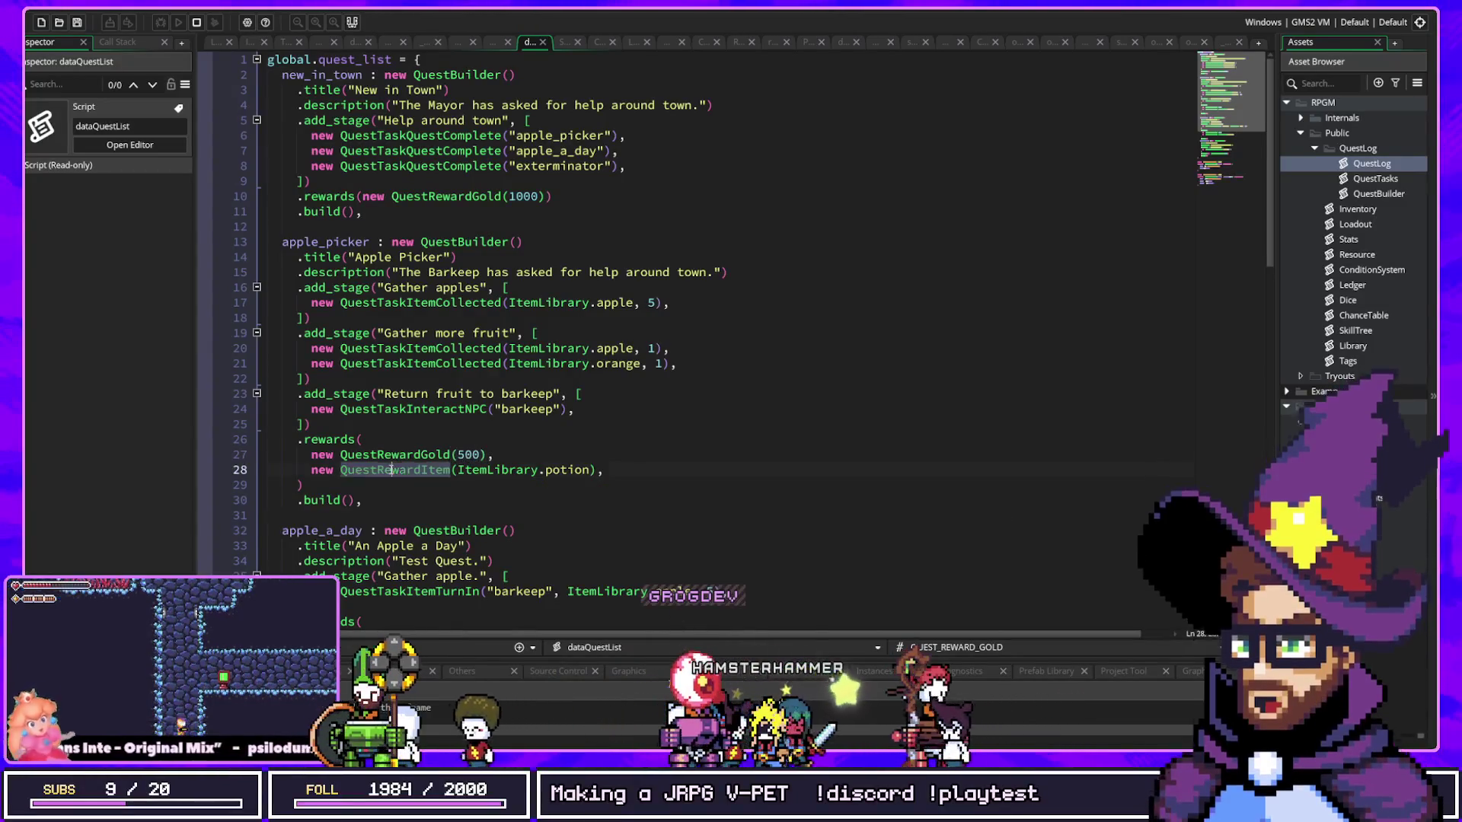
{"action": "left_click", "coordinate": [500, 471]}
{"action": "left_click", "coordinate": [575, 470]}
Step: Jump to the QuestRewardGold definition and review the QUEST_REWARD_GOLD and QUEST_REWARD_ITEM macros
{"action": "middle_click", "coordinate": [403, 457]}
{"action": "left_click", "coordinate": [518, 245]}
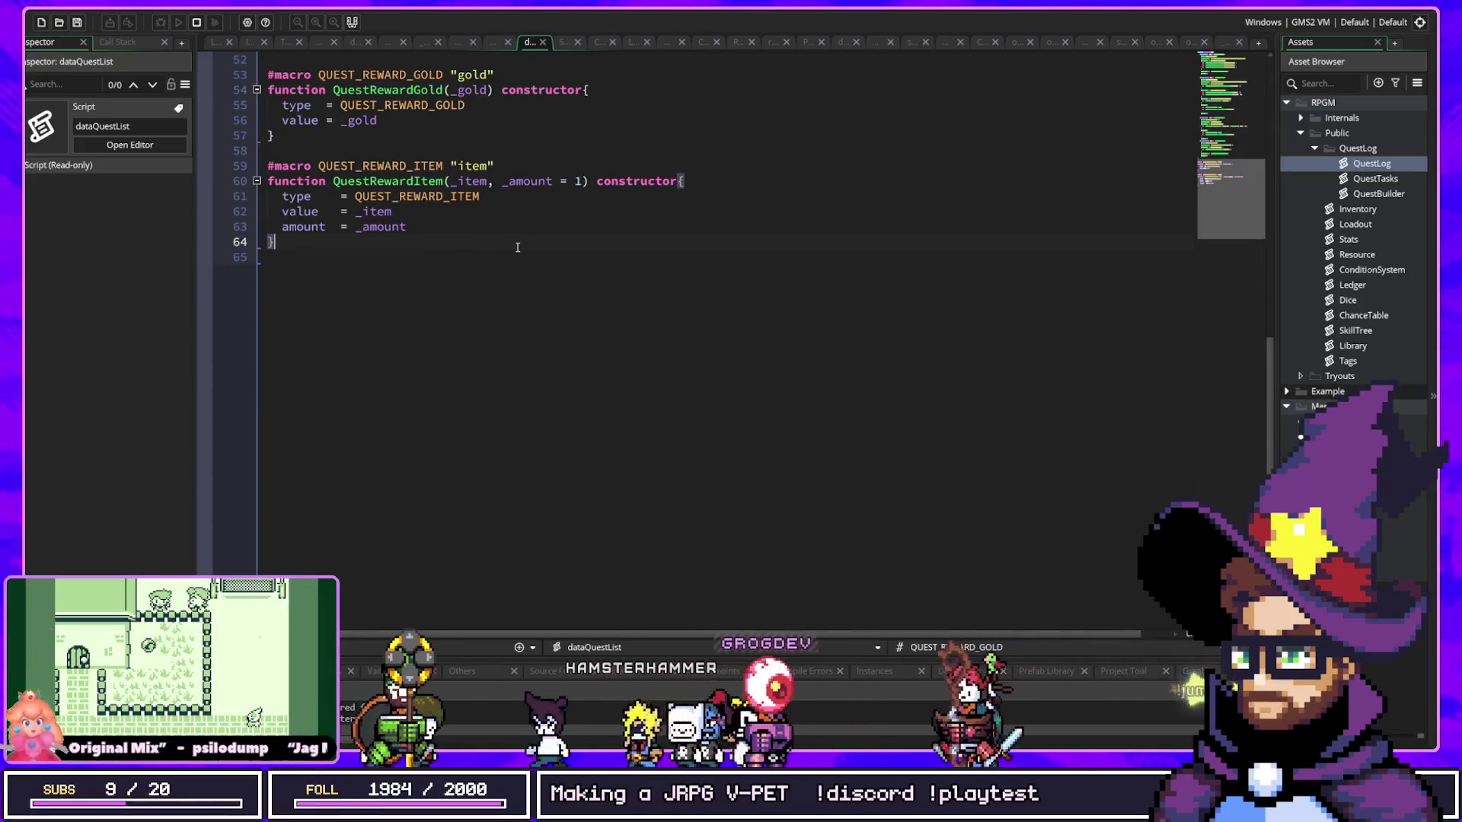
{"action": "left_click", "coordinate": [370, 106]}
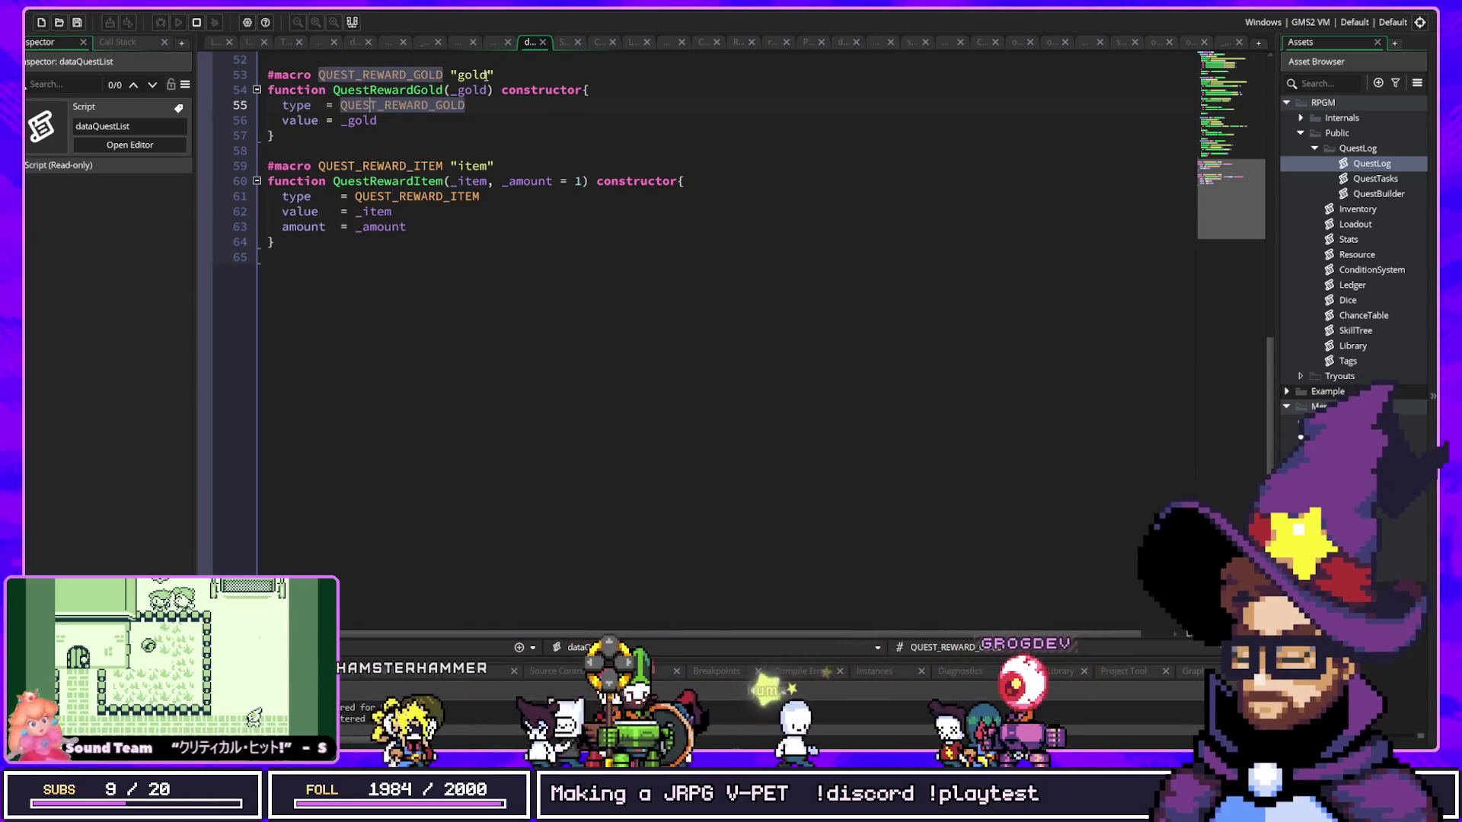
{"action": "left_click", "coordinate": [441, 75]}
{"action": "left_click", "coordinate": [323, 189]}
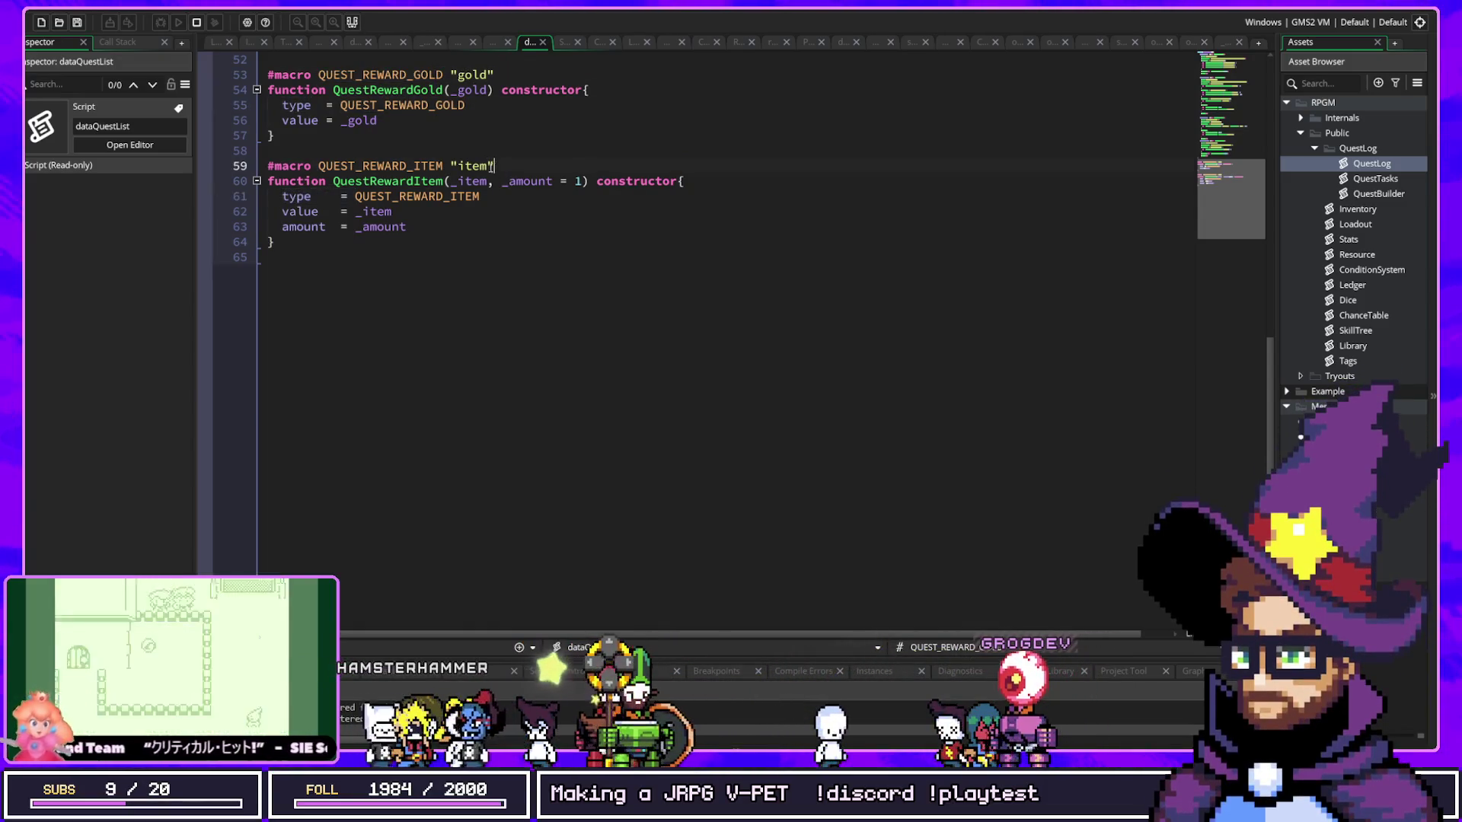
{"action": "left_click", "coordinate": [580, 166]}
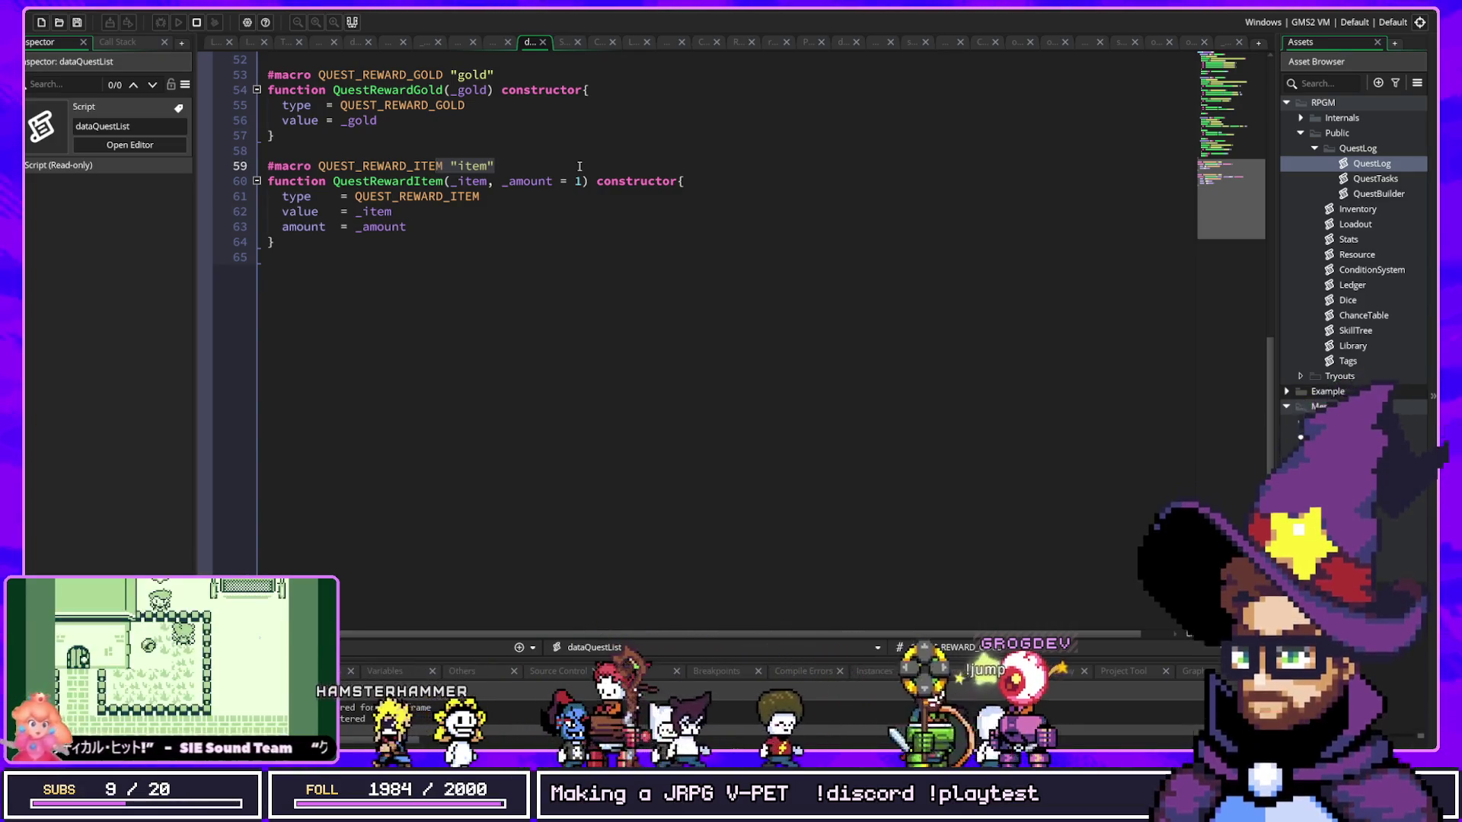
{"action": "left_click", "coordinate": [458, 74]}
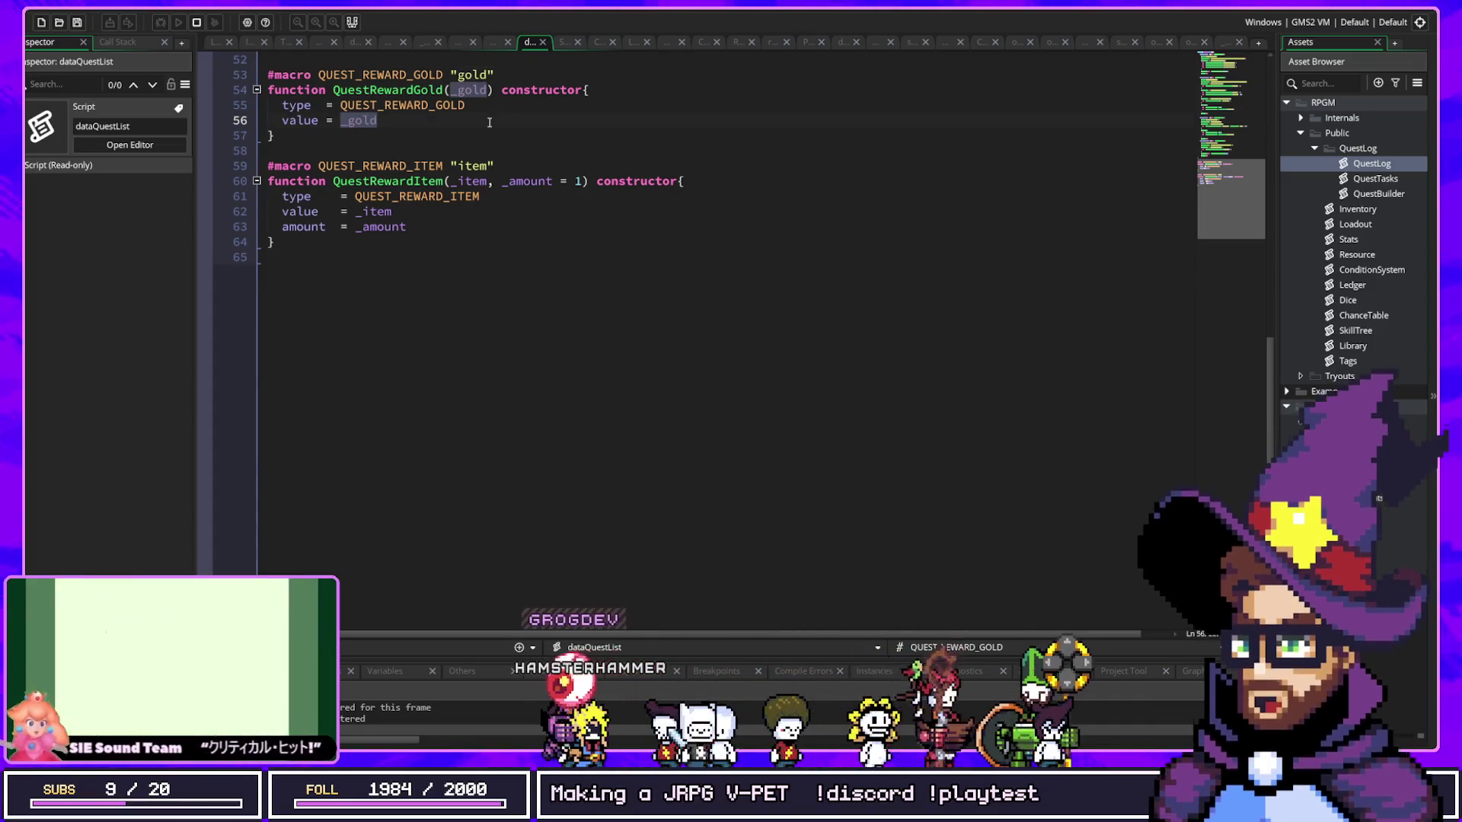
{"action": "left_click", "coordinate": [584, 244]}
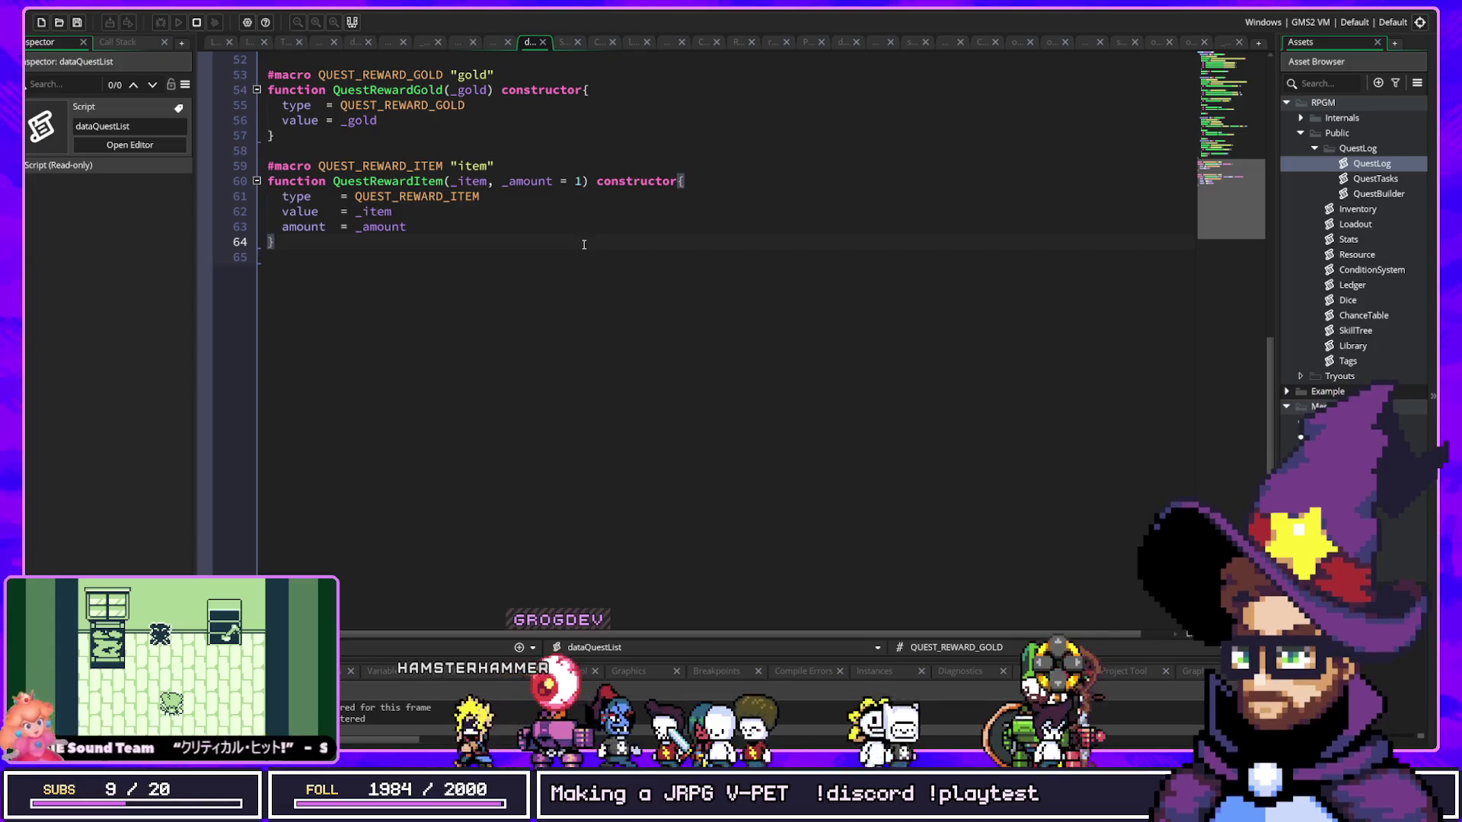
{"action": "key", "text": "ctrl+t"}
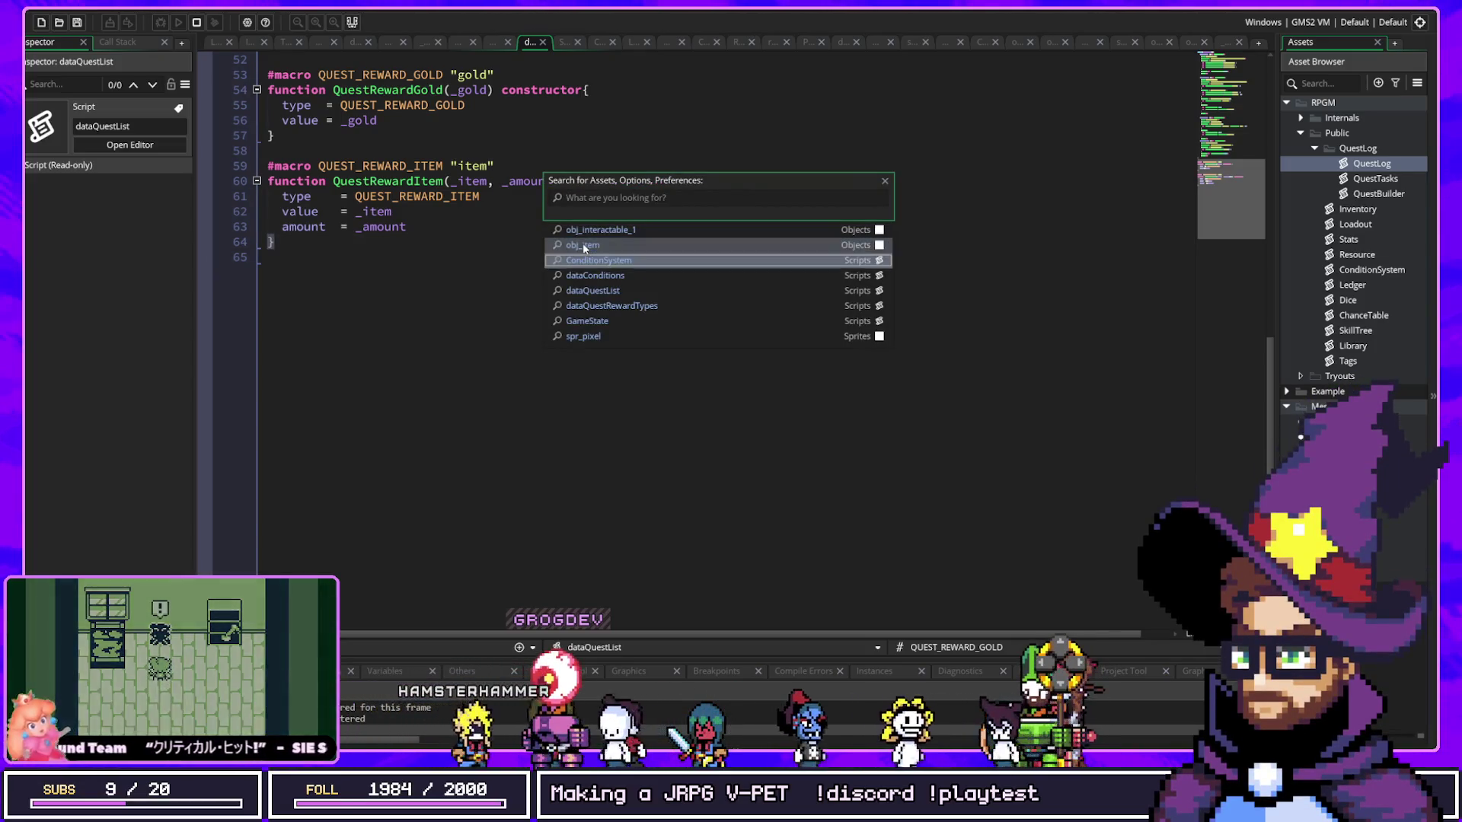